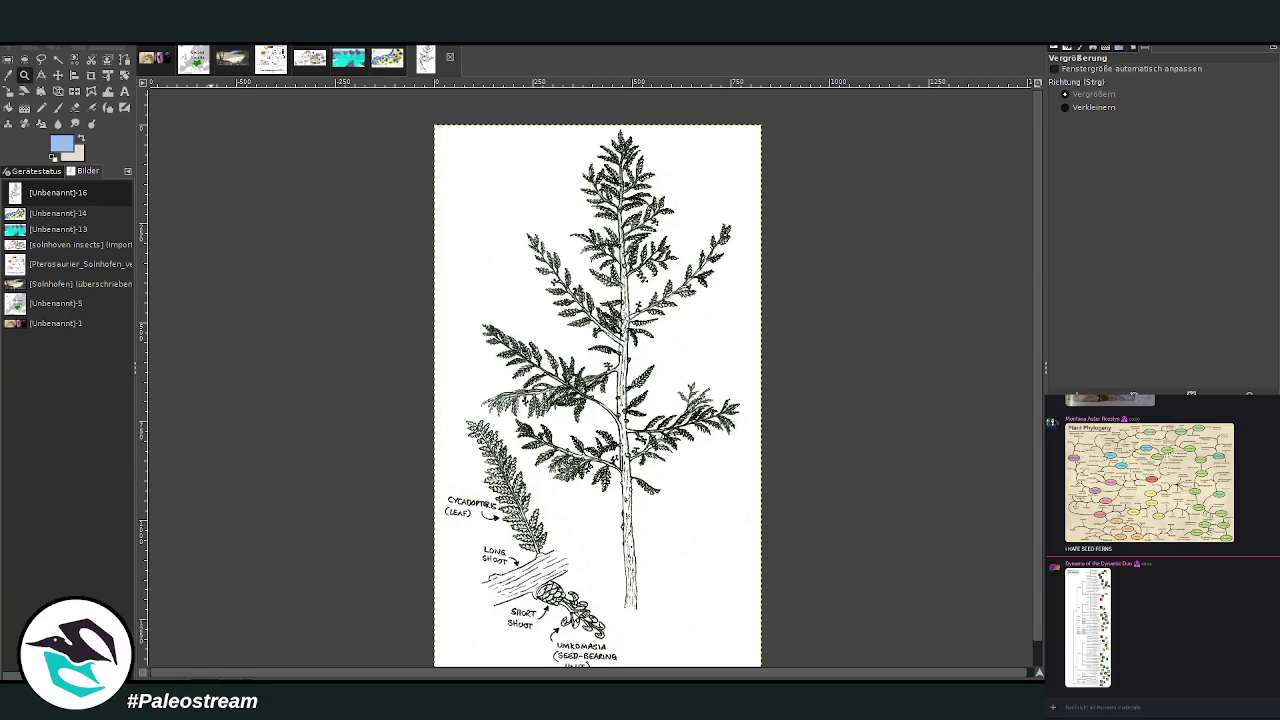
- Zoom in on the landscape's treeline and paint sky-blue strokes along its upper edge, brush size 15 then 72
left_click(230, 60)
left_click_drag(403, 137, 802, 533)
left_click(8, 58)
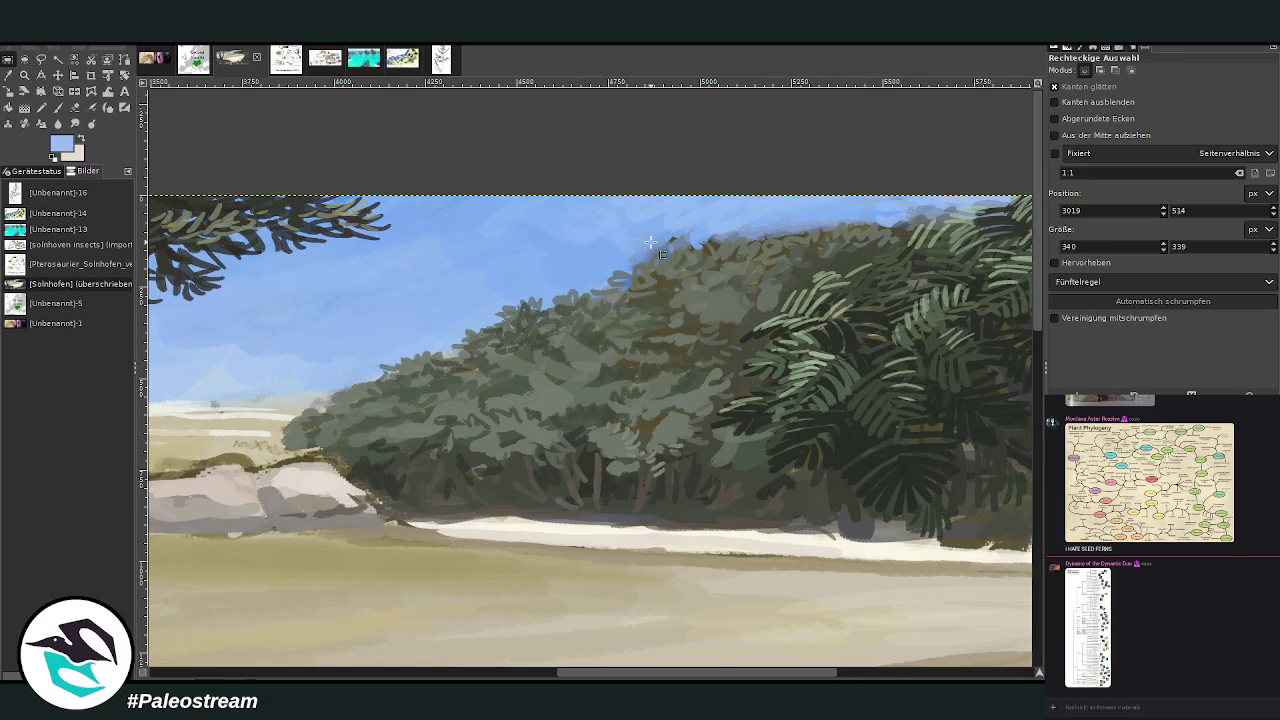
left_click(57, 107)
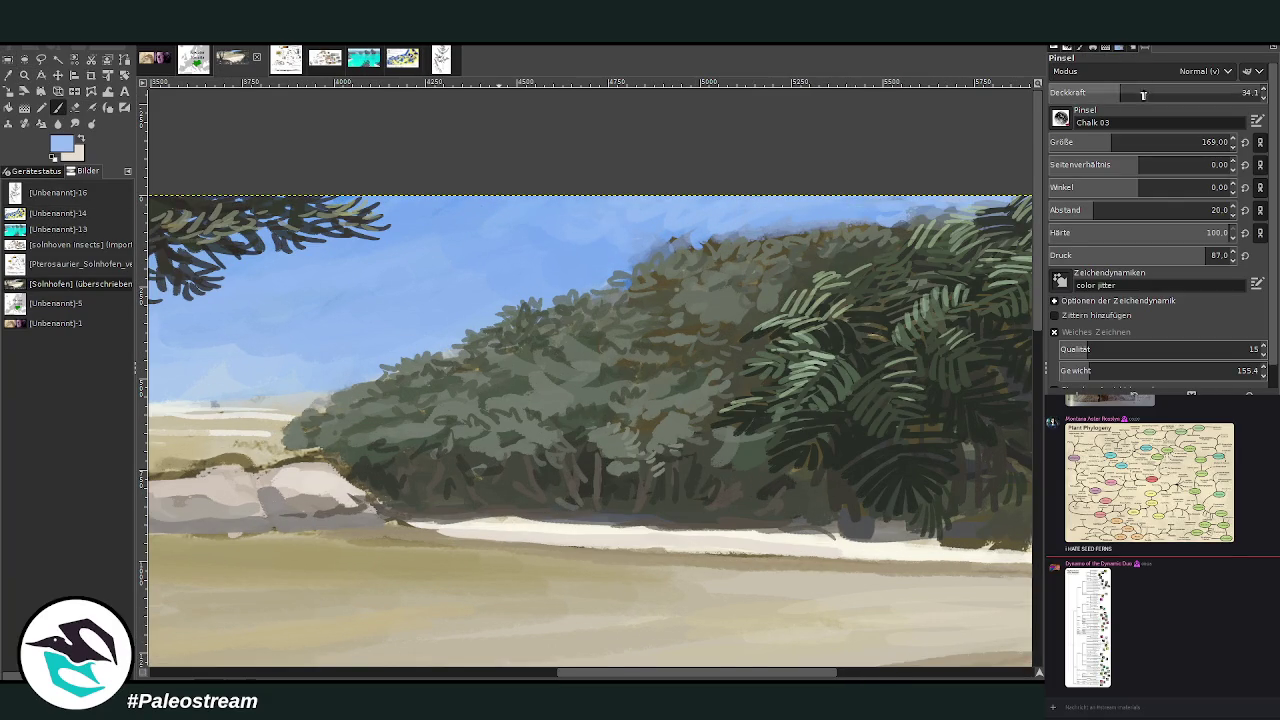
left_click(1086, 143)
type("15")
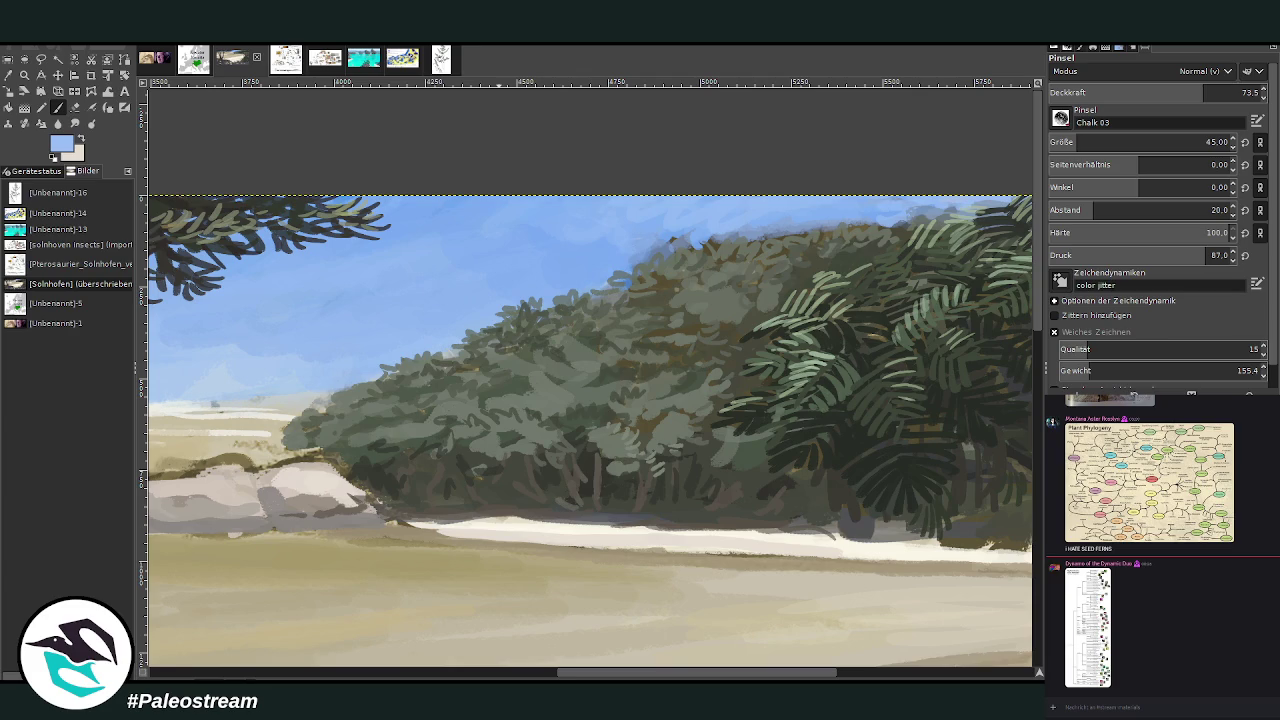
mouse_move(650, 262)
left_mouse_down()
mouse_move(740, 250)
mouse_move(646, 262)
mouse_move(660, 248)
mouse_move(720, 240)
mouse_move(742, 252)
mouse_move(835, 228)
mouse_move(751, 234)
mouse_move(880, 232)
mouse_move(878, 218)
left_mouse_up()
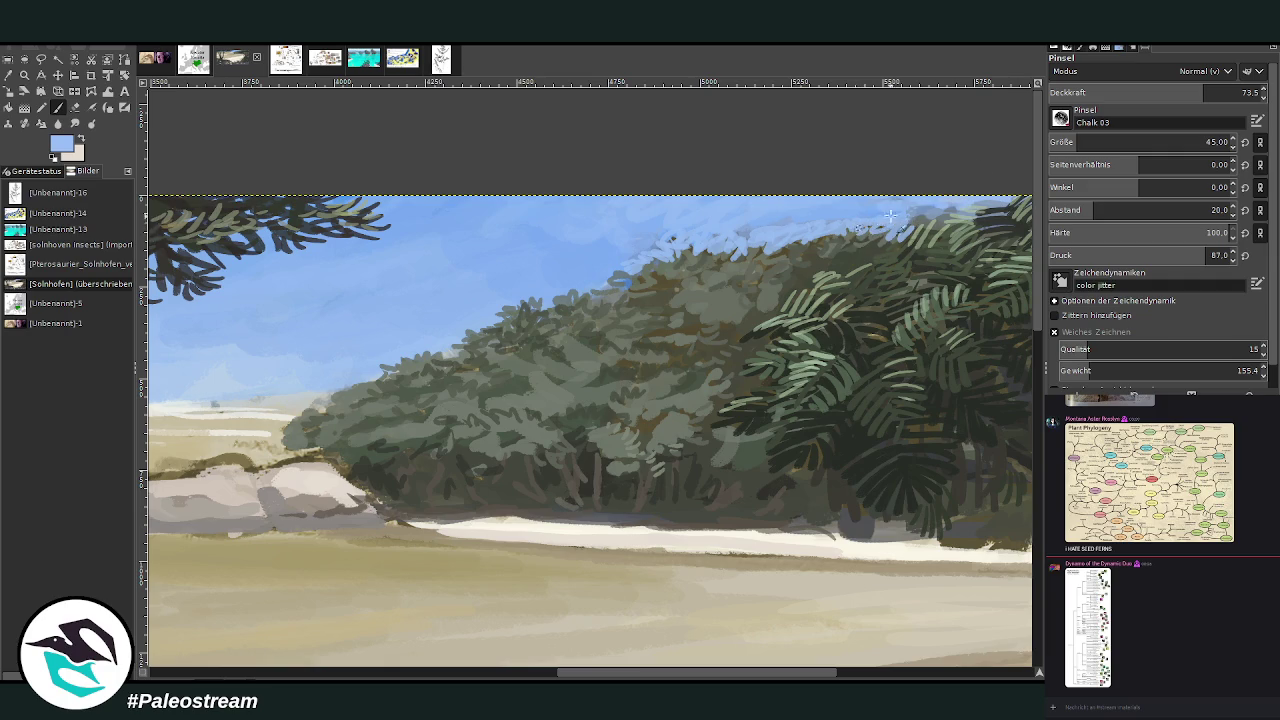
left_click(1092, 140)
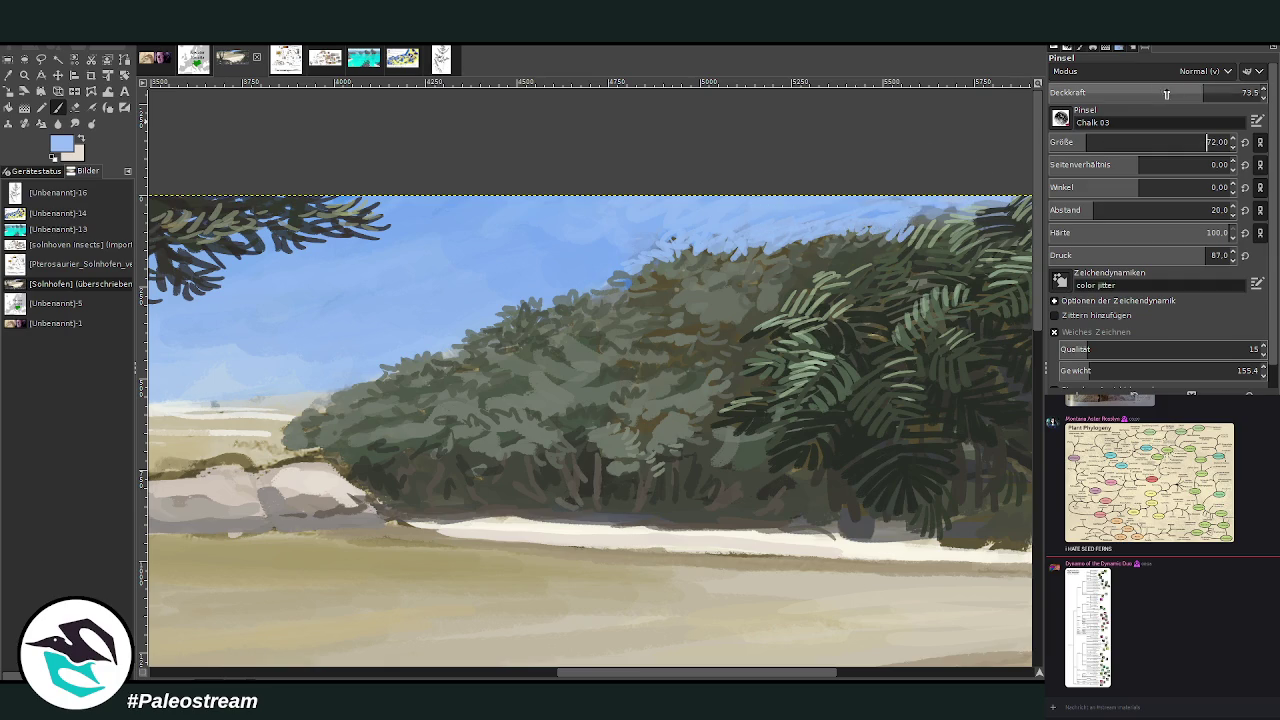
mouse_move(670, 228)
left_mouse_down()
mouse_move(640, 248)
mouse_move(622, 242)
left_mouse_up()
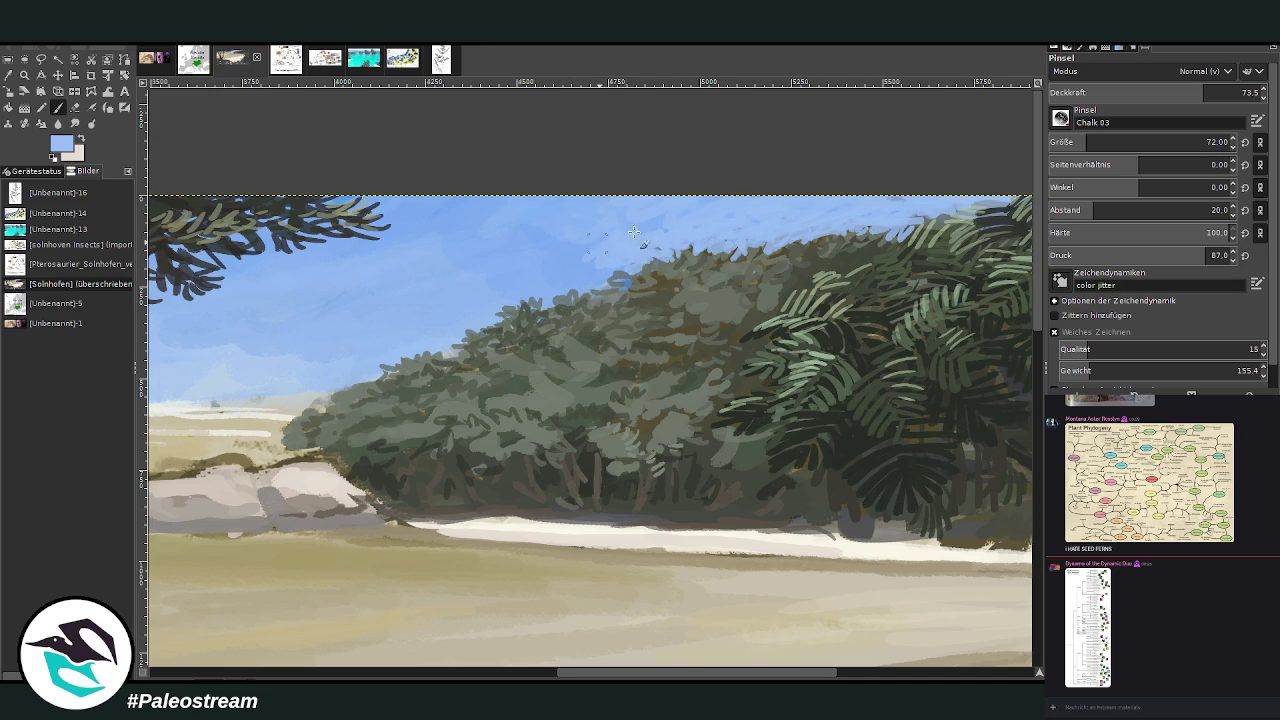
left_click(1237, 92)
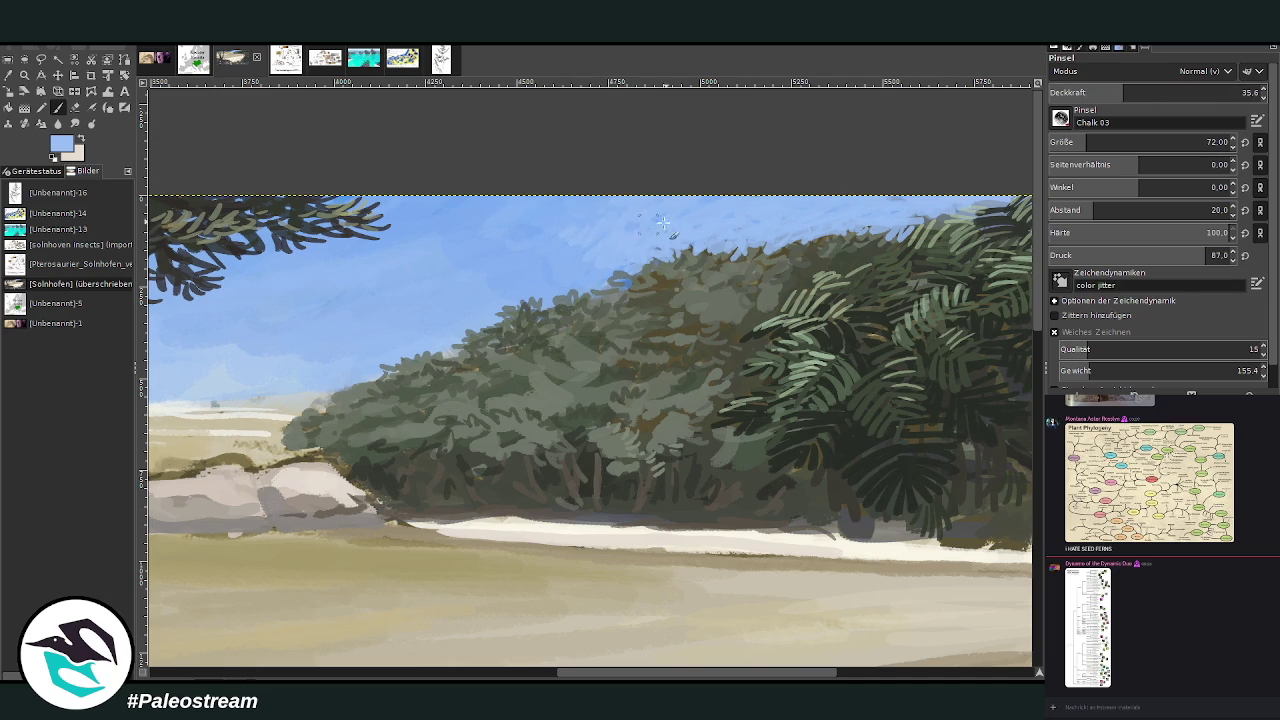
- Sample a dark green from the tree foliage and set the paintbrush size to 54
left_click(9, 75)
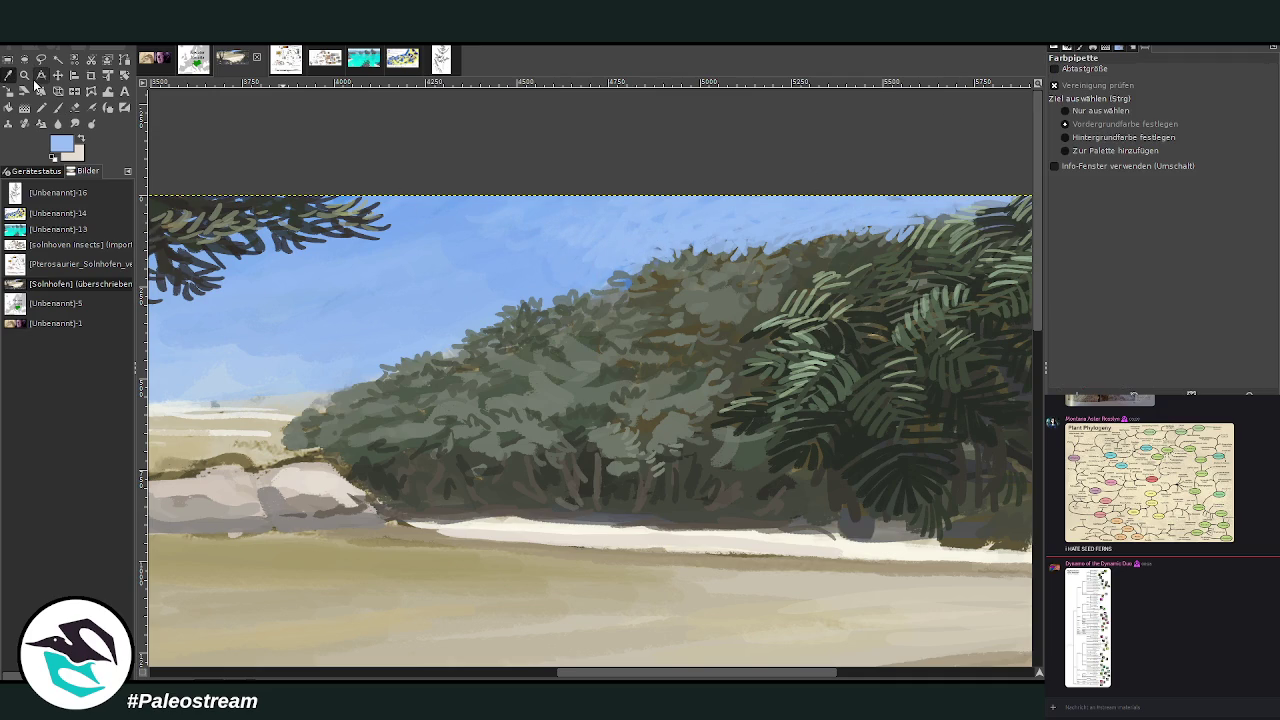
left_click(725, 331)
left_click(58, 107)
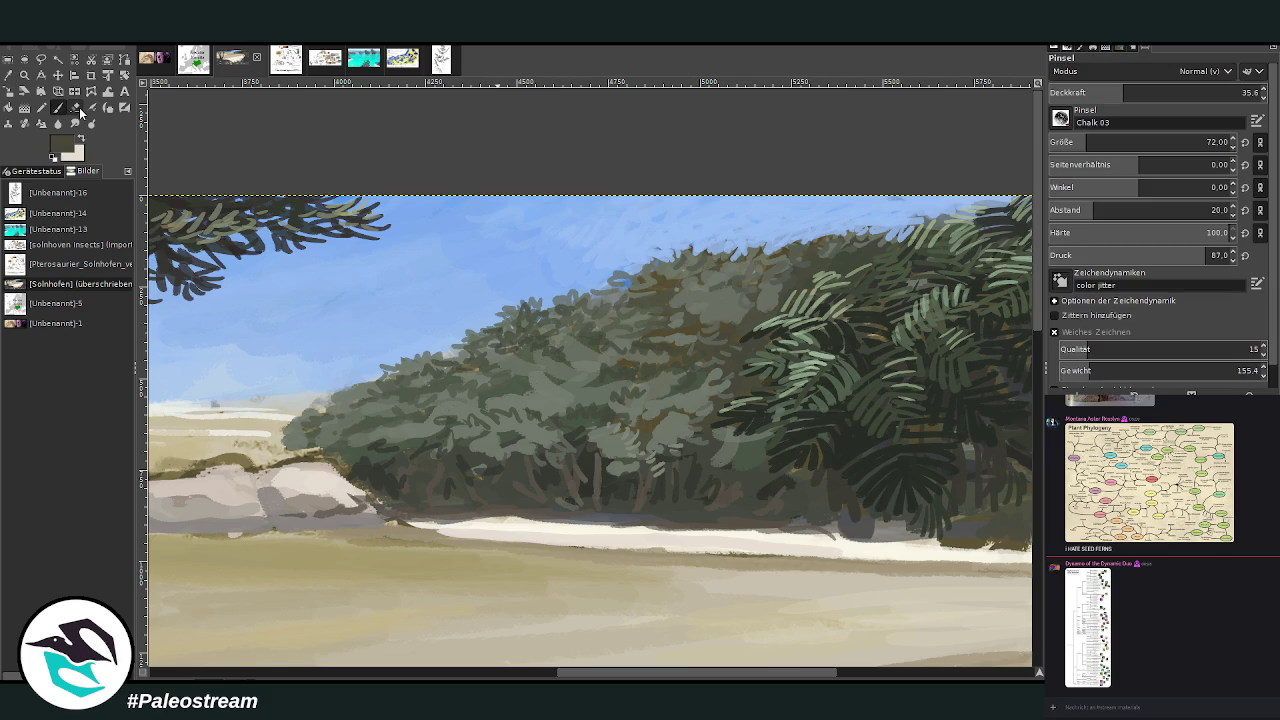
left_click(1194, 93)
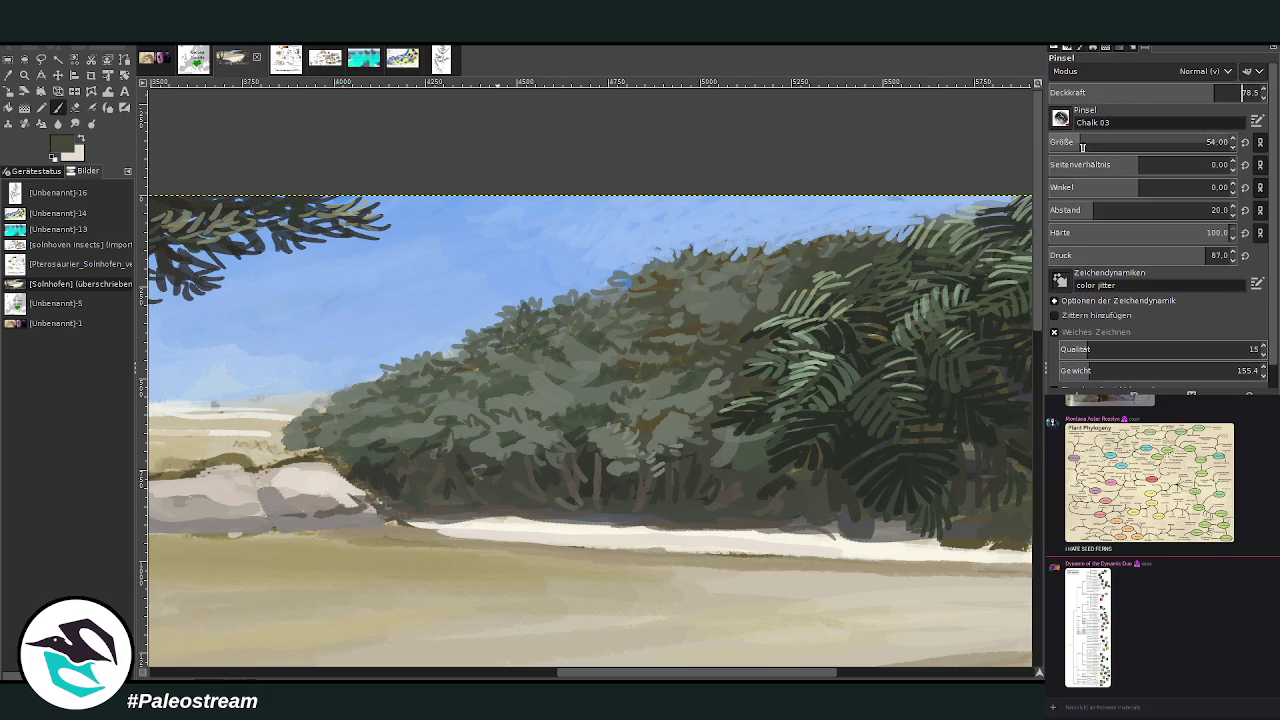
- Paint six thin dark conifer trunks rising above the treeline into the sky
mouse_move(548, 322)
left_mouse_down()
mouse_move(529, 263)
mouse_move(546, 330)
left_mouse_up()
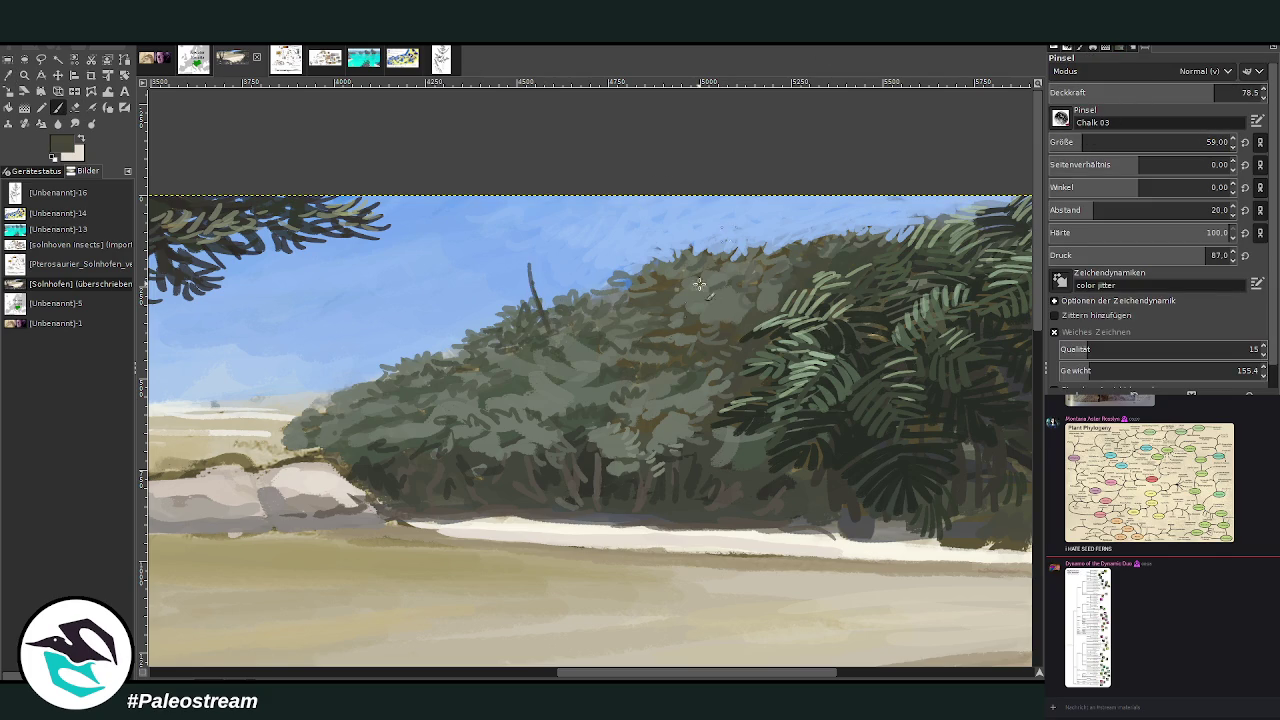
left_click_drag(632, 290, 625, 234)
left_click_drag(717, 266, 711, 197)
left_click_drag(766, 241, 765, 218)
left_click_drag(608, 306, 588, 246)
left_click_drag(540, 308, 527, 251)
left_click(194, 62)
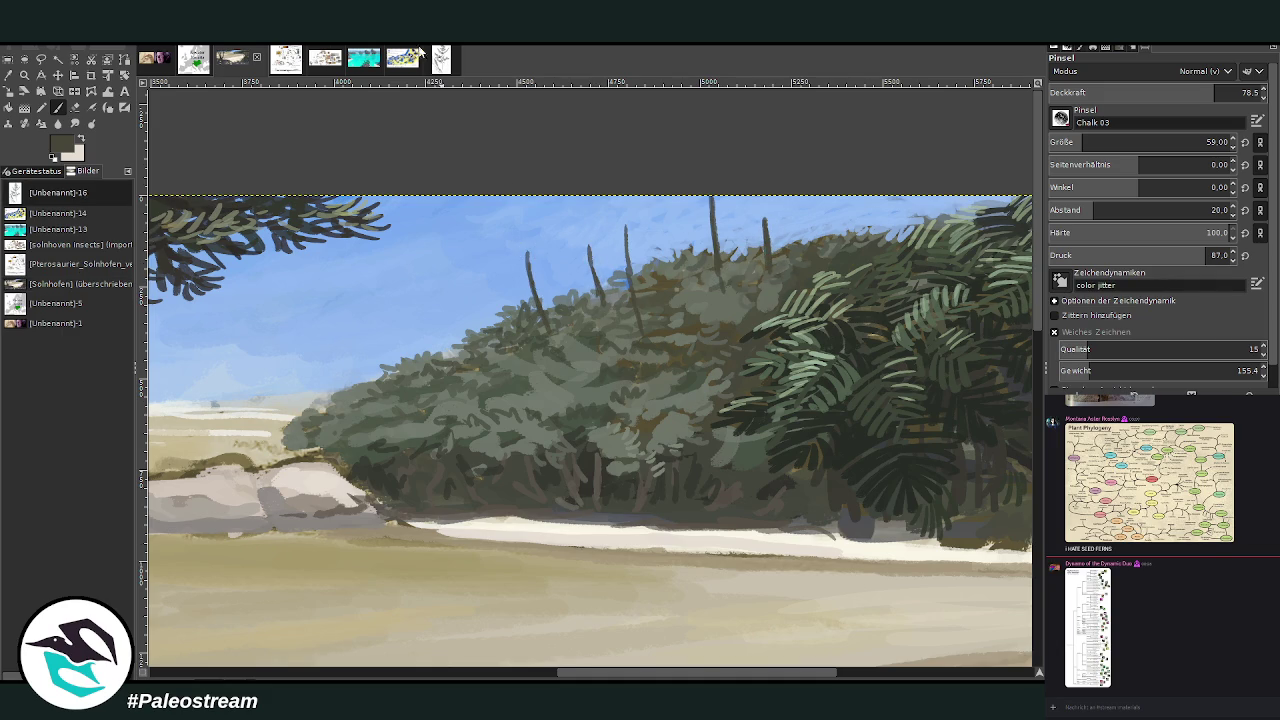
left_click(231, 60)
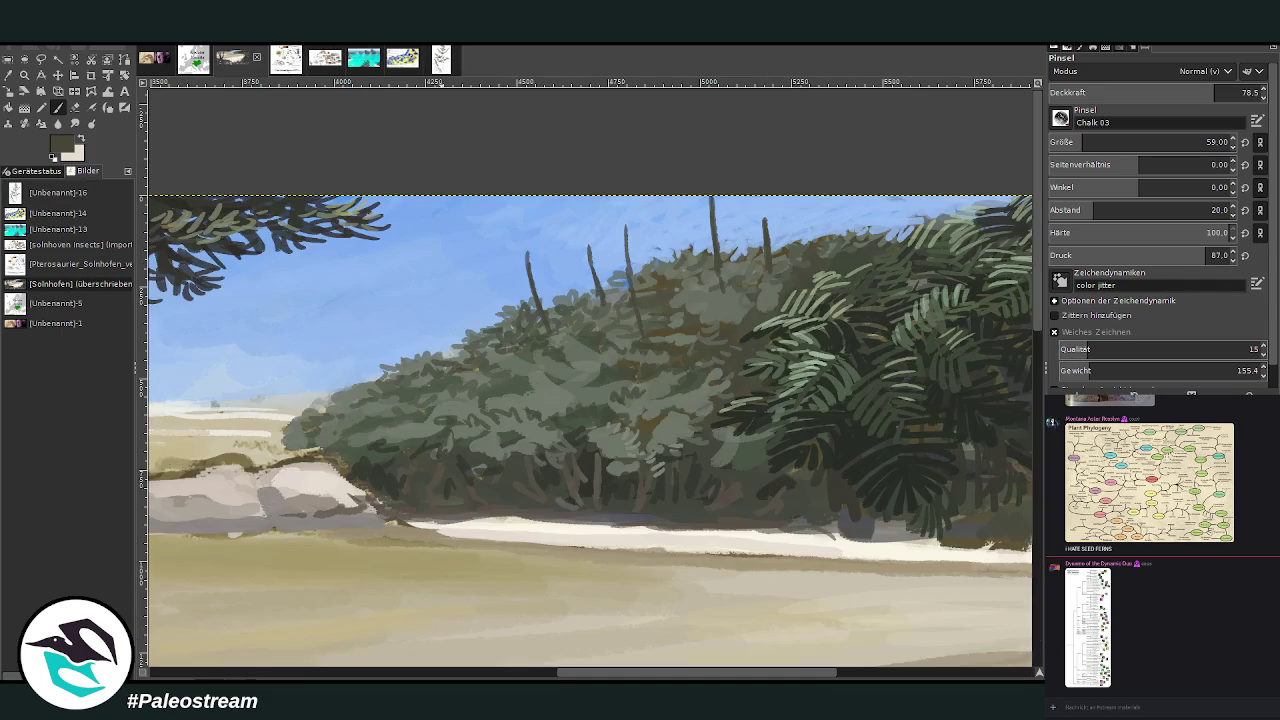
- Shrink the brush to 40 and add sparse branches to the left, tall and right trunks
key("bracketleft")
mouse_move(540, 287)
left_mouse_down()
mouse_move(526, 232)
mouse_move(612, 284)
mouse_move(586, 250)
mouse_move(566, 255)
mouse_move(592, 242)
mouse_move(632, 292)
mouse_move(614, 262)
left_mouse_up()
mouse_move(714, 240)
left_mouse_down()
mouse_move(692, 258)
mouse_move(680, 248)
mouse_move(686, 200)
left_mouse_up()
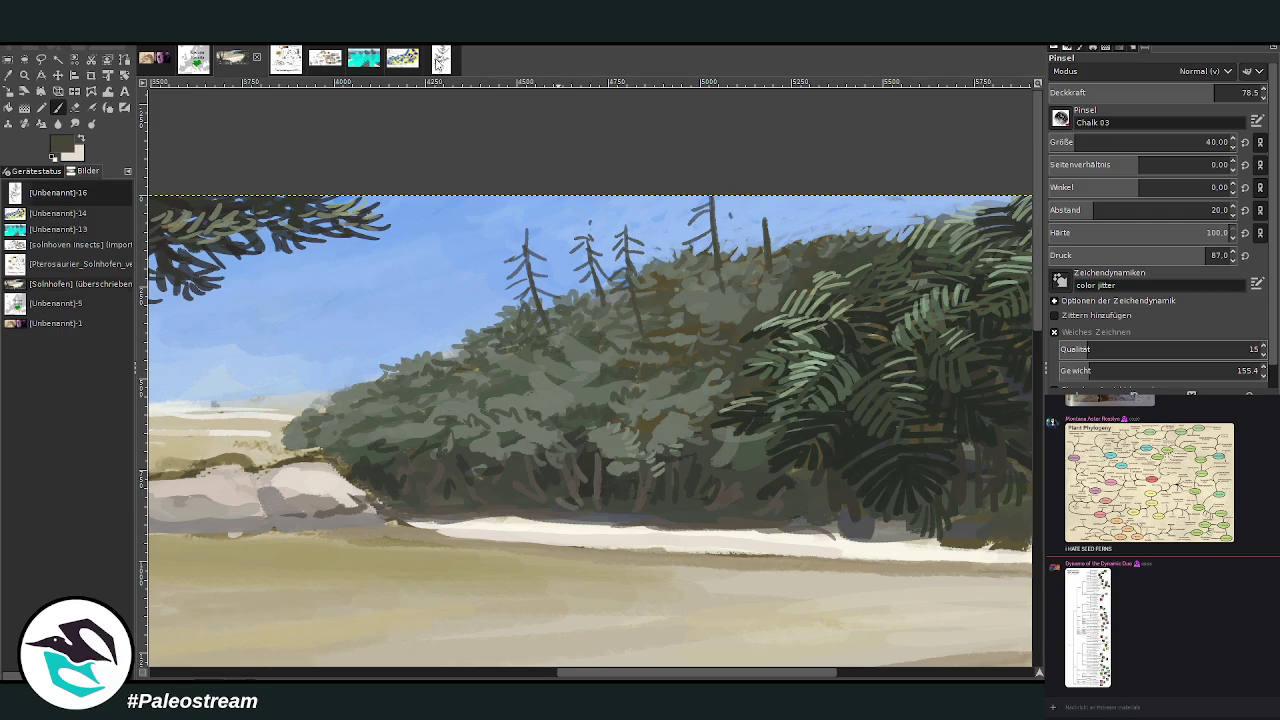
left_click(441, 60)
left_click(192, 62)
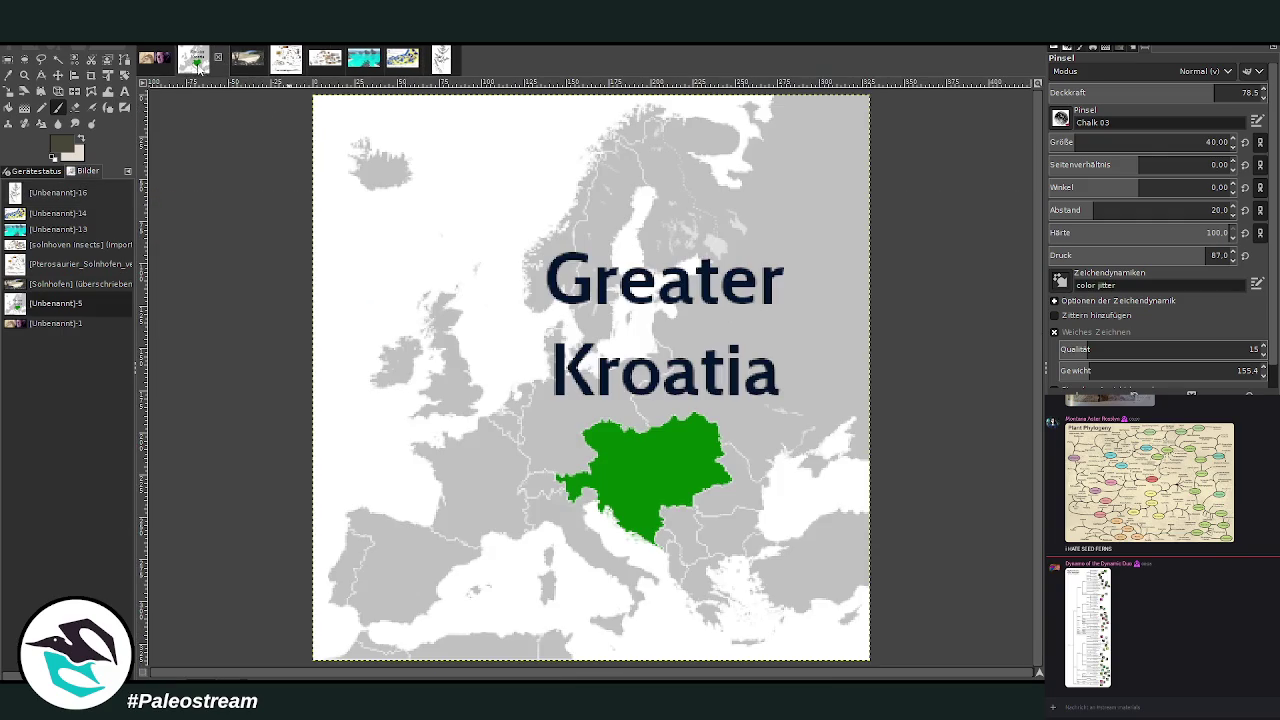
left_click(247, 62)
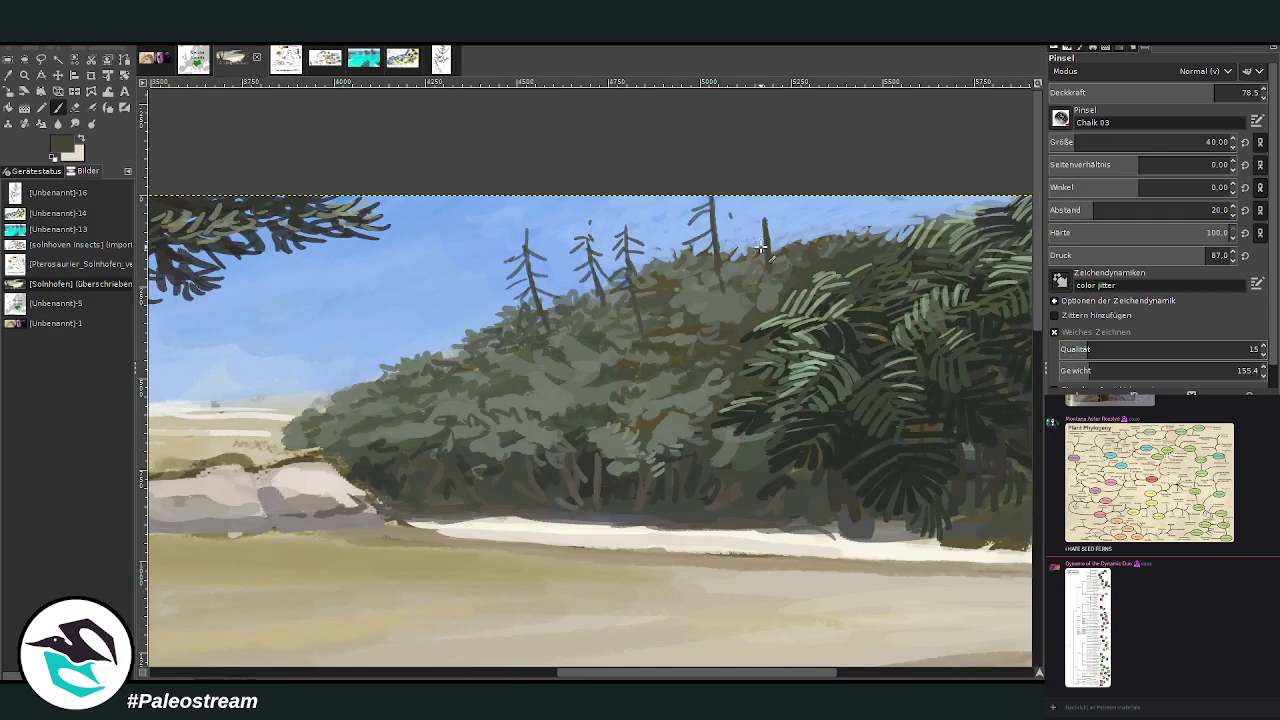
left_click_drag(760, 228, 778, 250)
key("z")
left_click_drag(374, 110, 822, 498)
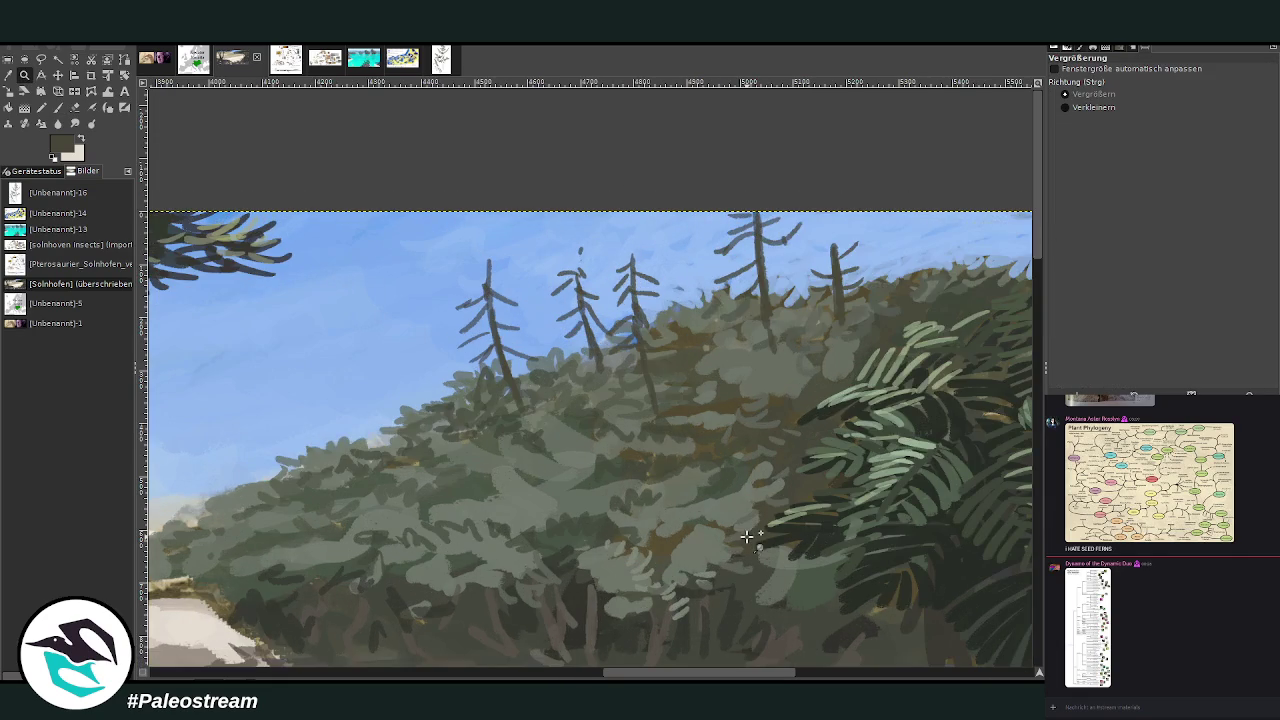
- Choose a lighter grey-green, raise opacity to about 84, and paint a branch stroke
left_click(58, 108)
left_click(1016, 451, "ctrl")
left_click(1240, 92)
left_click_drag(453, 350, 485, 338)
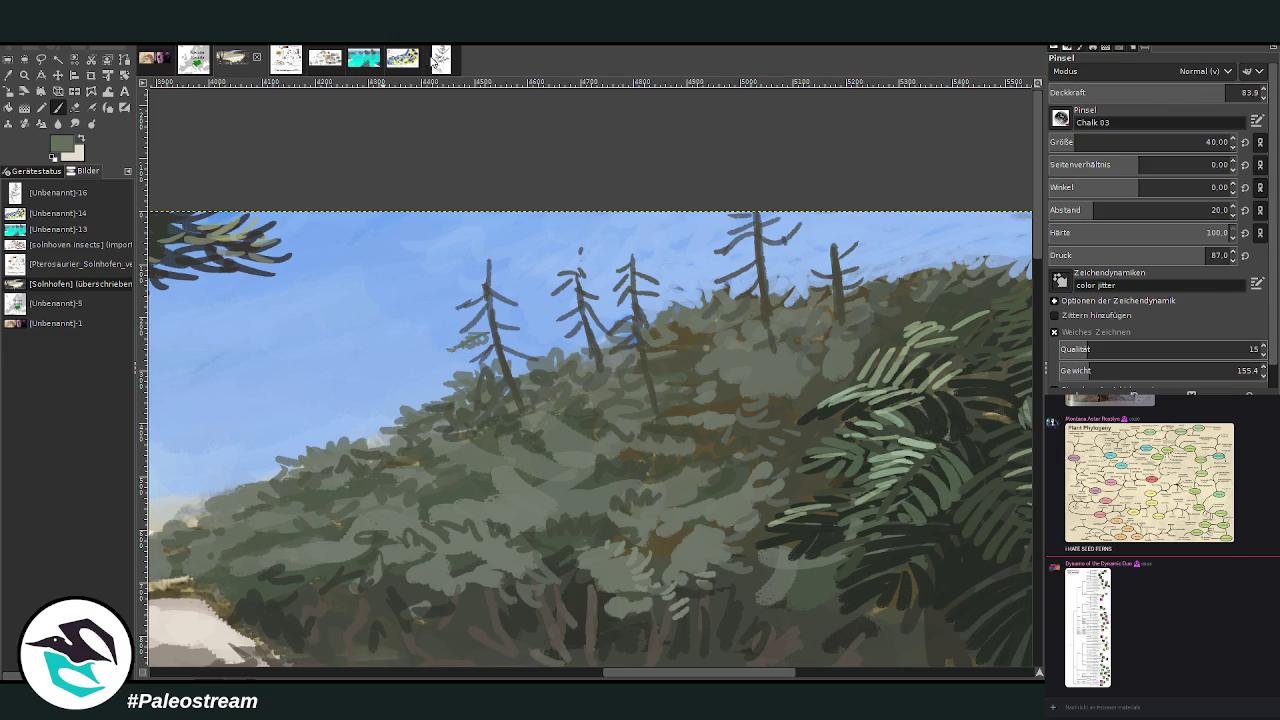
left_click(428, 62)
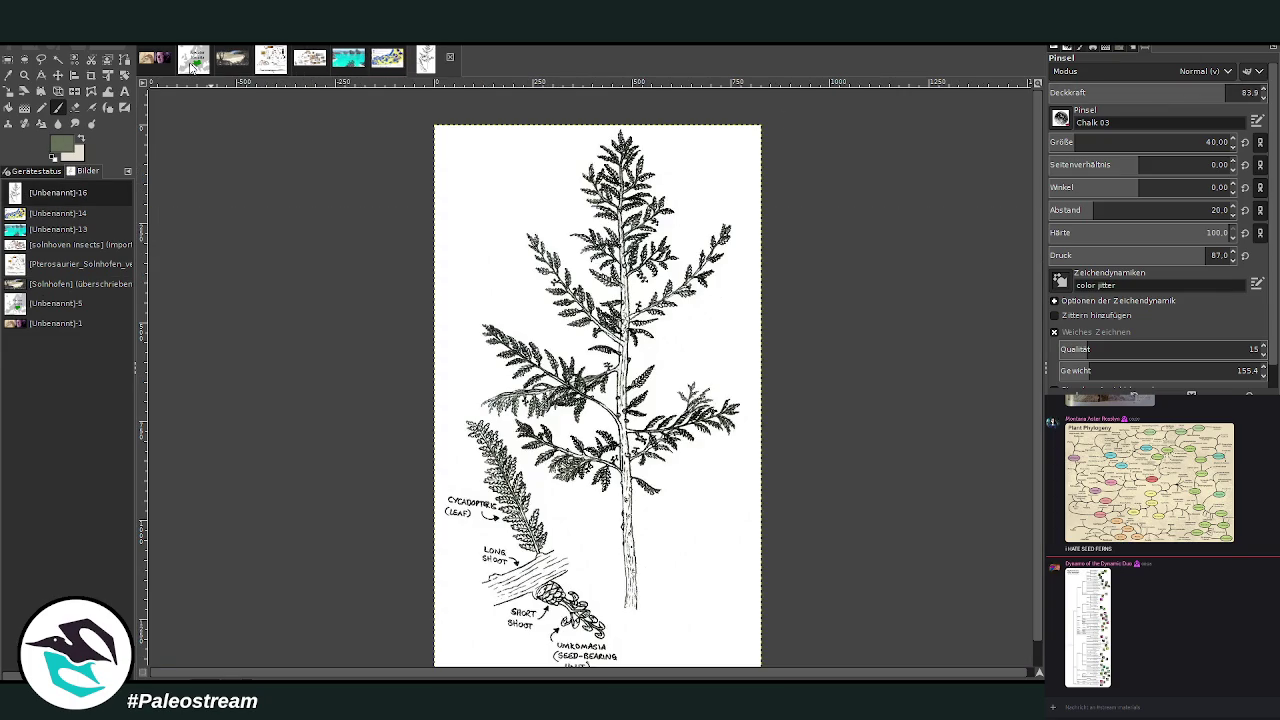
left_click(191, 64)
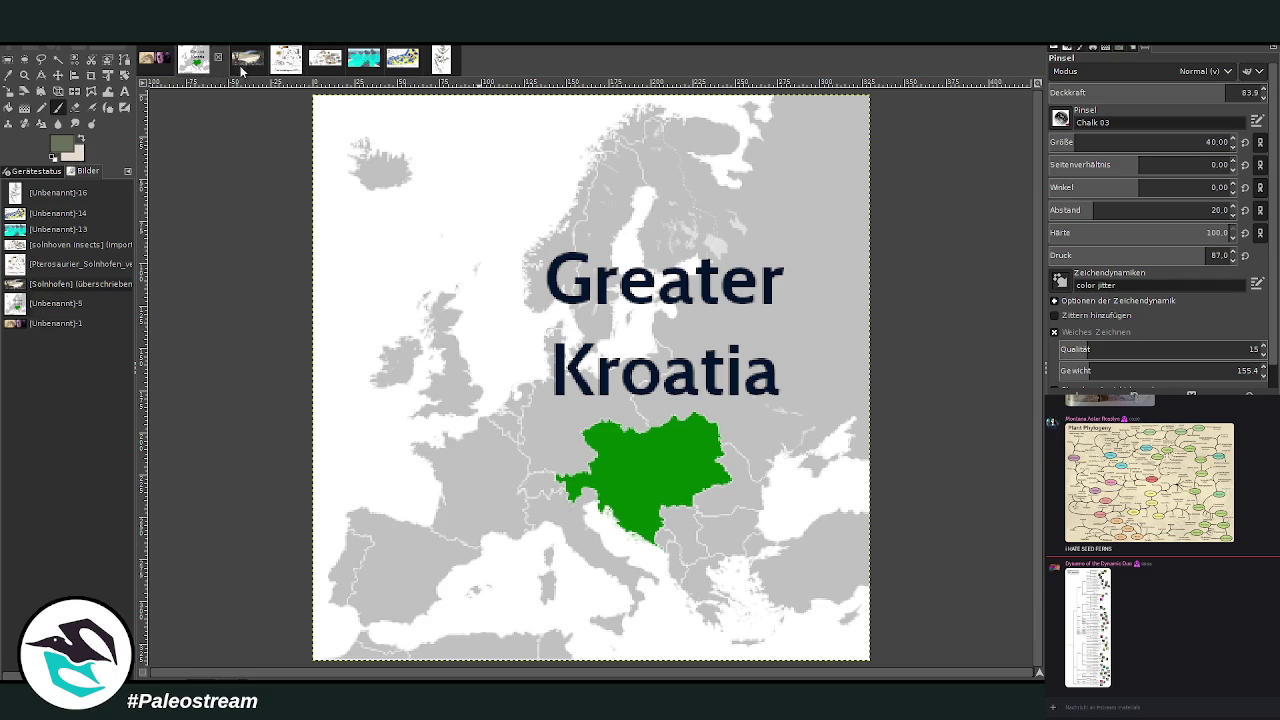
left_click(240, 66)
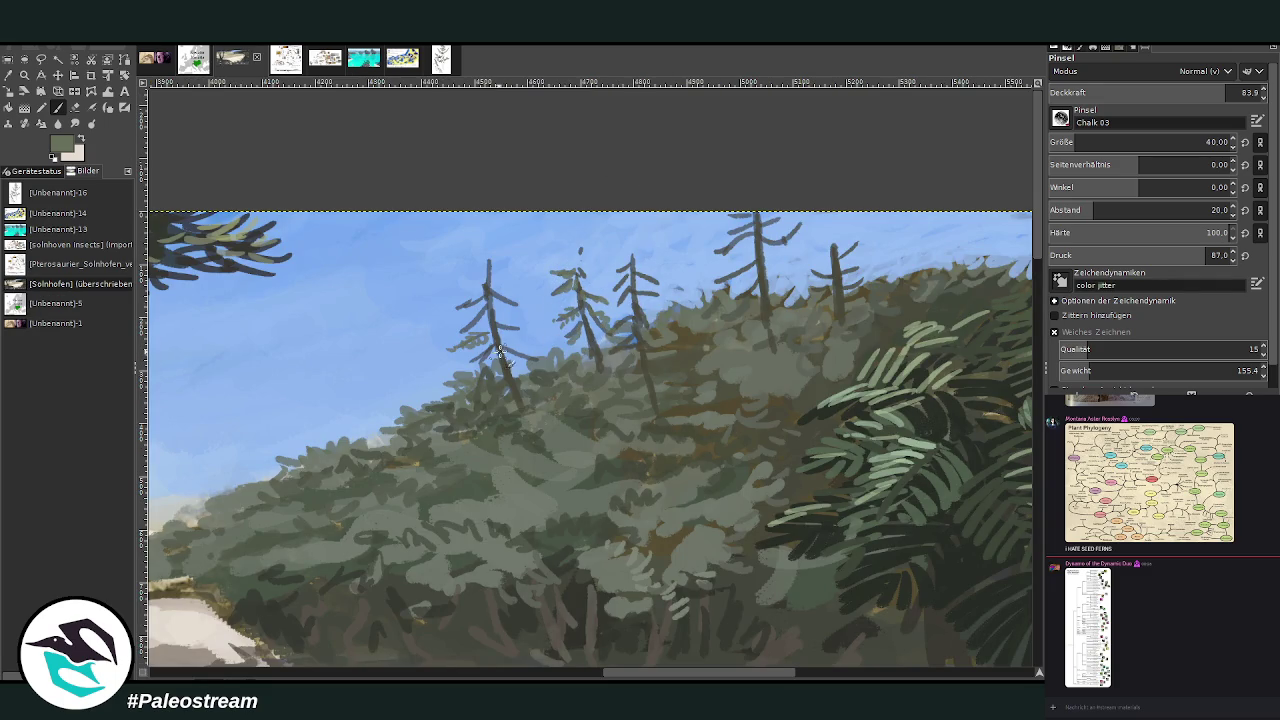
- Set the brush to size 27 at 91.2 opacity and add greyish branches to the left conifer
key("greater")
key("greater")
key("greater")
key("bracketleft")
key("bracketleft")
key("bracketleft")
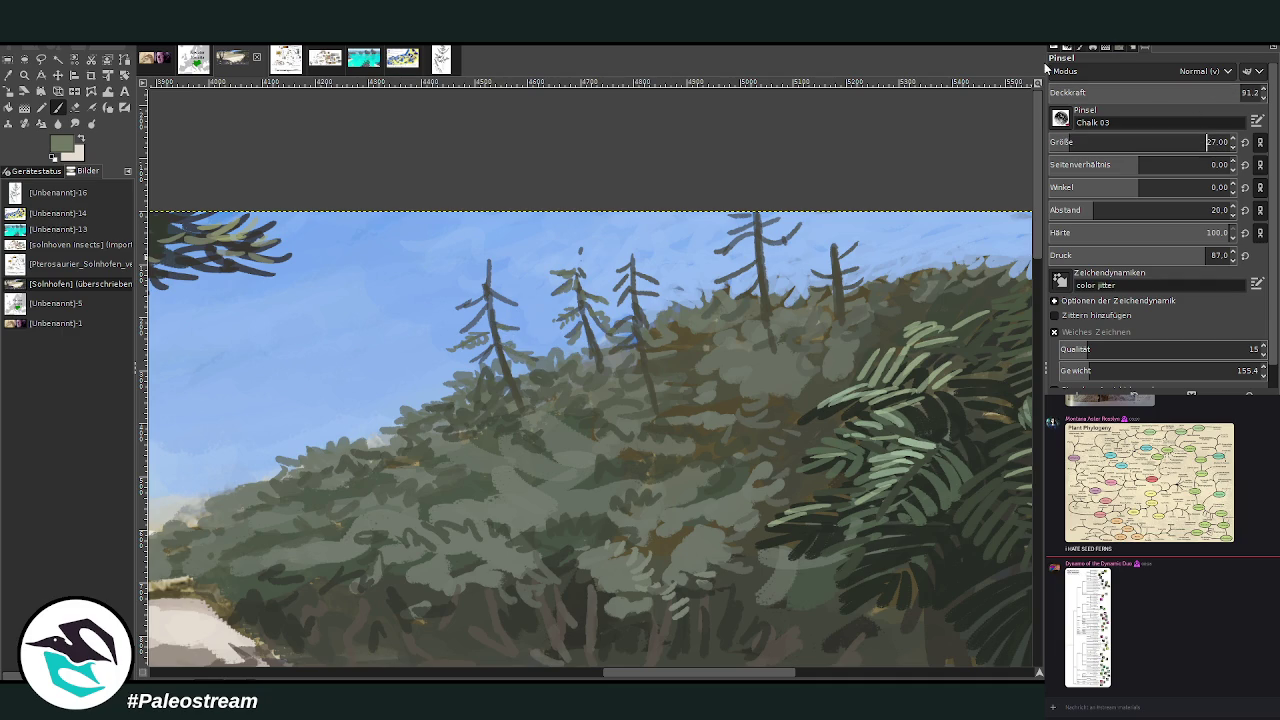
left_click_drag(472, 304, 454, 318)
left_click(441, 62)
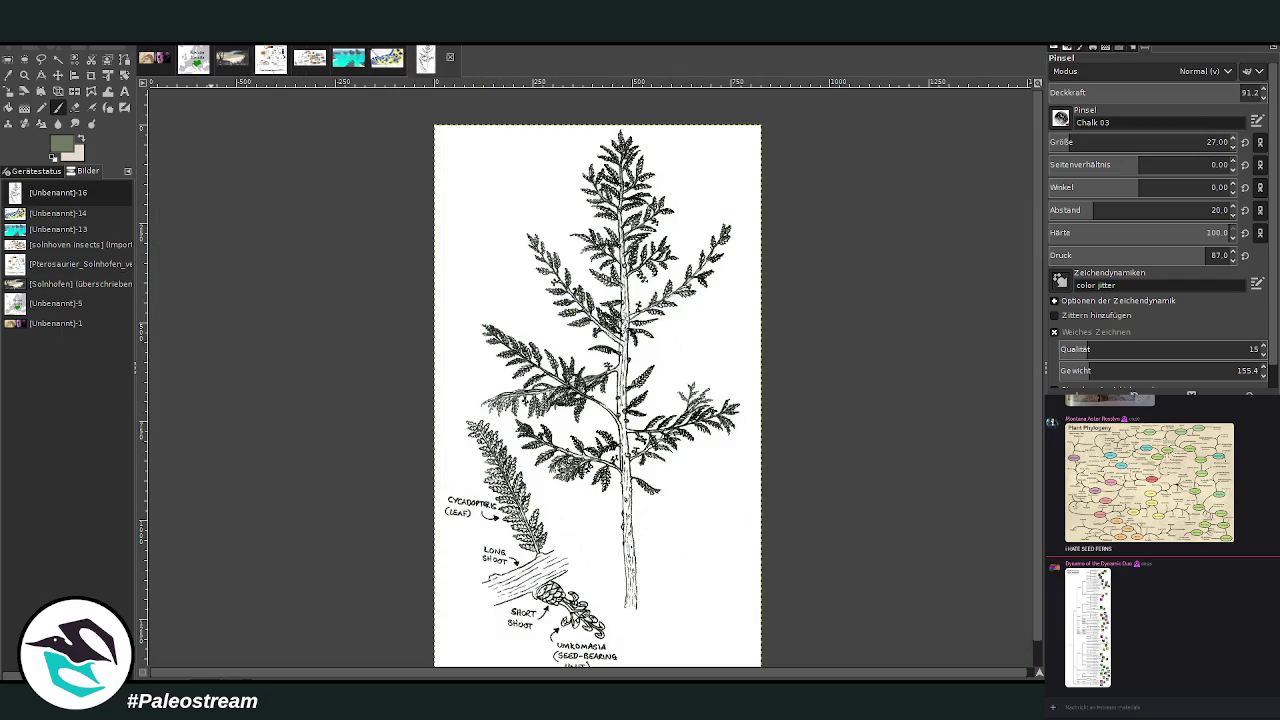
left_click(229, 64)
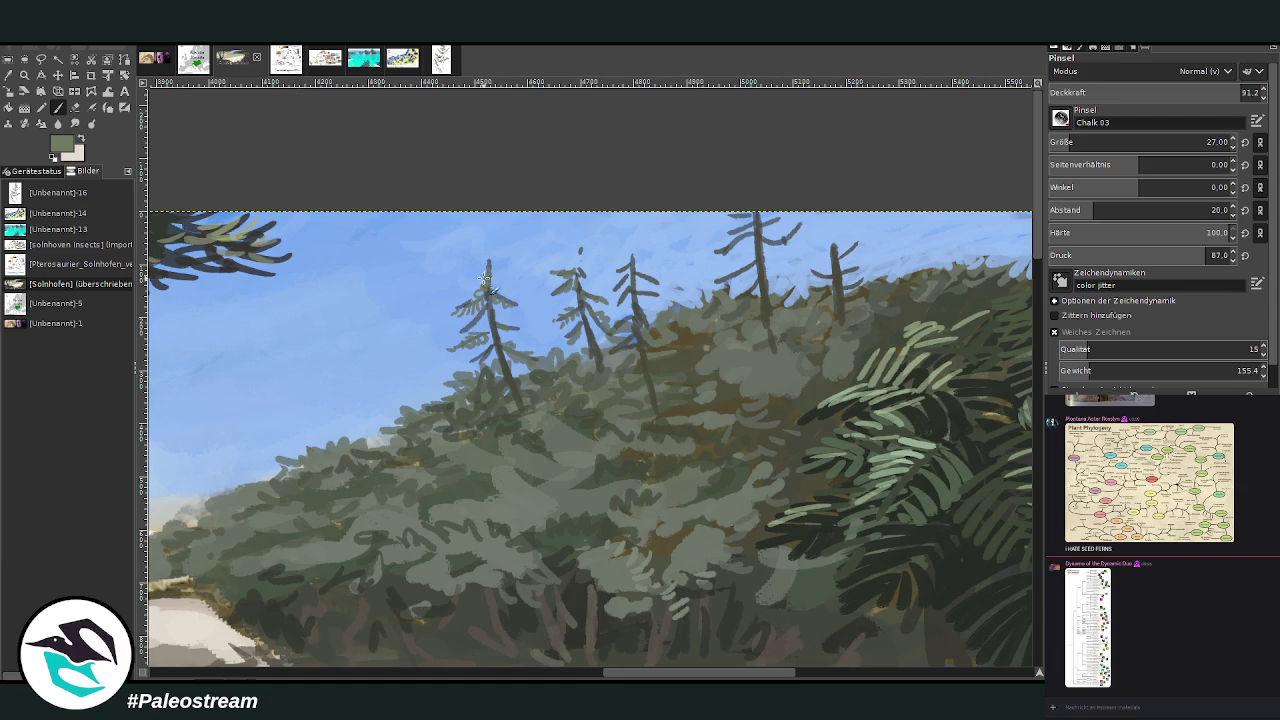
- Add light green needle branches to the left, middle and right conifers
mouse_move(487, 272)
left_mouse_down()
mouse_move(500, 282)
mouse_move(478, 276)
mouse_move(486, 293)
left_mouse_up()
mouse_move(468, 380)
left_mouse_down()
mouse_move(510, 406)
mouse_move(532, 371)
left_mouse_up()
left_click_drag(577, 330, 556, 338)
mouse_move(570, 286)
left_mouse_down()
mouse_move(558, 298)
mouse_move(592, 278)
mouse_move(568, 268)
mouse_move(645, 306)
mouse_move(676, 304)
mouse_move(626, 266)
left_mouse_up()
left_click_drag(735, 243, 707, 257)
left_click_drag(783, 245, 810, 222)
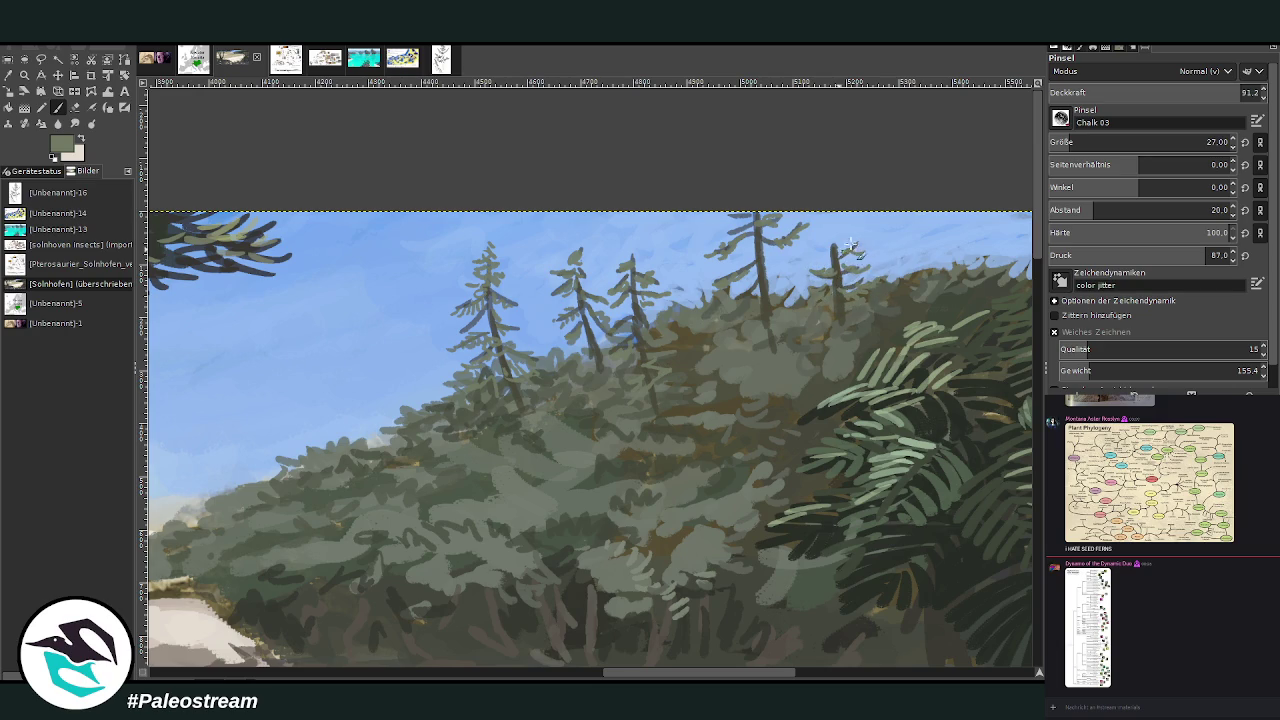
left_click_drag(840, 233, 822, 248)
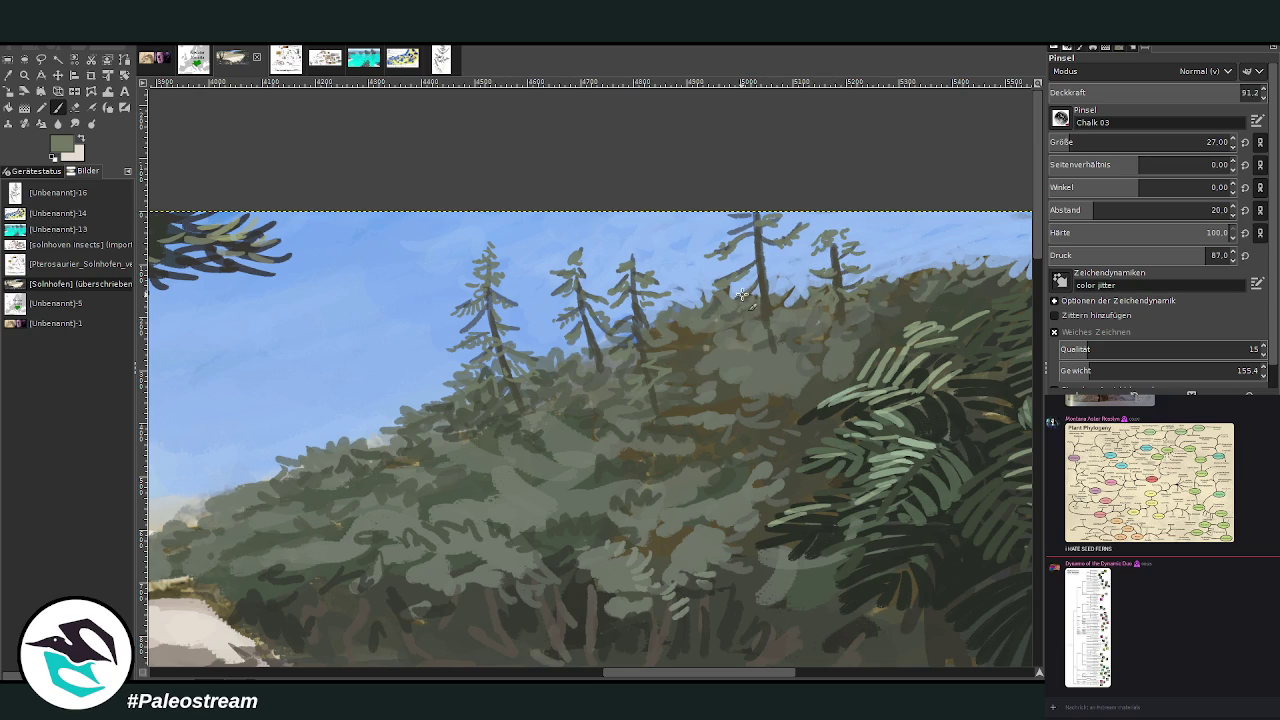
left_click(1004, 430, "ctrl")
left_click_drag(469, 319, 450, 336)
left_click(1008, 395, "ctrl")
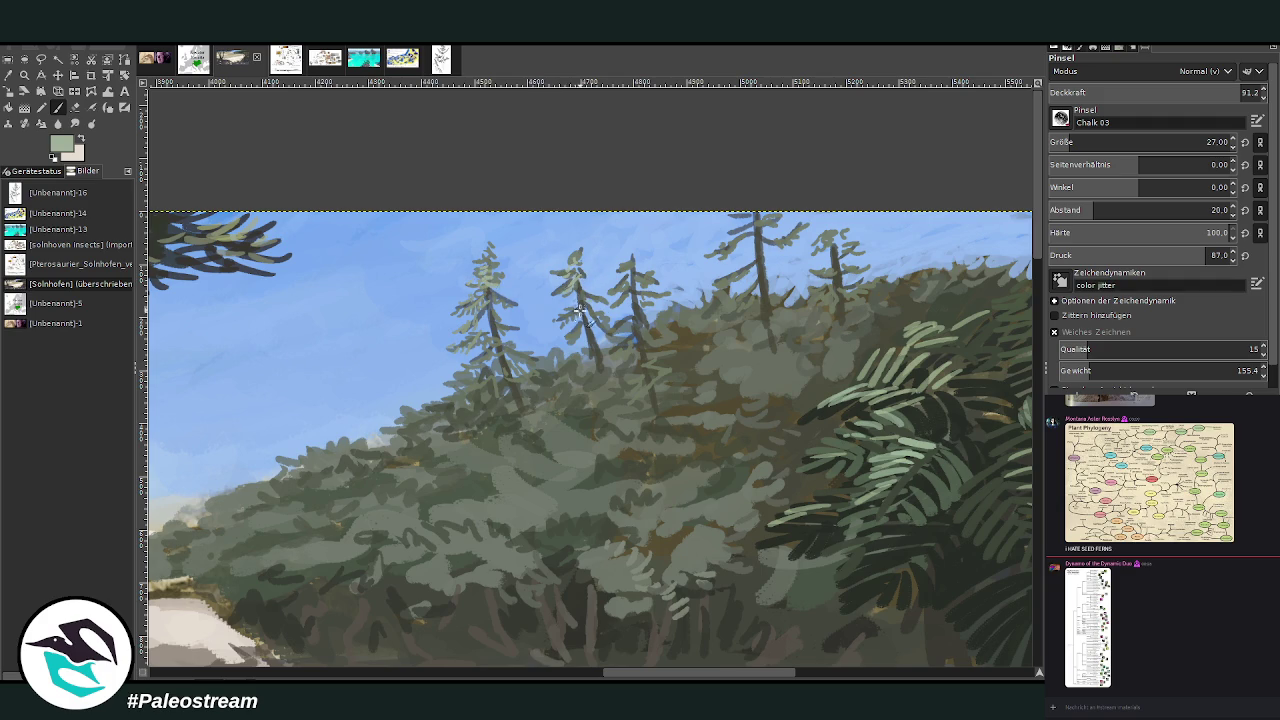
- Pick a dark green and dab foliage onto the hillside trees with a size-52 brush at 81.1 opacity
left_click(1000, 454, "ctrl")
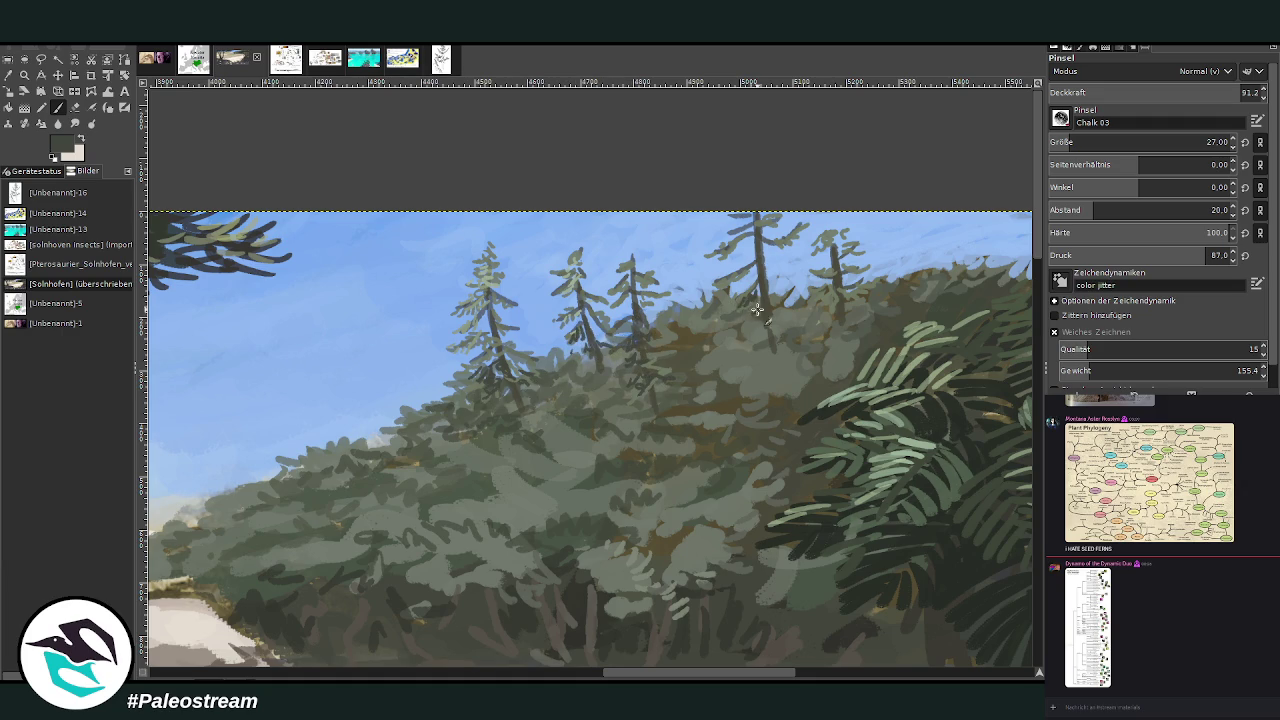
left_click_drag(1085, 144, 1110, 144)
left_click_drag(1230, 96, 1105, 88)
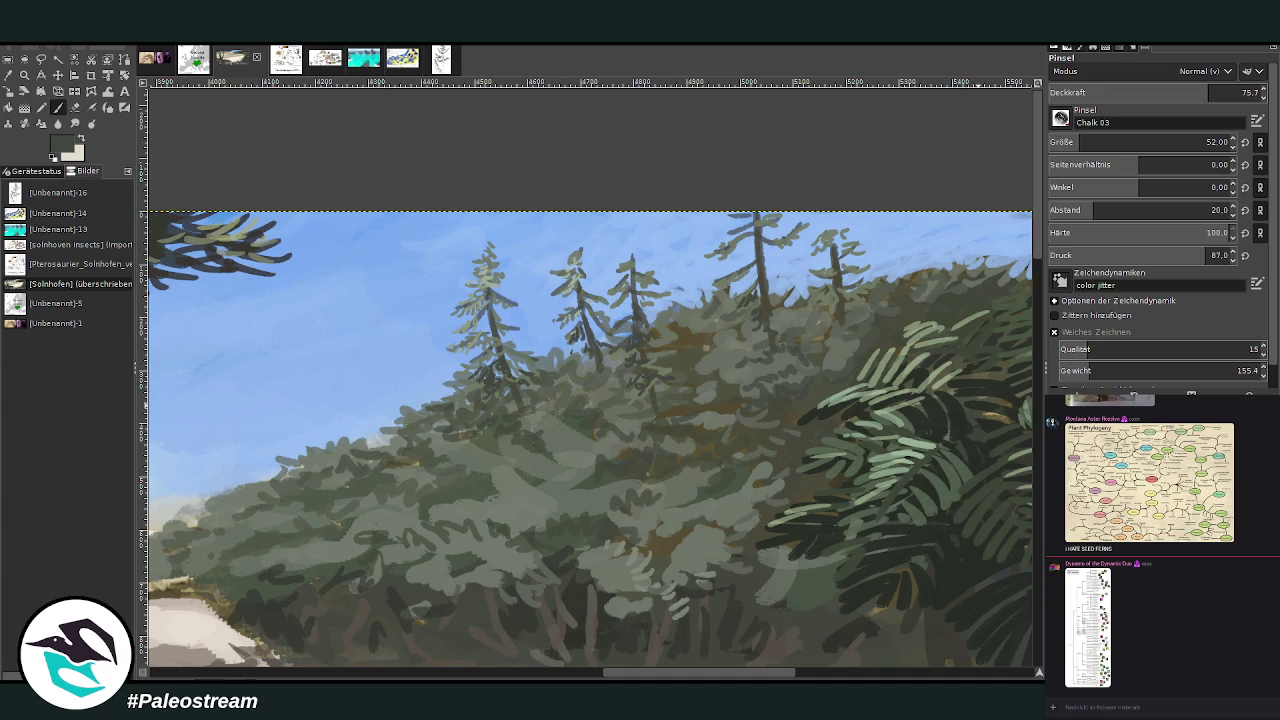
left_click(1218, 91)
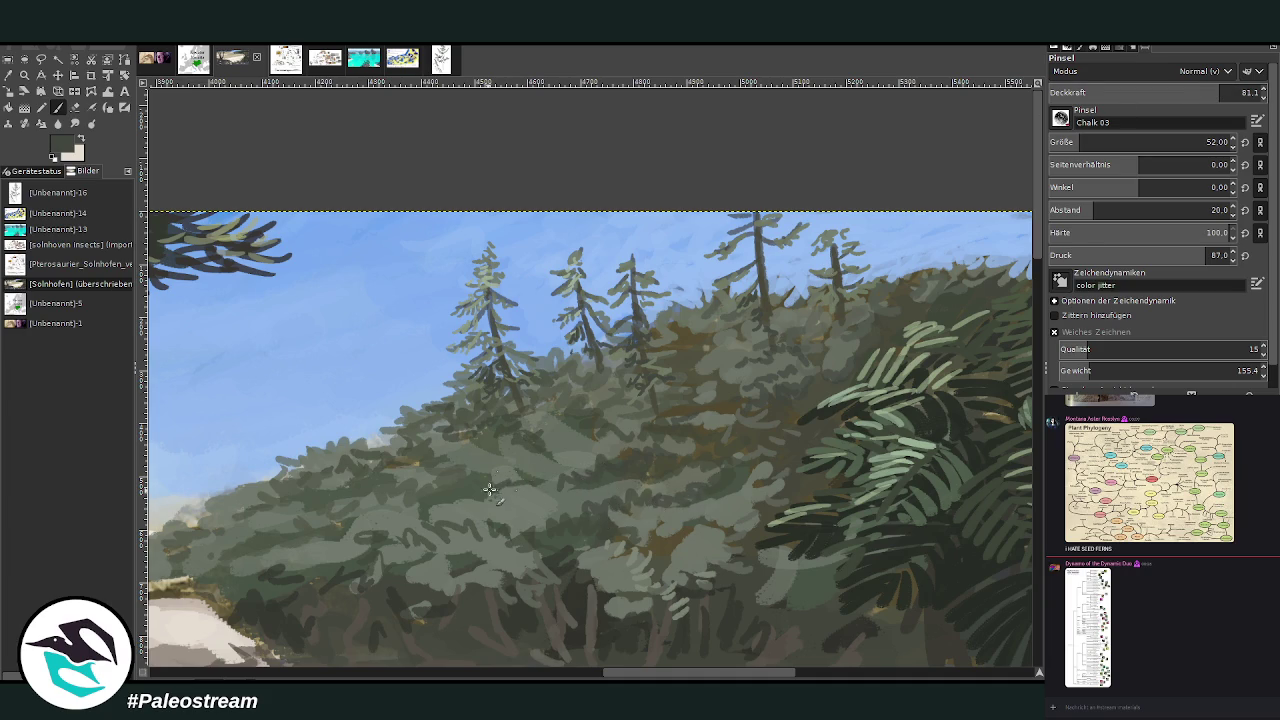
left_click_drag(490, 478, 446, 506)
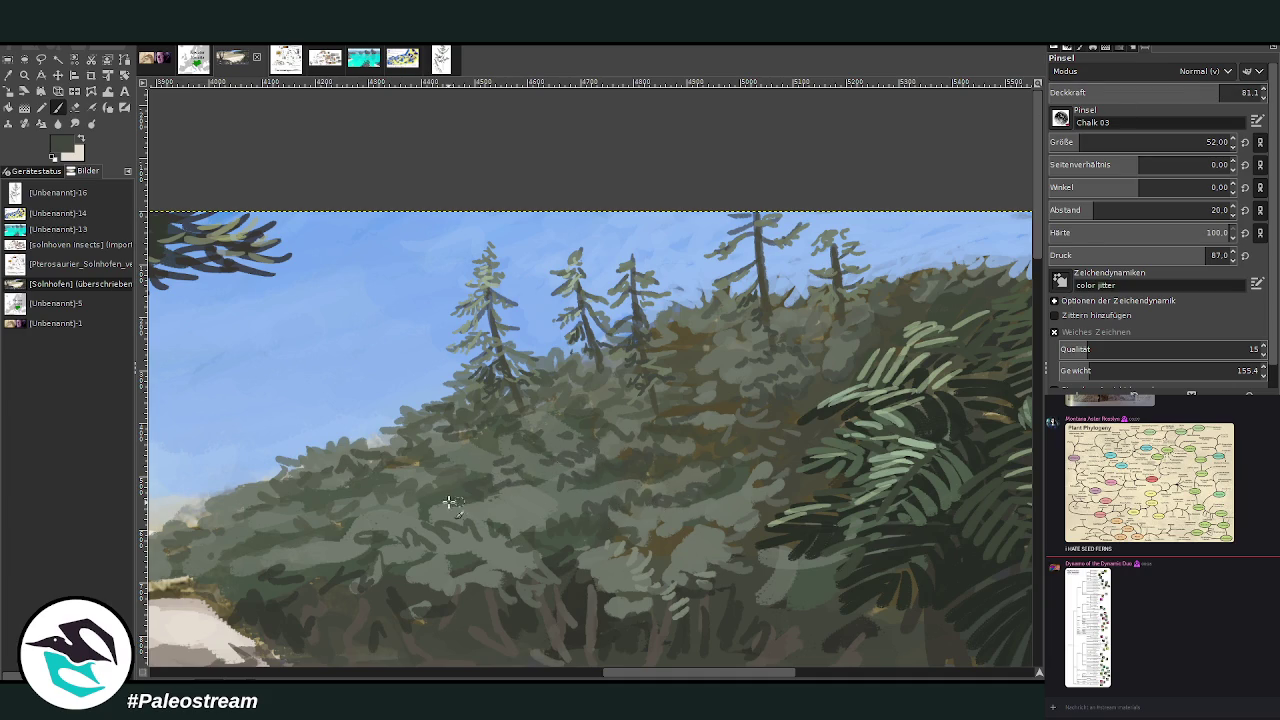
left_click_drag(584, 510, 536, 532)
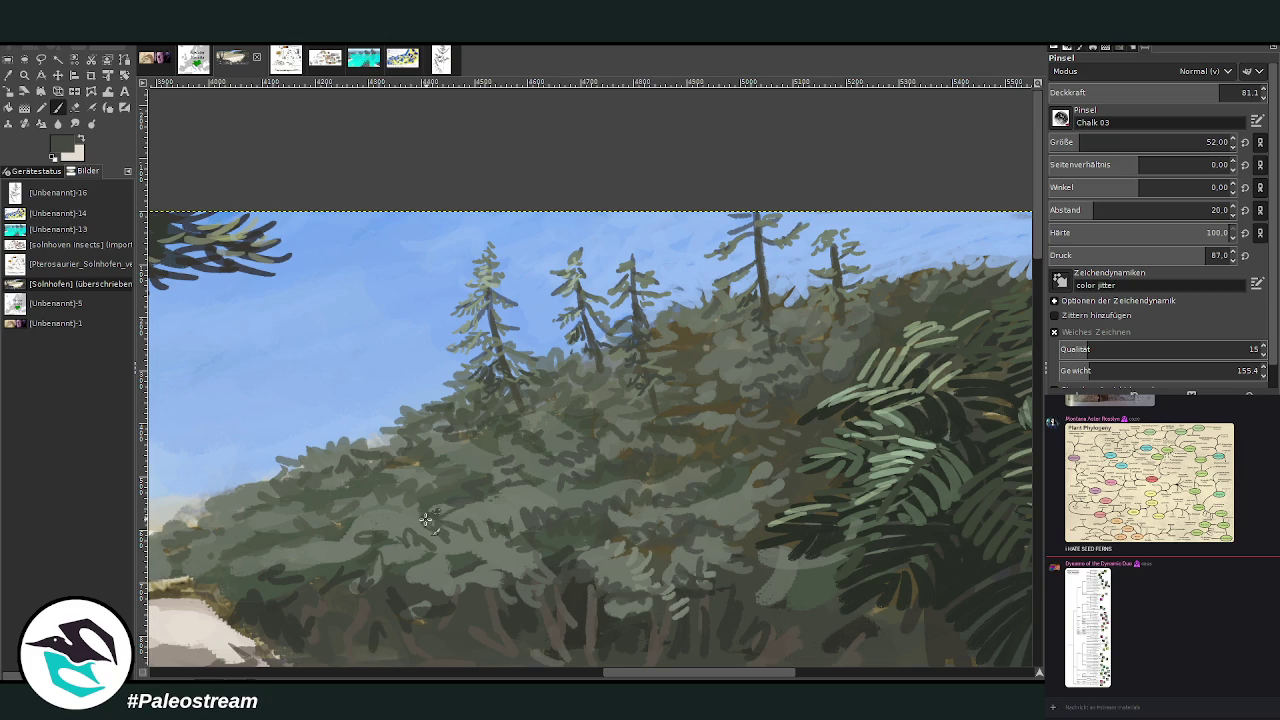
scroll(290, 532, "down", 2)
- Zoom into the distant shoreline and sample the sky blue and the tree line's dark green
scroll(286, 535, "down", 2)
scroll(286, 535, "down", 1)
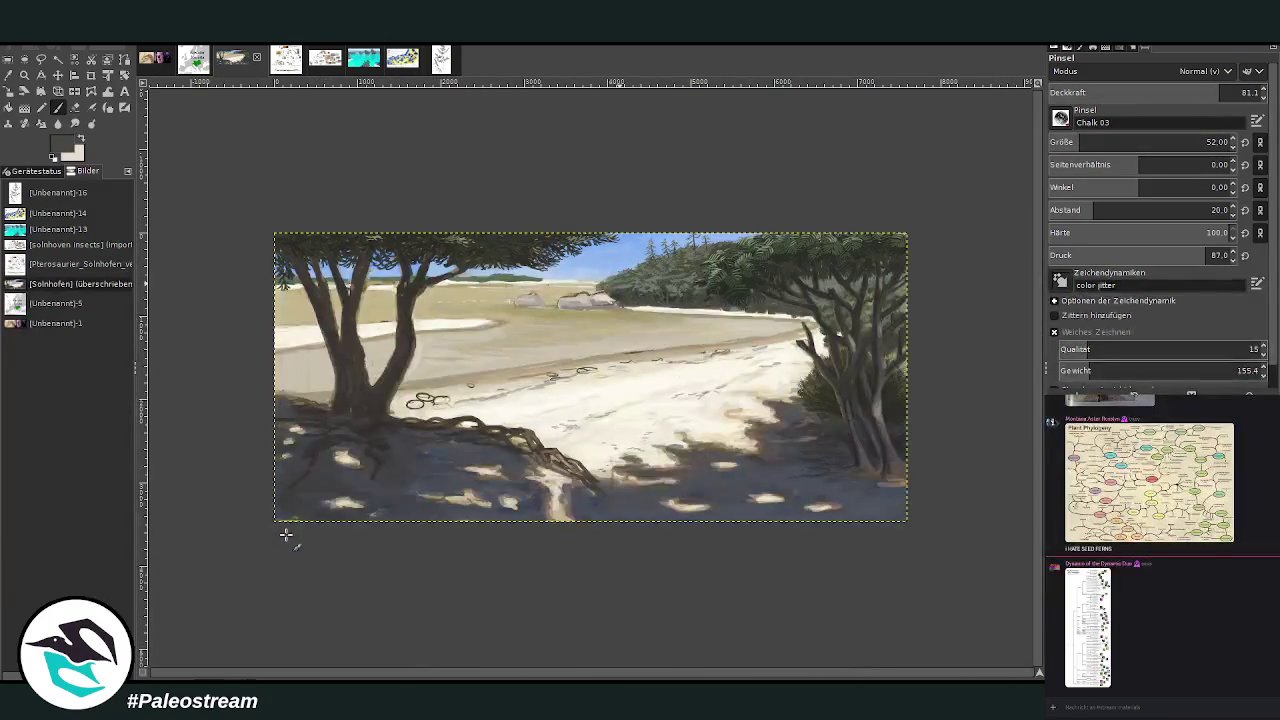
left_click(24, 75)
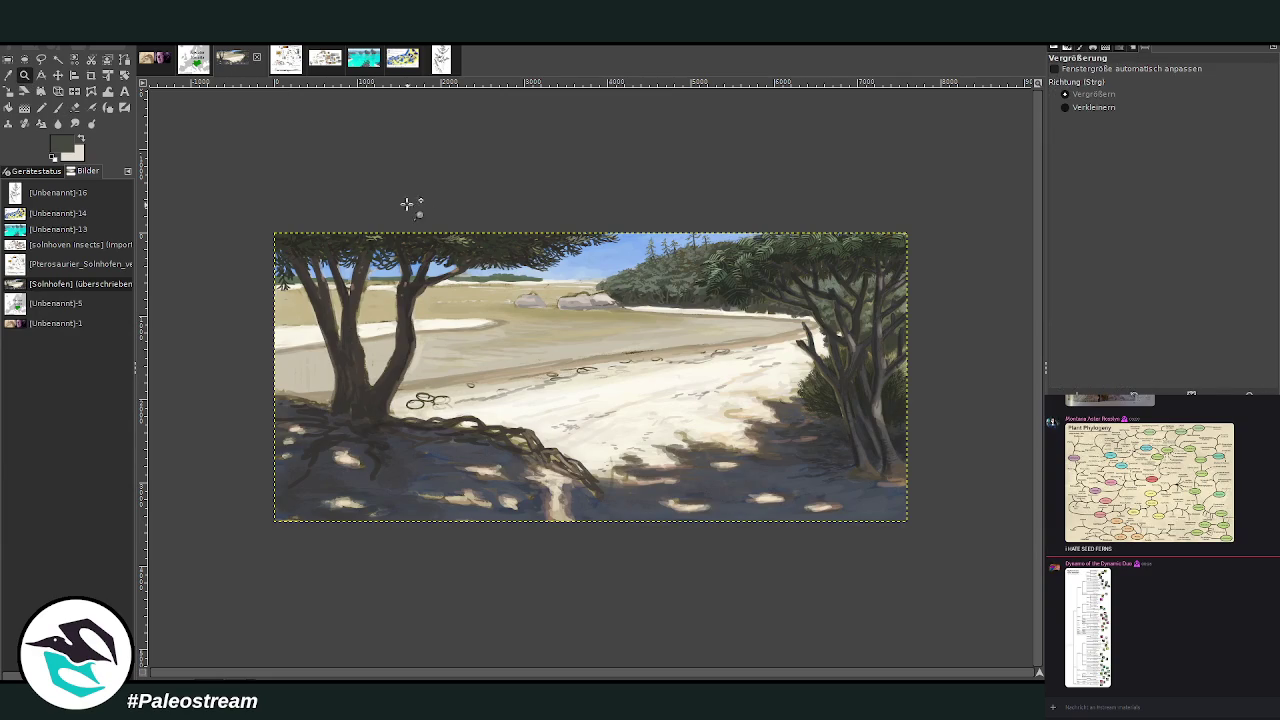
left_click_drag(418, 212, 540, 340)
key("o")
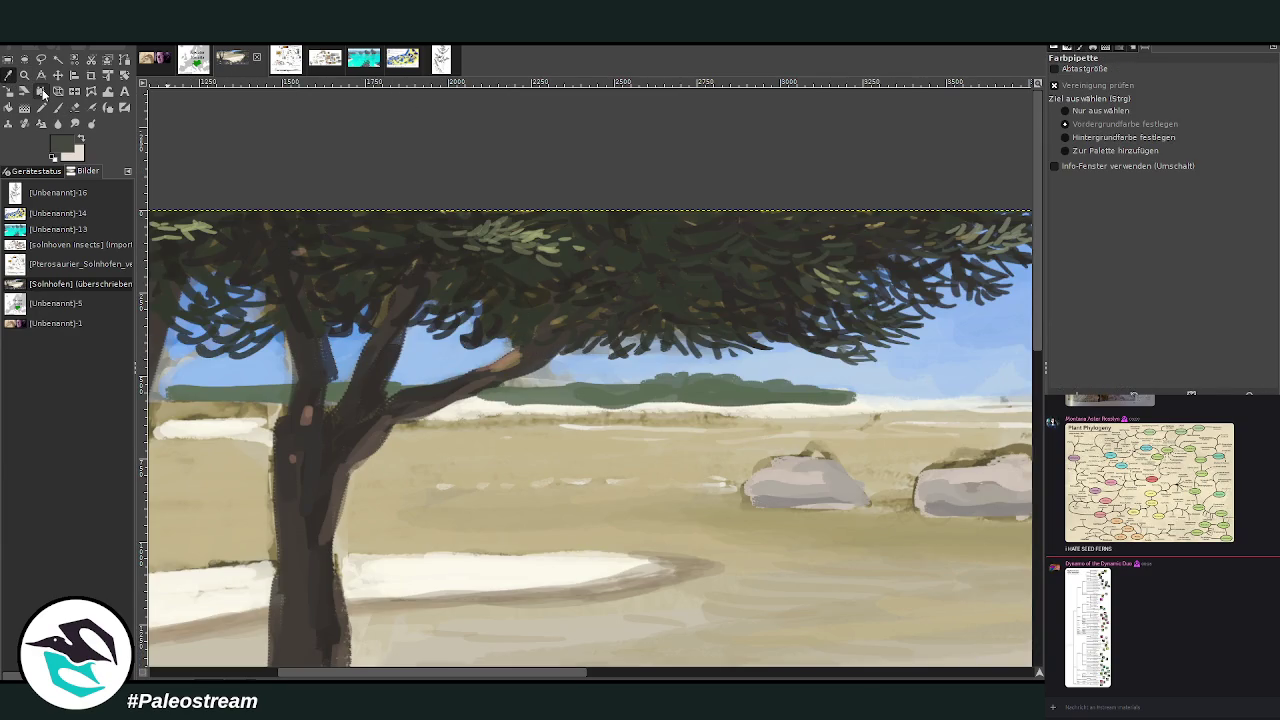
left_click(596, 338)
key("p")
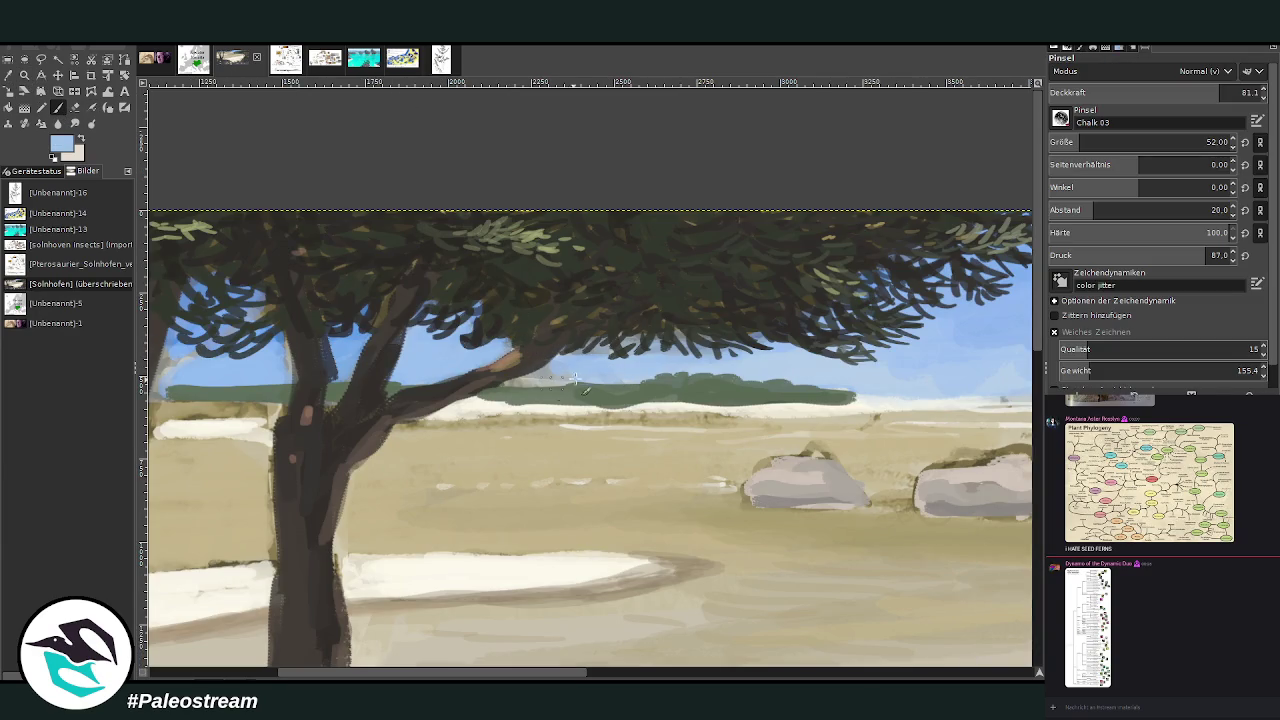
key("o")
left_click(700, 380)
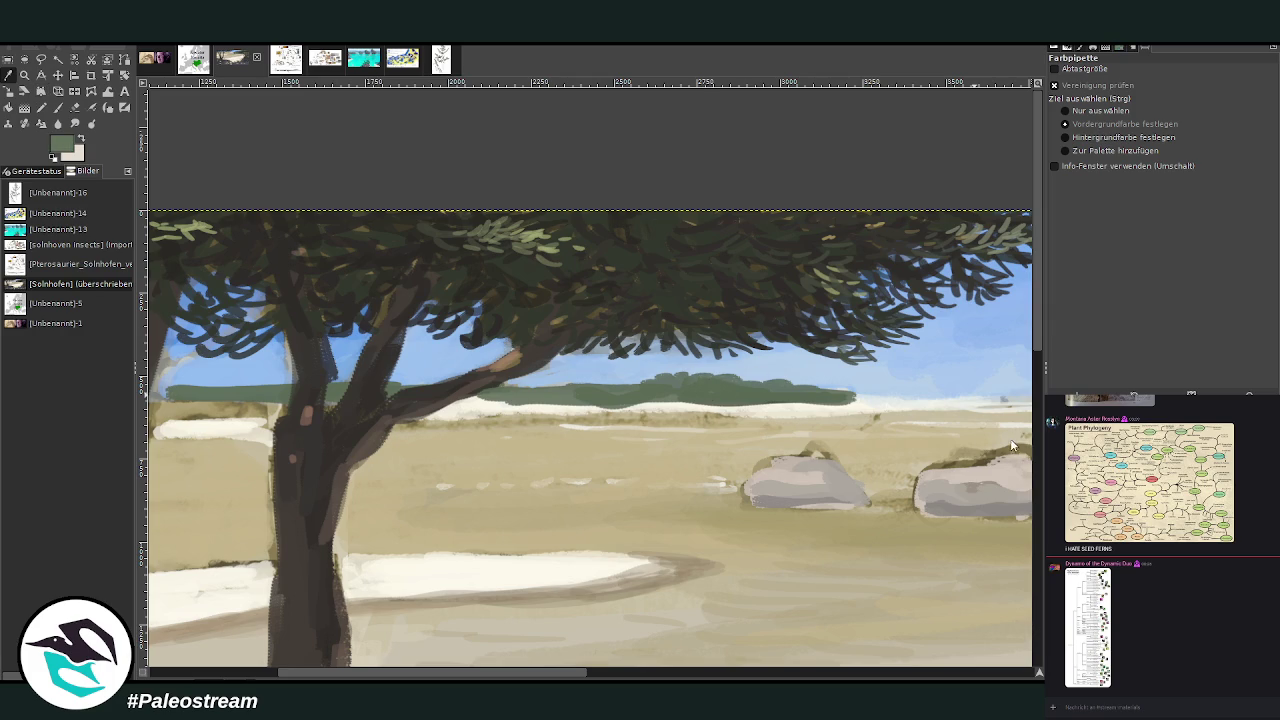
key("p")
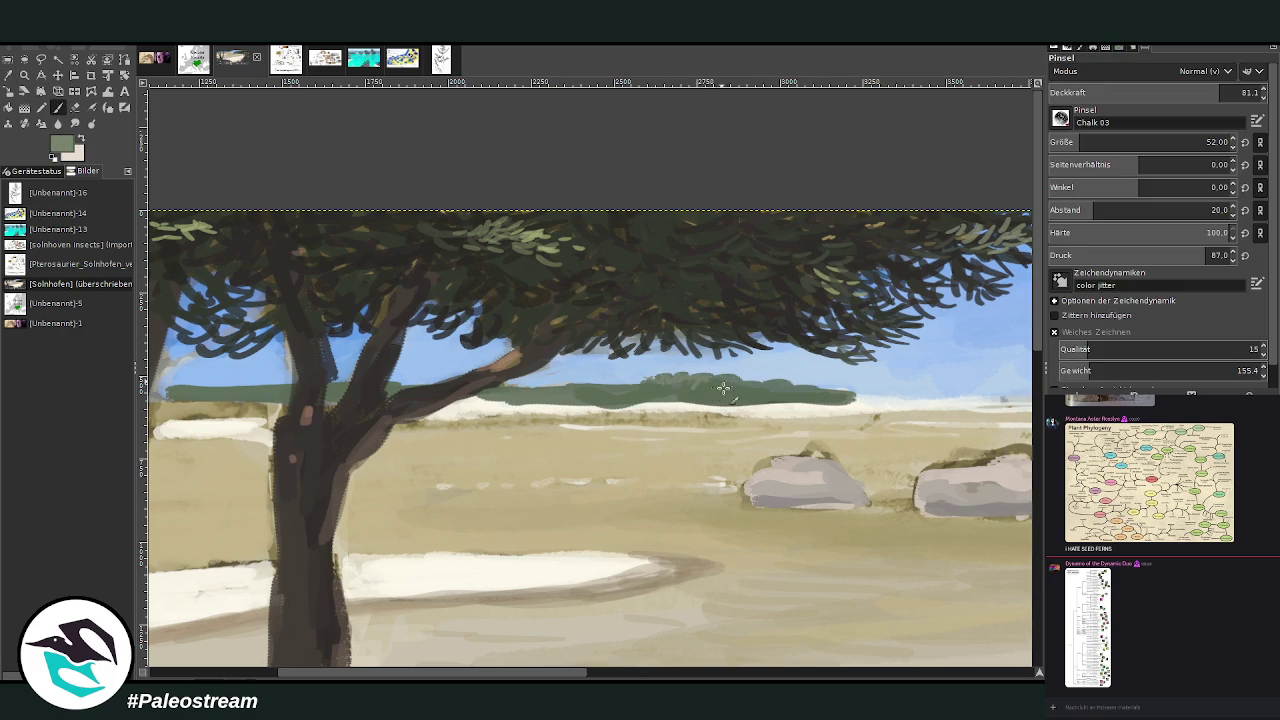
- Paint bumpy foliage texture along the distant tree line at size 54, opacity 88 then 91.2
left_click(1210, 92)
left_click(1206, 142)
left_click_drag(800, 386, 856, 397)
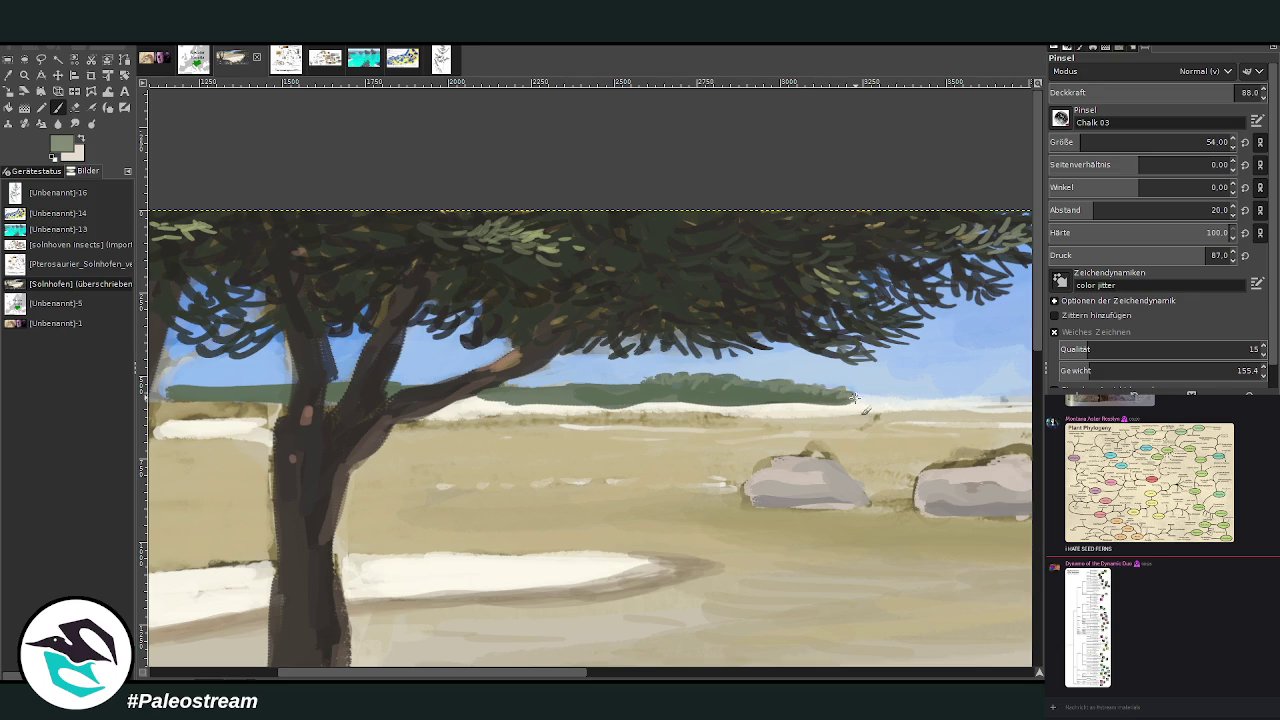
left_click_drag(765, 383, 476, 393)
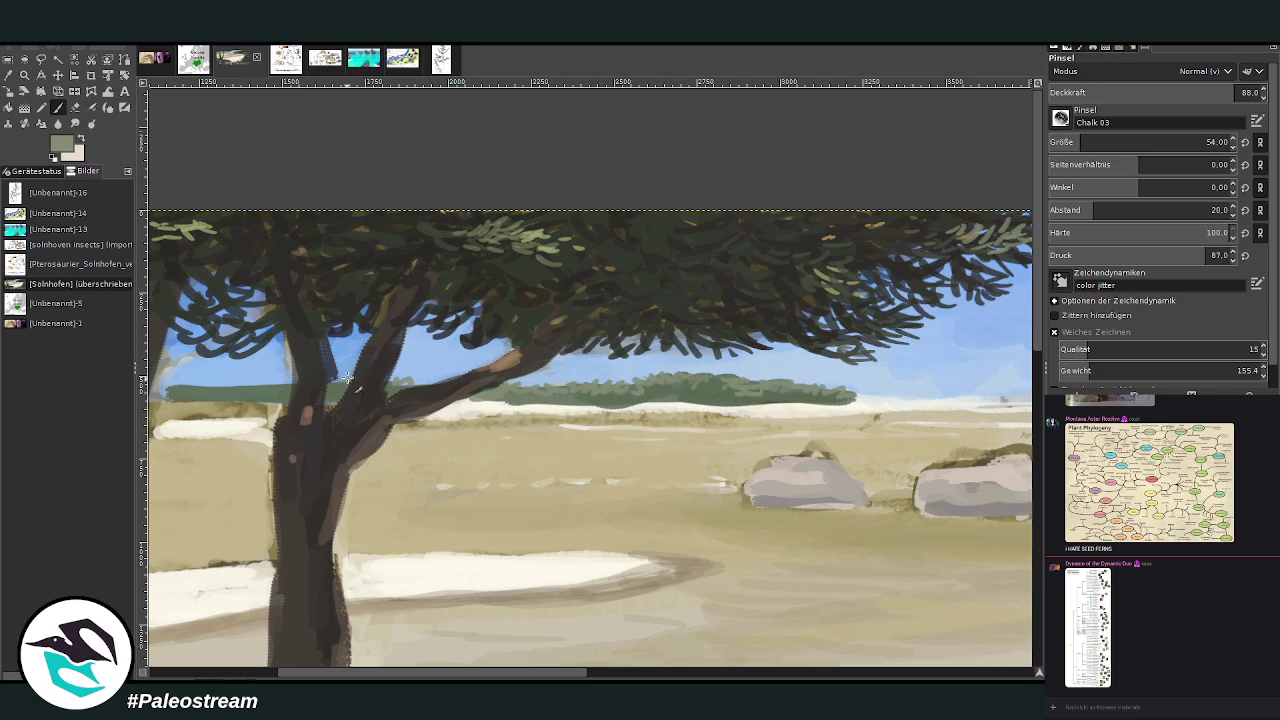
left_click_drag(234, 388, 178, 388)
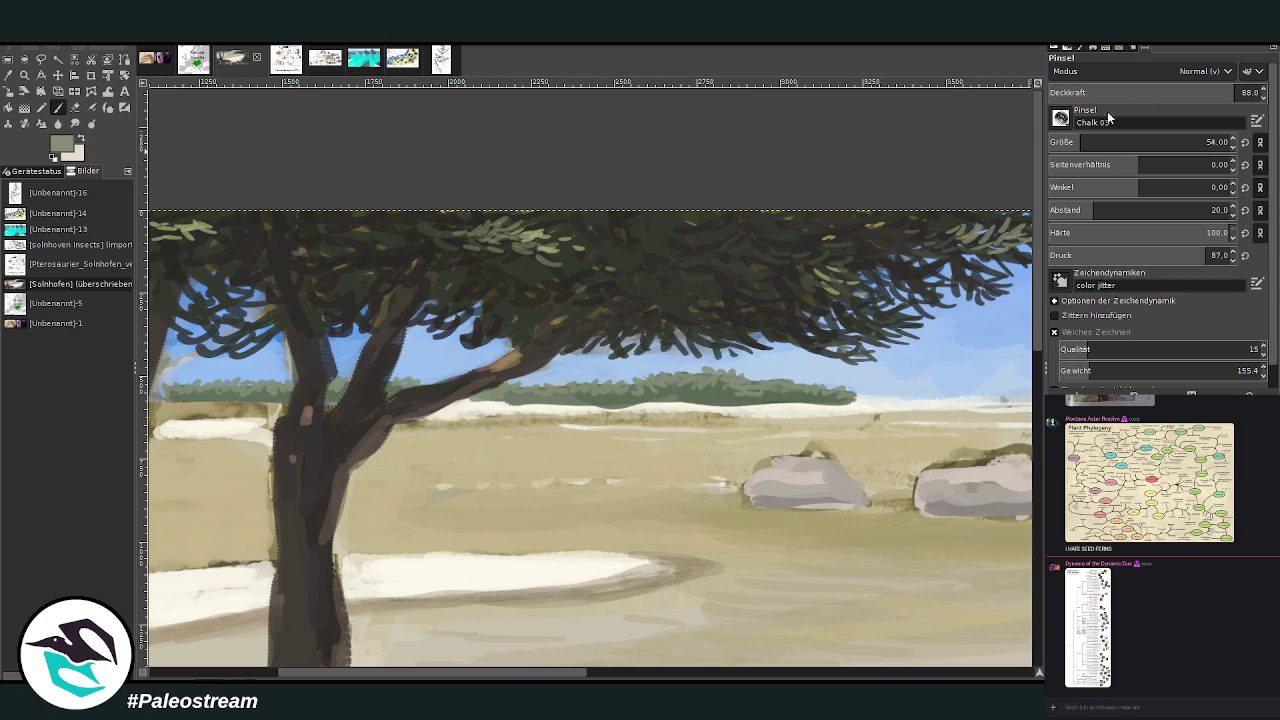
left_click(1221, 88)
scroll(312, 637, "left", 5)
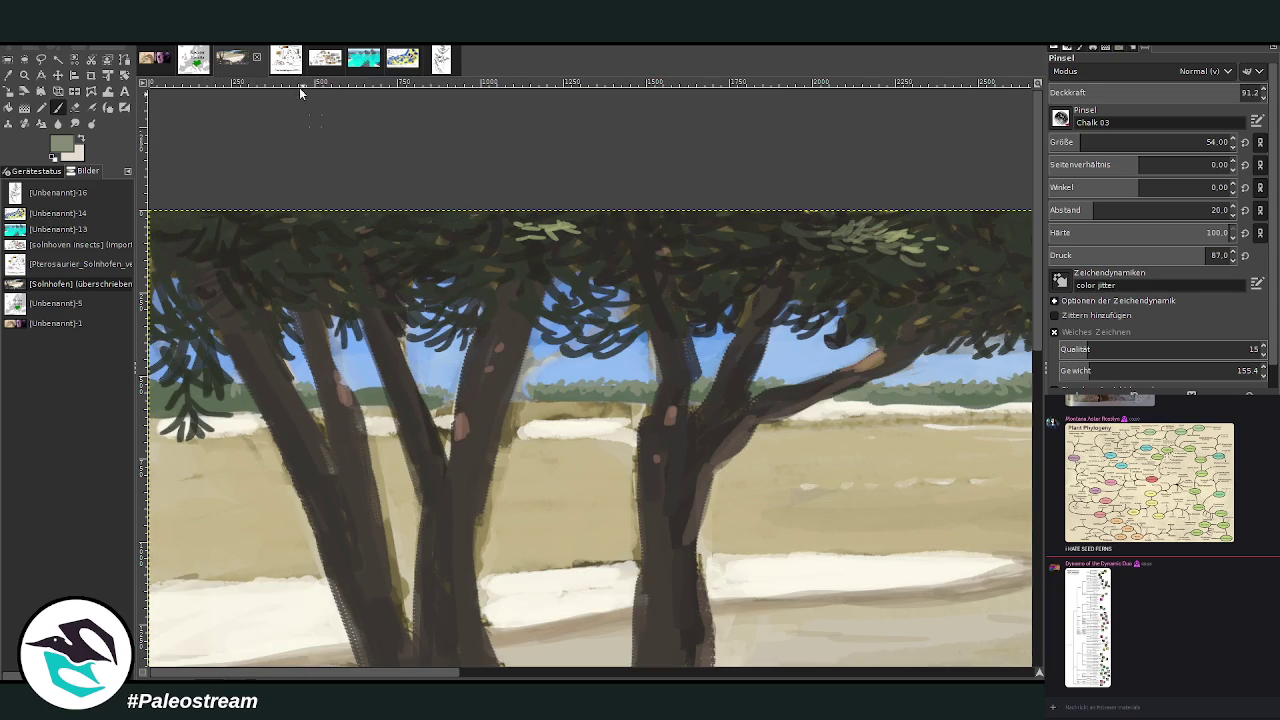
- Sample cream from the sand and paint it over the field left of the right trunk at size 78
left_click(15, 91)
left_click(576, 441)
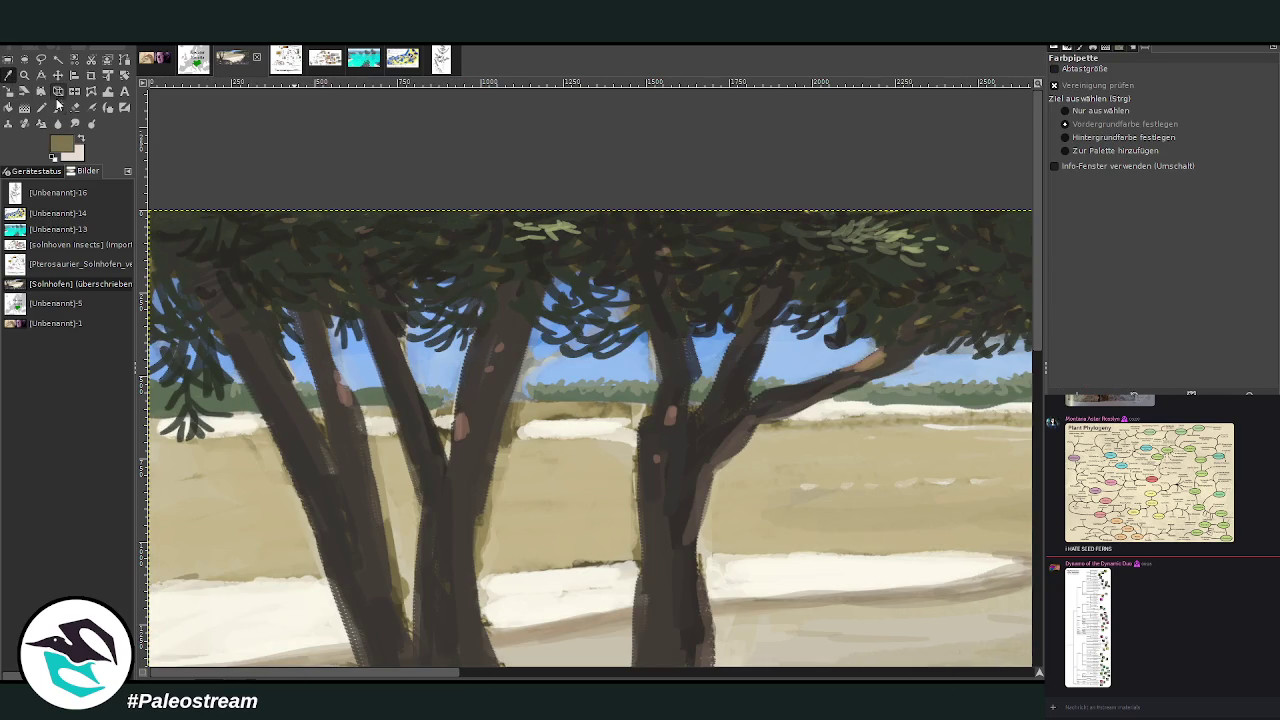
left_click(57, 107)
left_click_drag(640, 428, 572, 425)
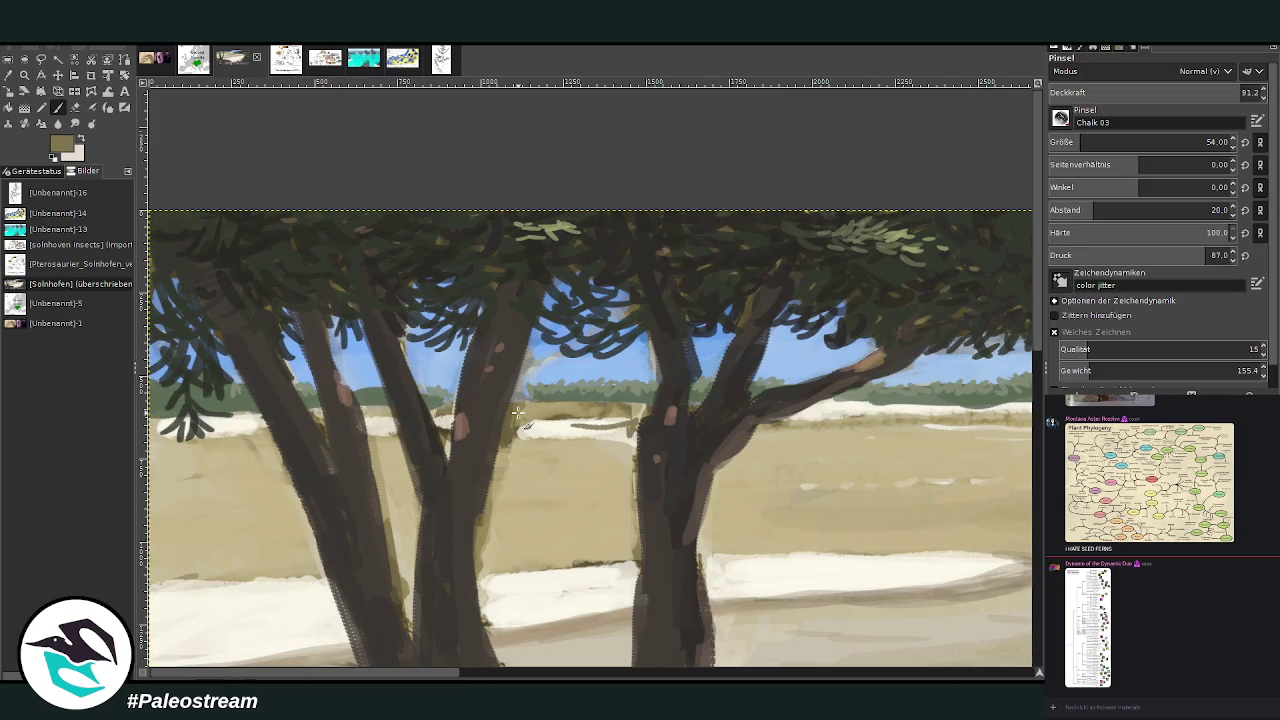
key("ctrl+z")
left_click(24, 77)
left_click(588, 424)
left_click(57, 107)
left_click(1206, 142)
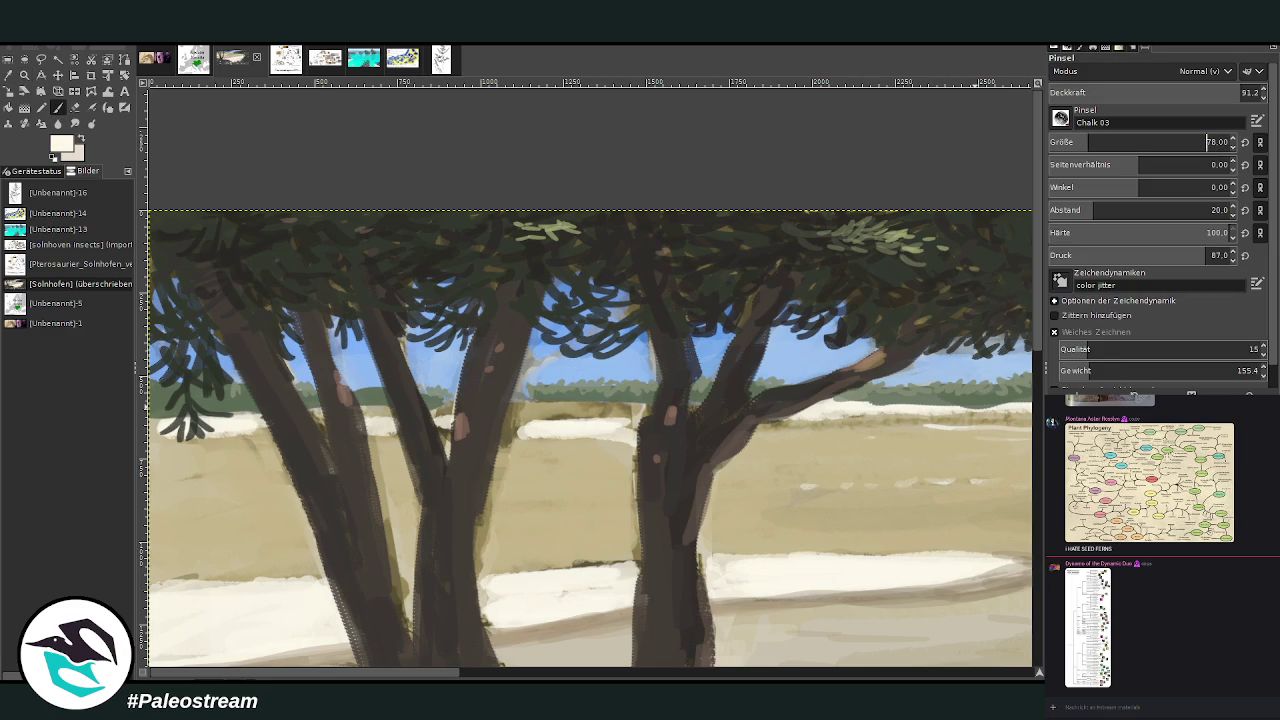
mouse_move(630, 426)
left_mouse_down()
mouse_move(528, 420)
mouse_move(535, 410)
mouse_move(515, 412)
mouse_move(512, 432)
mouse_move(560, 418)
left_mouse_up()
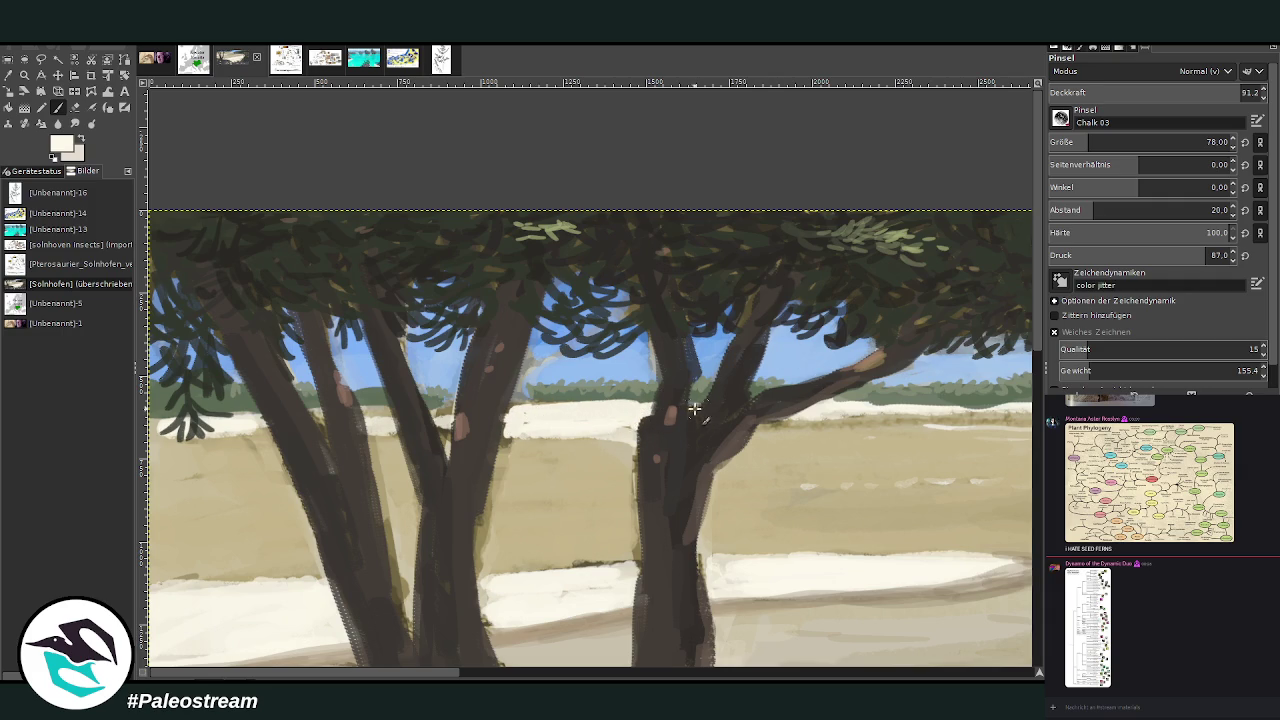
- Paint cream strokes along the horizon strip with a size-54 brush at 57.1 opacity
left_click(1082, 142)
left_click_drag(1200, 92, 1168, 92)
mouse_move(888, 432)
left_mouse_down()
mouse_move(750, 432)
mouse_move(930, 432)
mouse_move(817, 430)
left_mouse_up()
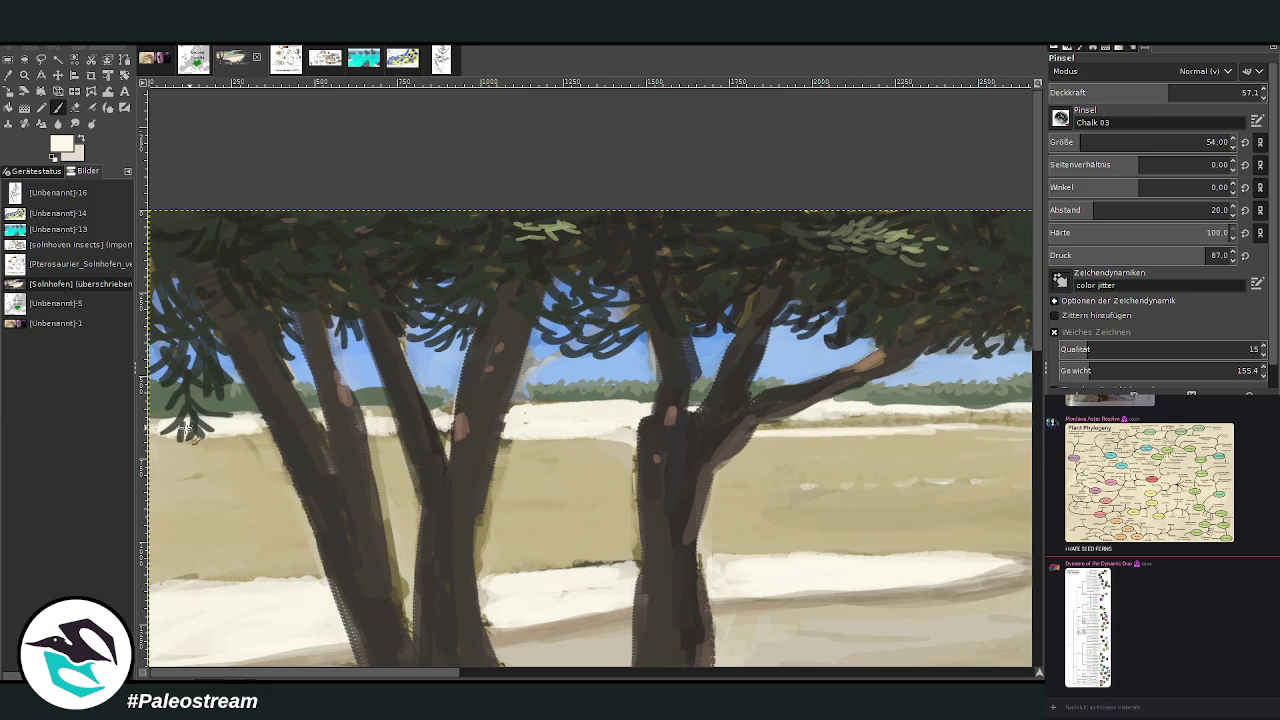
key("m")
key("minus")
key("p")
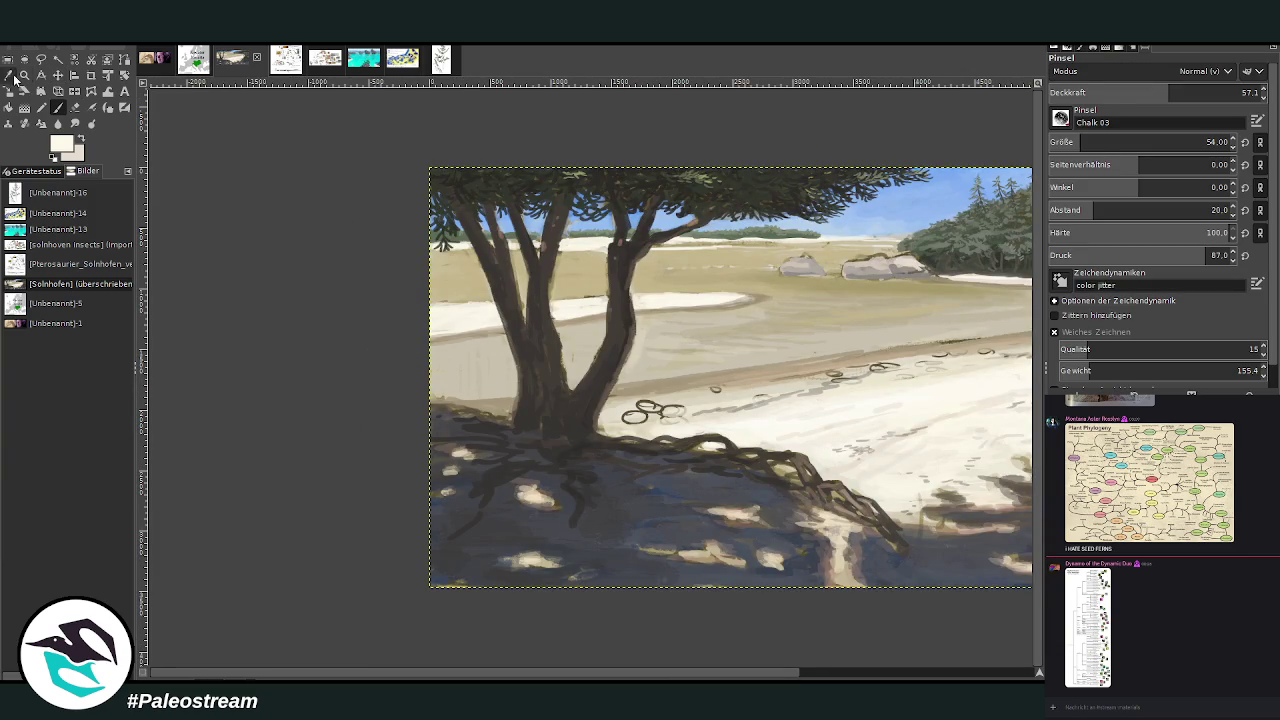
- Sample the sand's tan and zoom into the left tree and beach
key("o")
left_click(684, 256)
key("p")
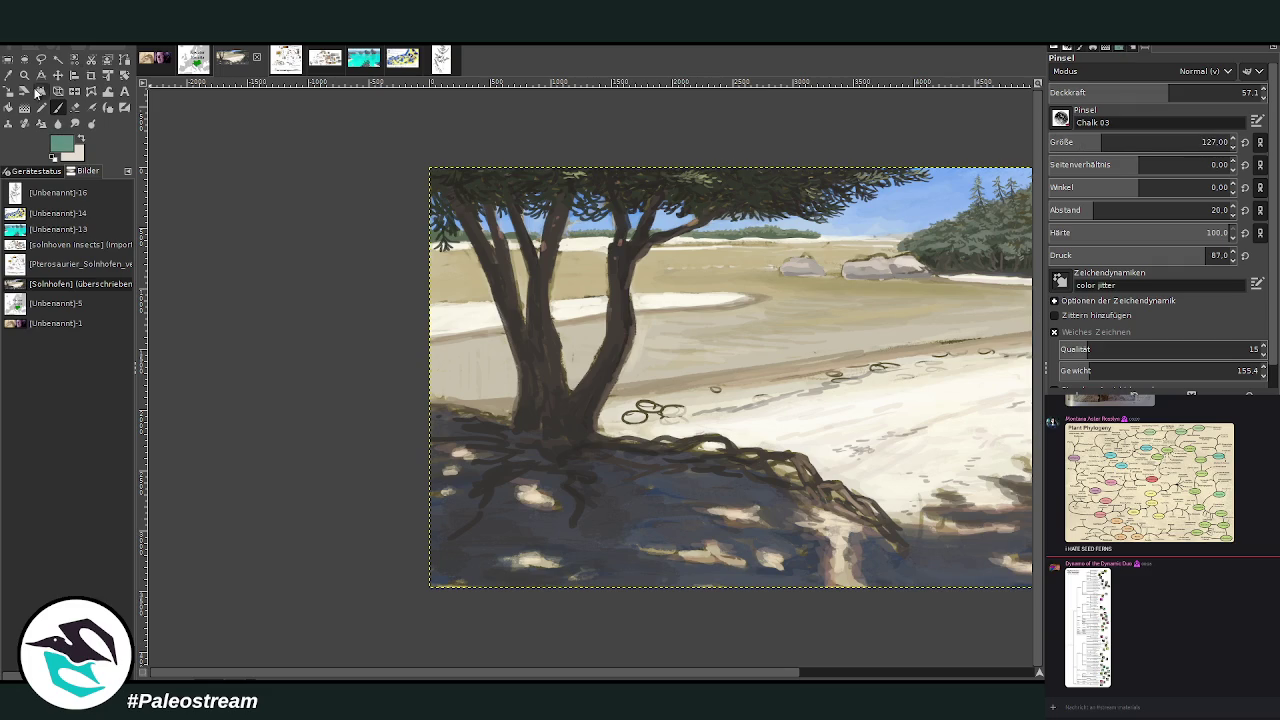
left_click(24, 75)
mouse_move(414, 143)
left_mouse_down()
mouse_move(858, 418)
mouse_move(1005, 383)
left_mouse_up()
key("p")
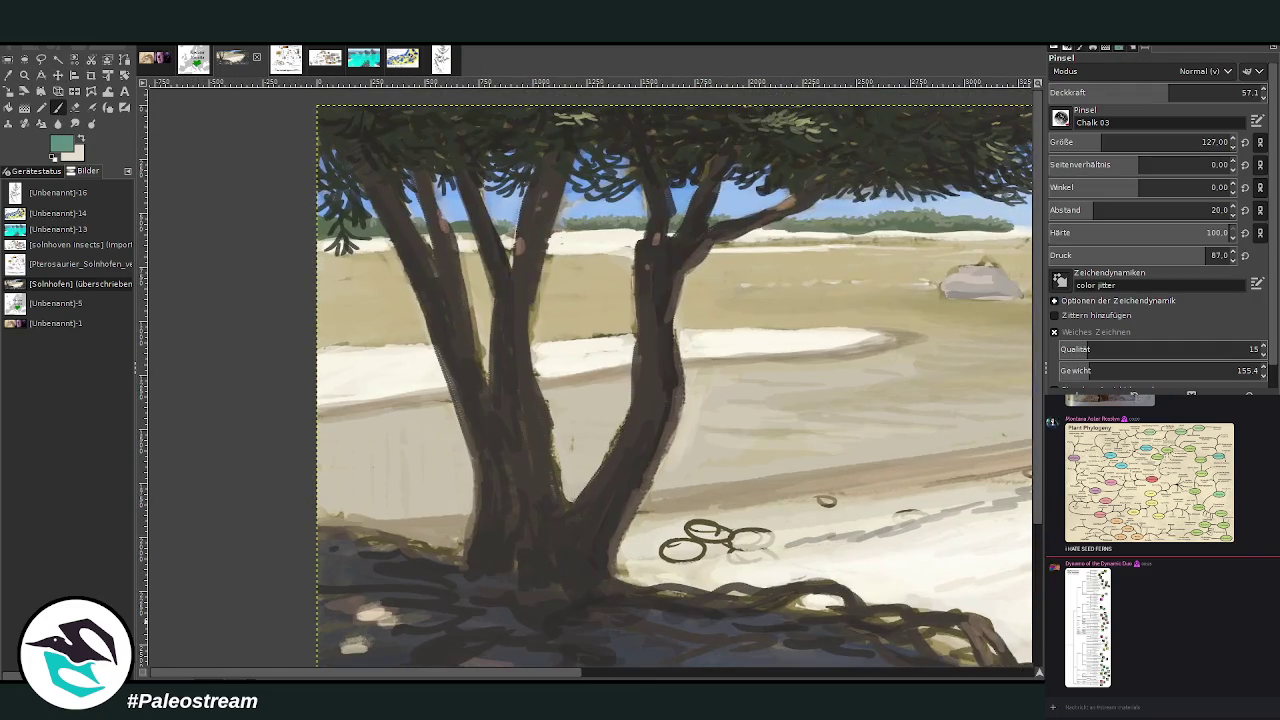
- Paint a teal water band along the shoreline behind the left tree at size 175, opacity 40.4
key("bracketright")
mouse_move(585, 264)
left_mouse_down()
mouse_move(304, 263)
mouse_move(630, 266)
mouse_move(480, 268)
left_mouse_up()
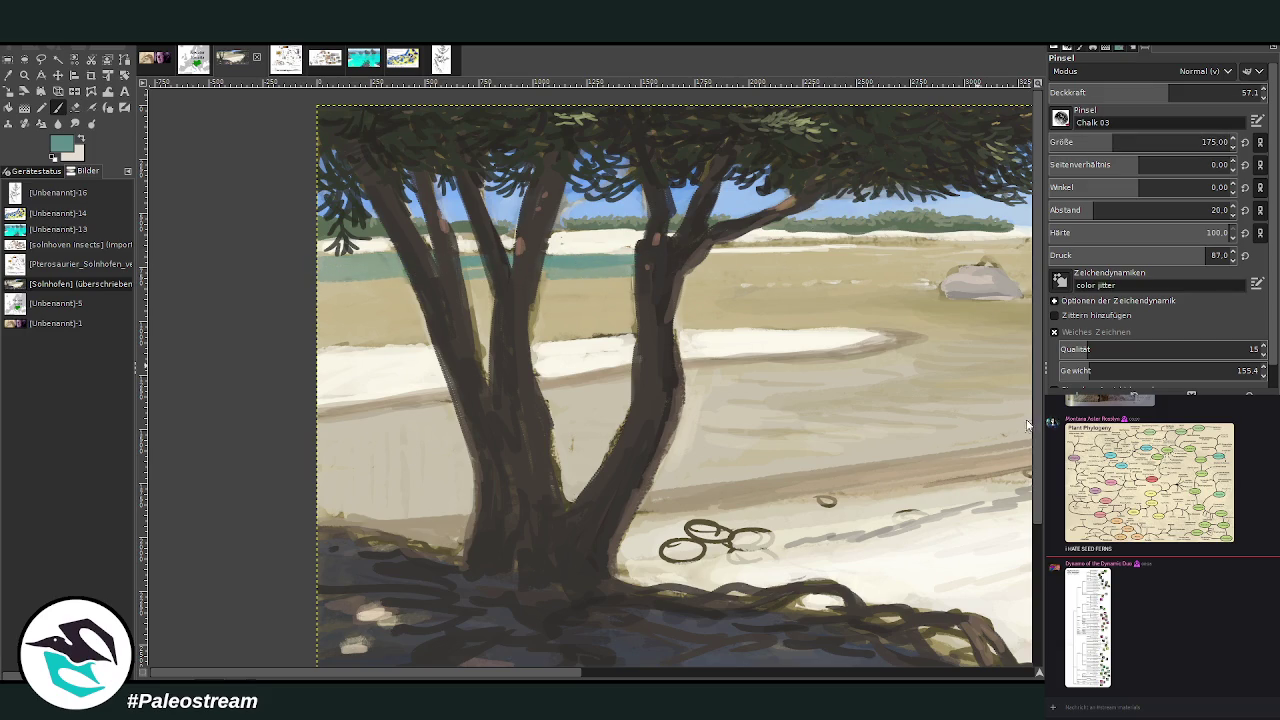
left_click_drag(748, 262, 657, 258)
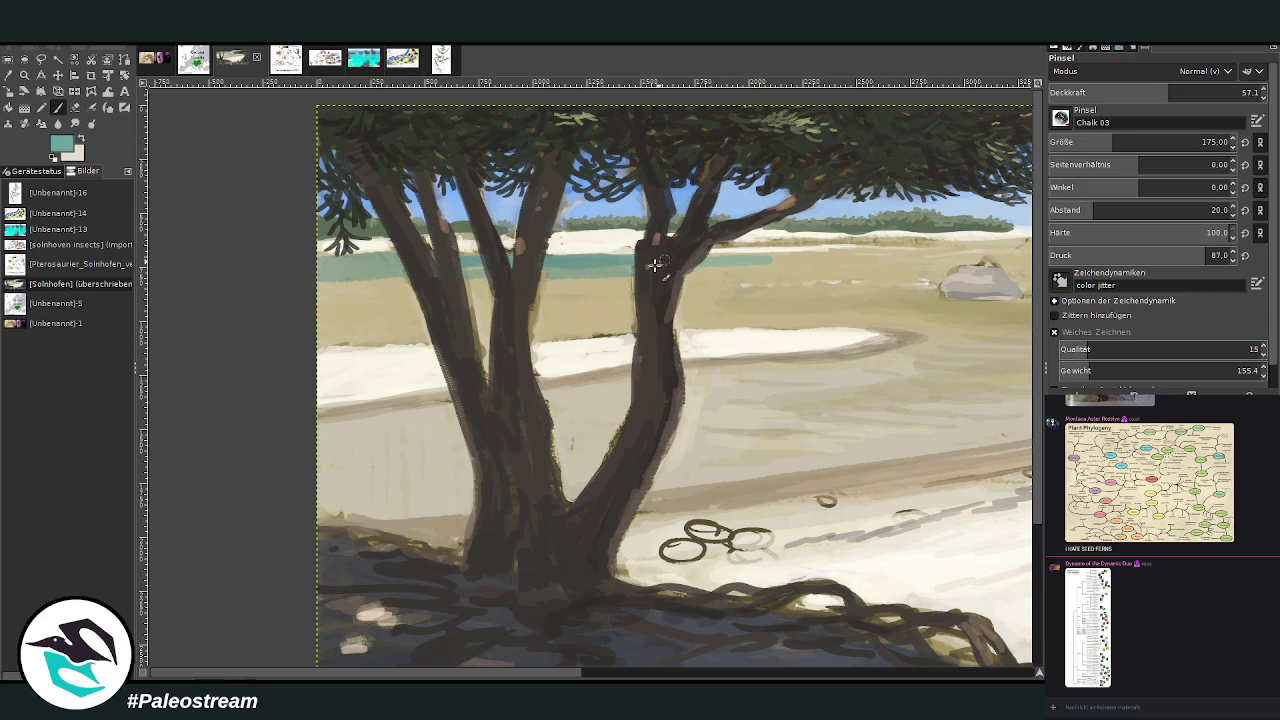
mouse_move(359, 277)
left_mouse_down()
mouse_move(644, 280)
mouse_move(936, 258)
mouse_move(756, 252)
left_mouse_up()
left_click(1133, 92)
mouse_move(858, 266)
left_mouse_down()
mouse_move(936, 261)
mouse_move(322, 288)
left_mouse_up()
- Smooth the sand below the water band and darken the water behind the rocks
left_click_drag(488, 273, 746, 276)
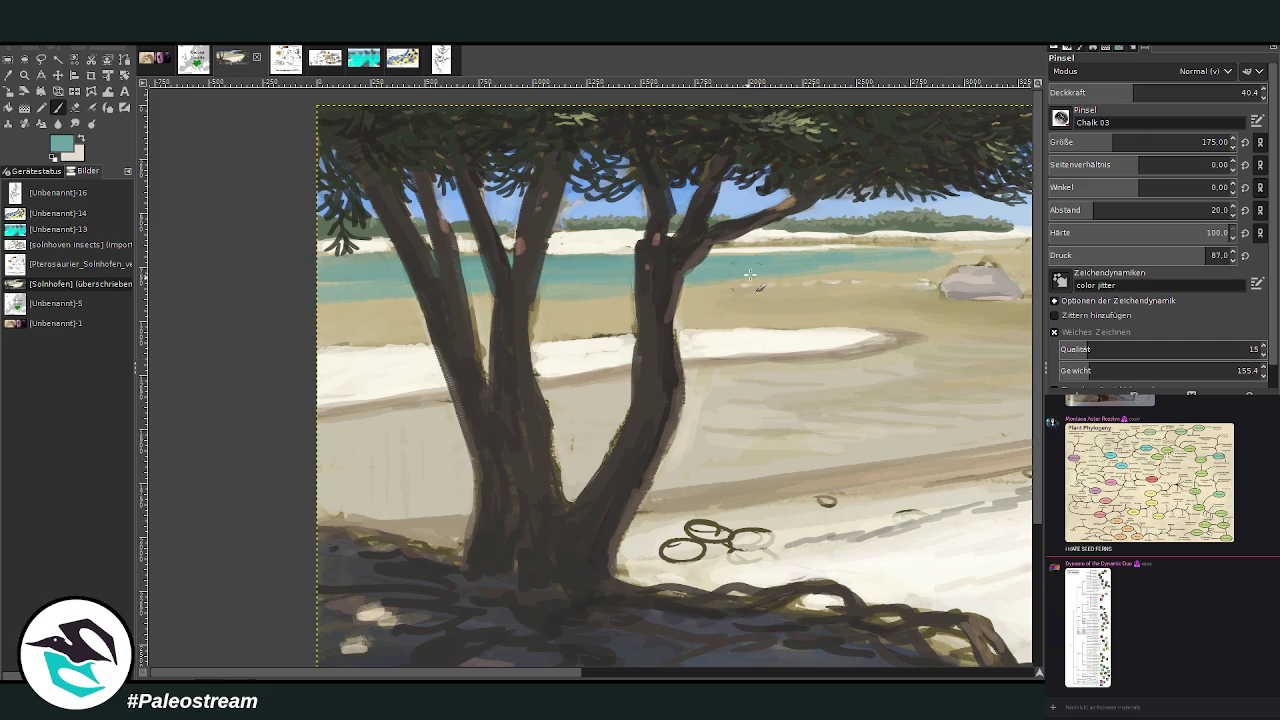
left_click_drag(807, 306, 585, 300)
mouse_move(495, 300)
left_mouse_down()
mouse_move(320, 313)
mouse_move(314, 300)
mouse_move(338, 325)
left_mouse_up()
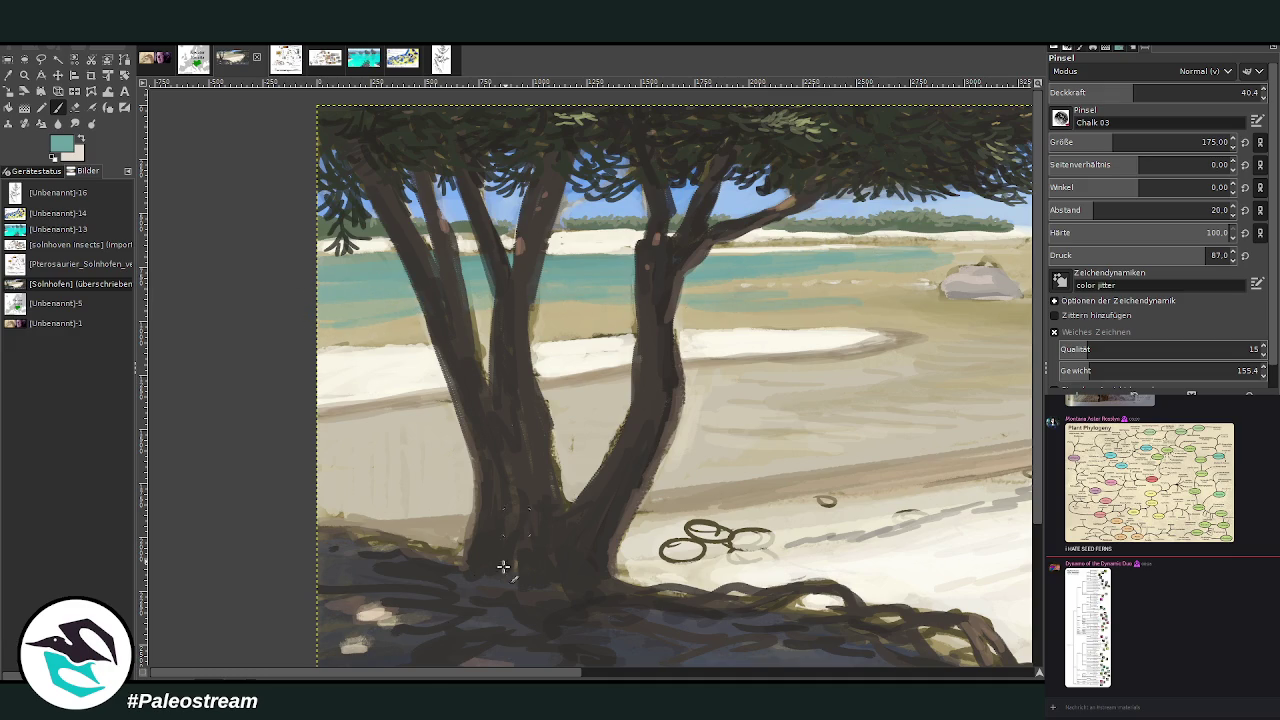
left_click_drag(440, 676, 610, 676)
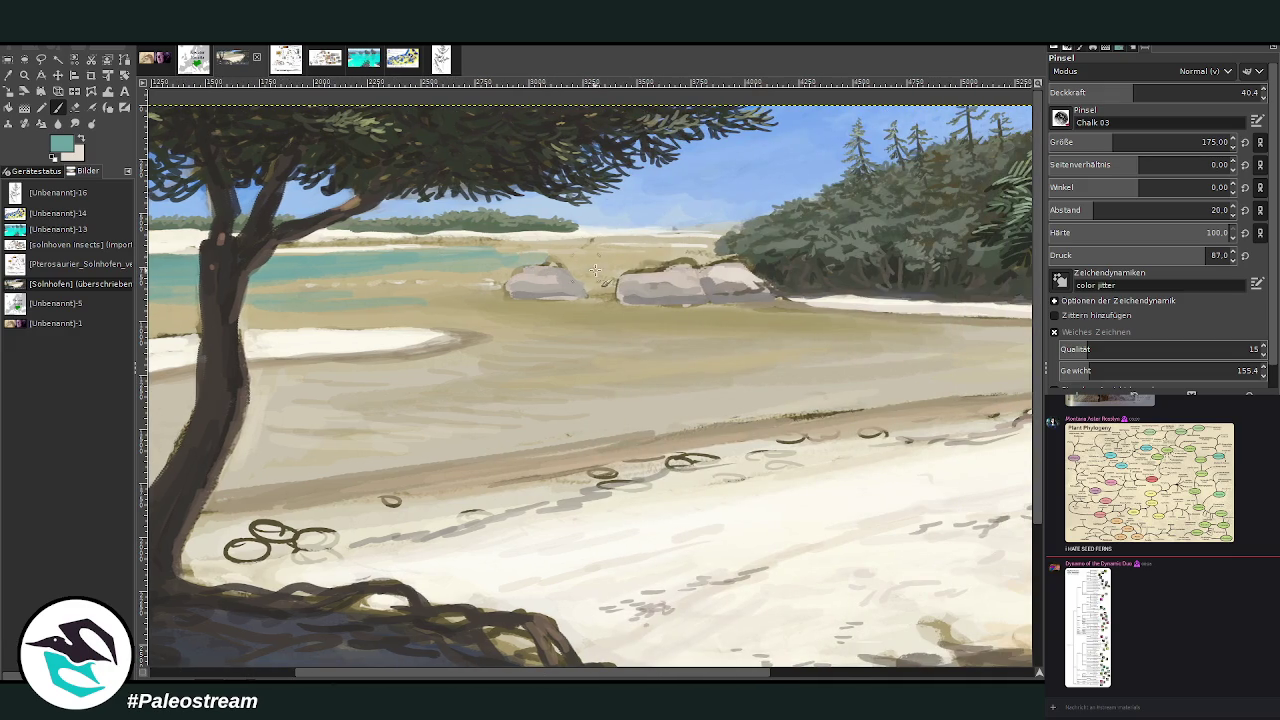
mouse_move(637, 256)
left_mouse_down()
mouse_move(515, 250)
mouse_move(718, 244)
mouse_move(320, 250)
left_mouse_up()
left_click_drag(466, 270, 403, 268)
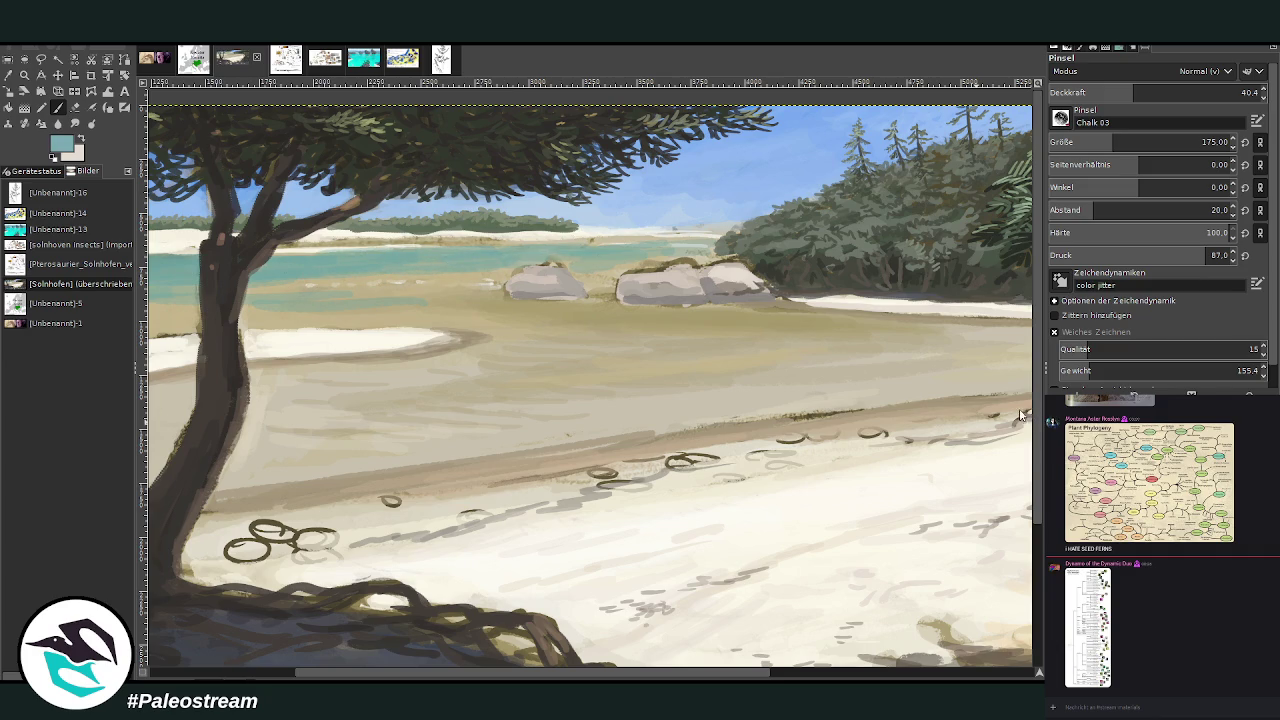
- Set the brush to size 108 at 30.9 opacity
left_click(1174, 92)
left_click(1093, 142)
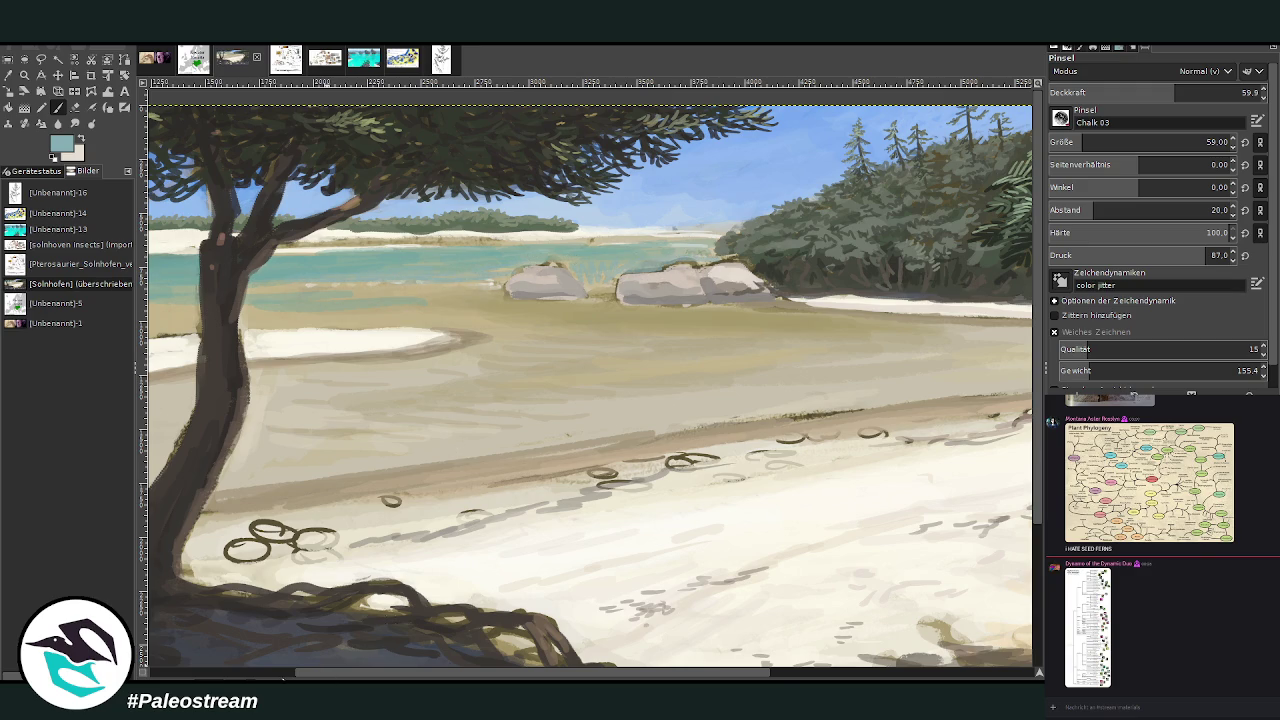
scroll(378, 424, "left", 5)
key("bracketright")
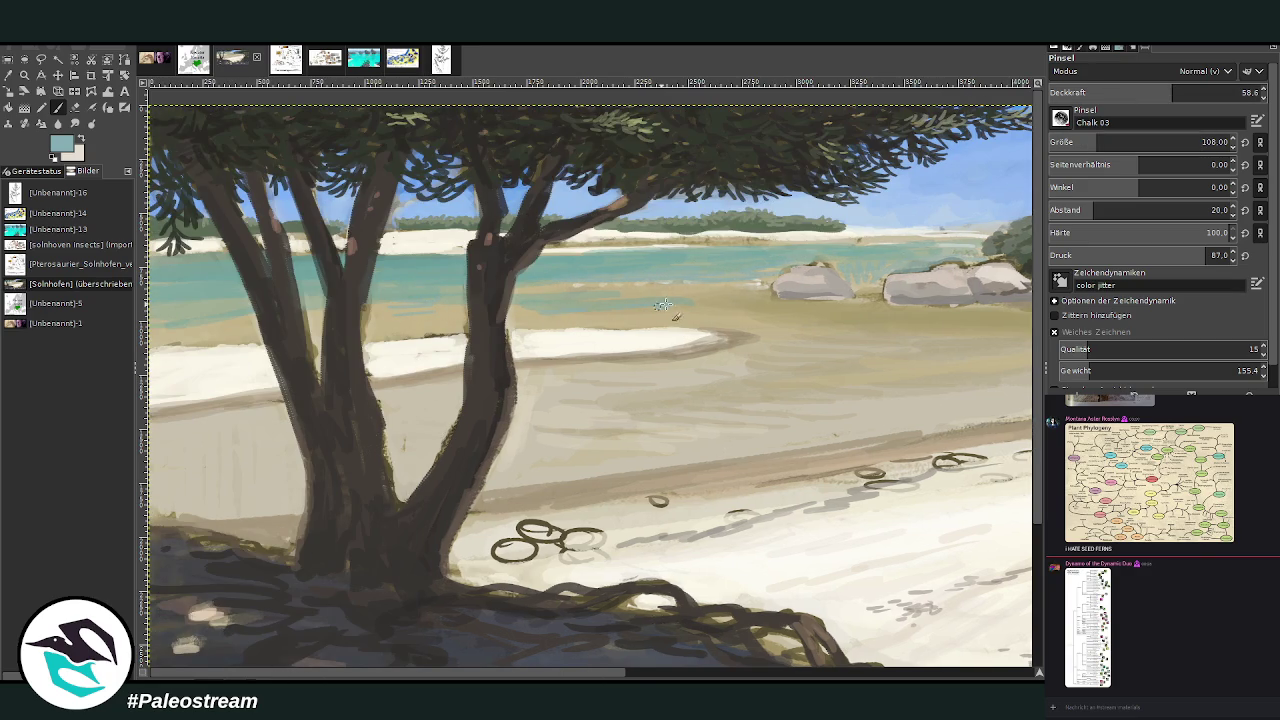
key("less")
key("less")
key("less")
key("less")
key("less")
key("less")
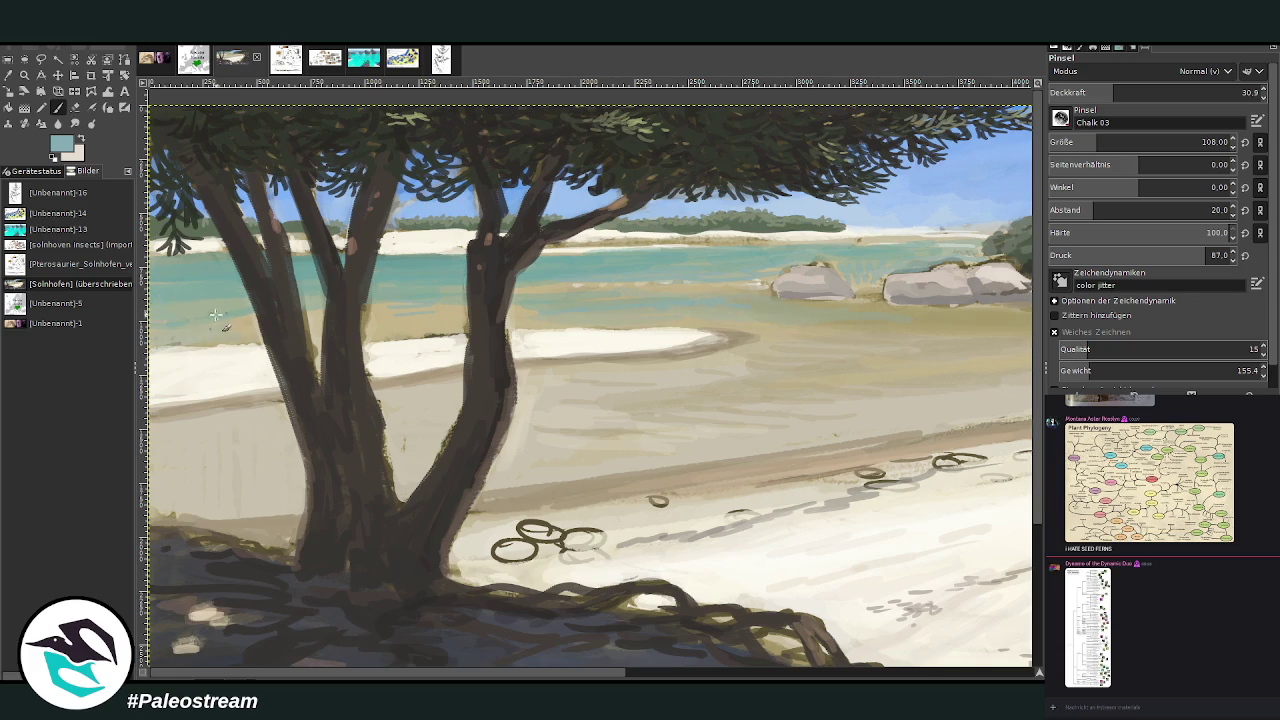
- Zoom out to the whole painting, then zoom back in on the left tree and beach
key("z")
key("minus")
key("minus")
key("minus")
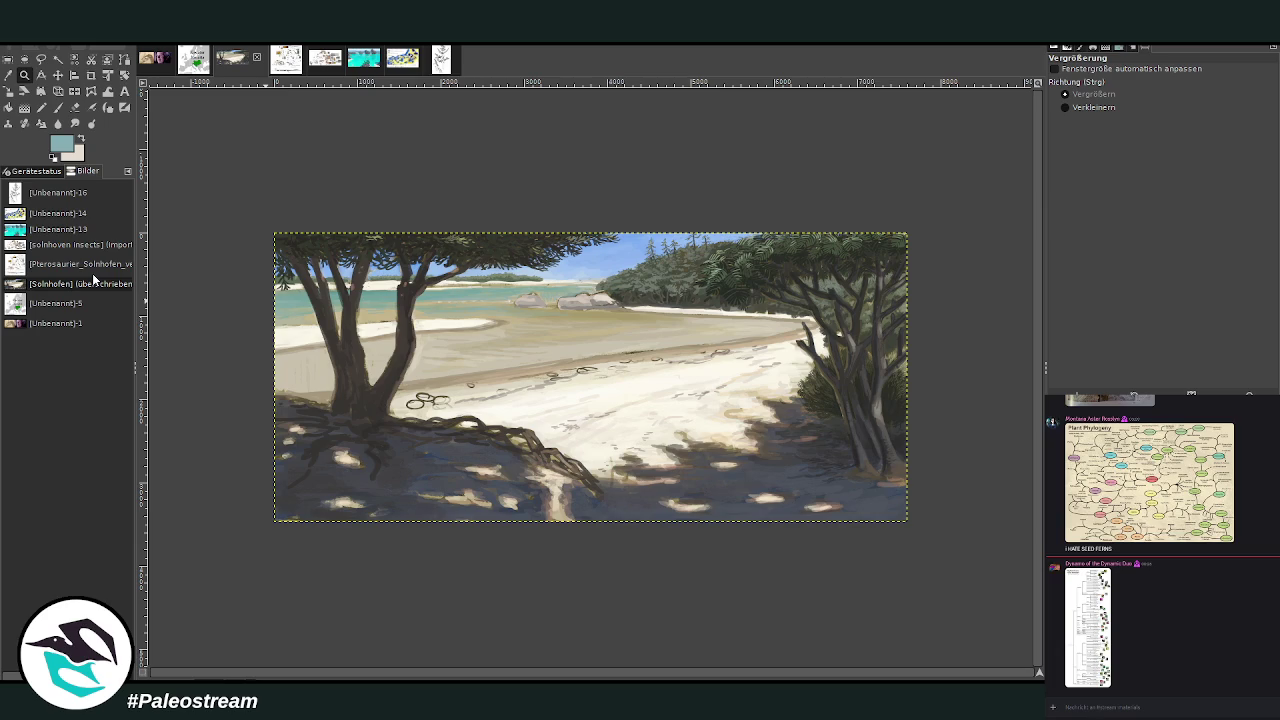
key("p")
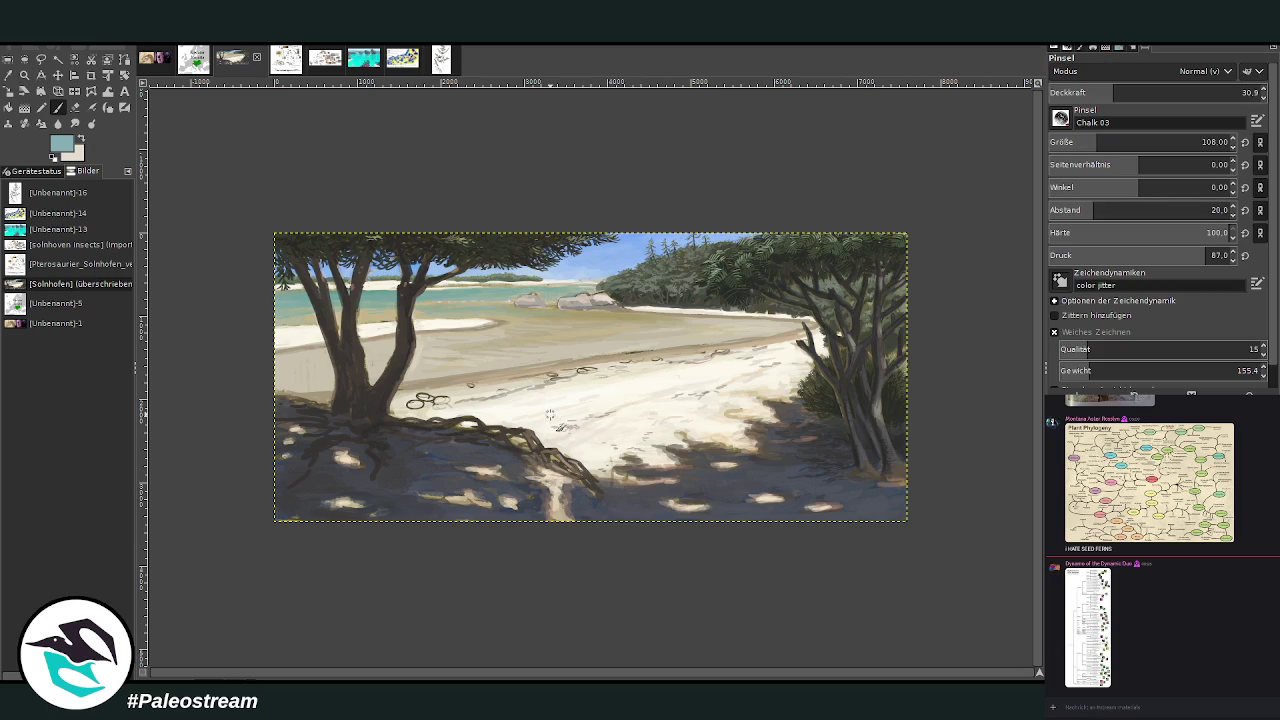
key("z")
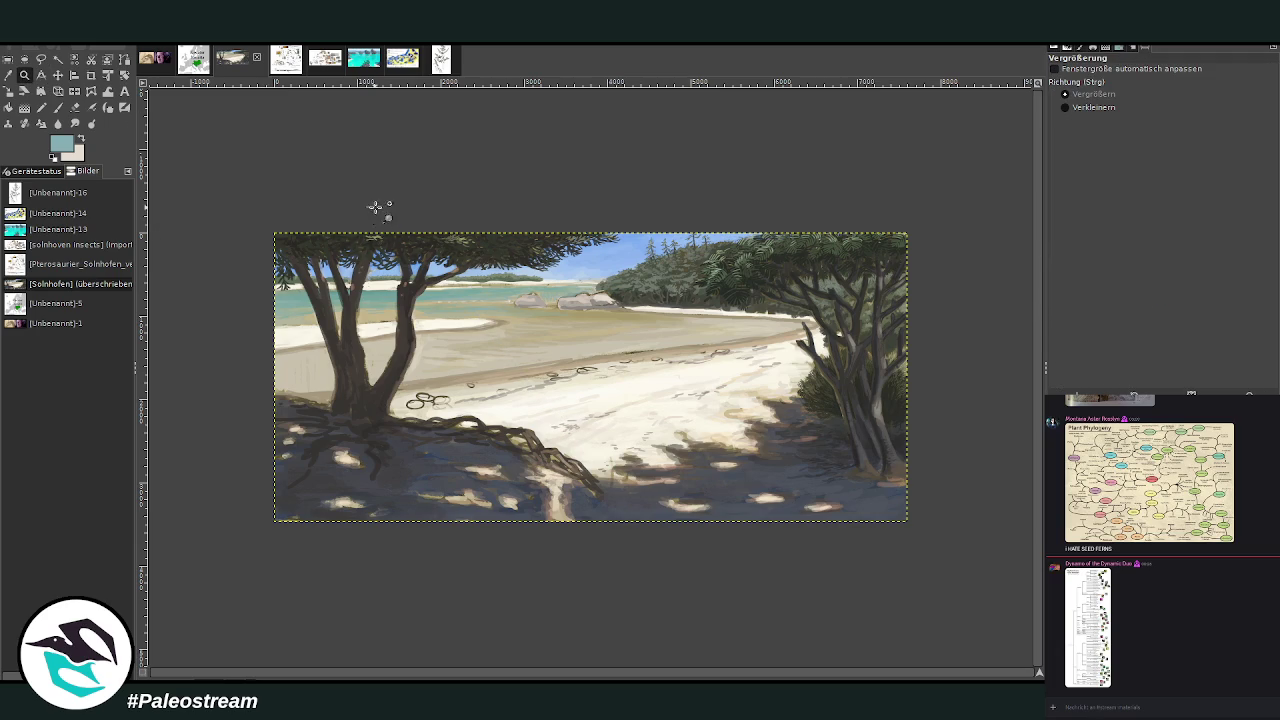
left_click_drag(371, 206, 588, 428)
left_click(44, 97)
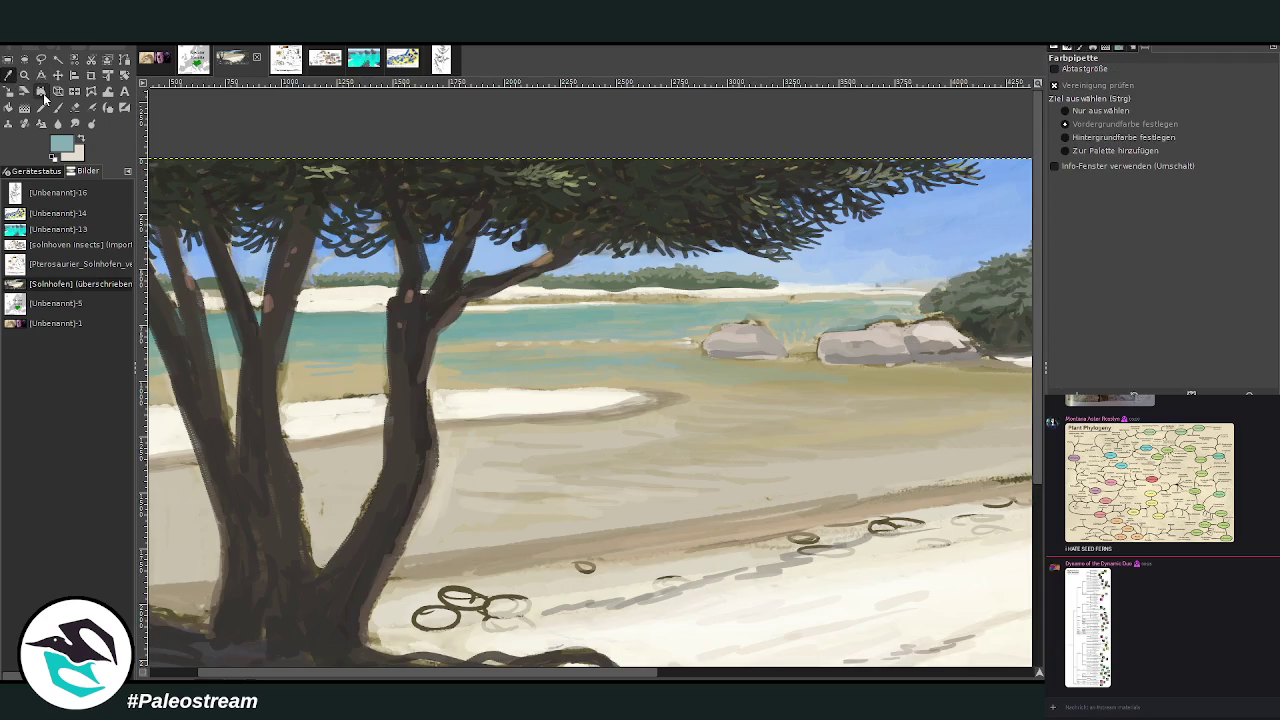
- Select a rectangle around the water and rocks, extending its top up to the horizon
left_click_drag(499, 678, 639, 678)
key("r")
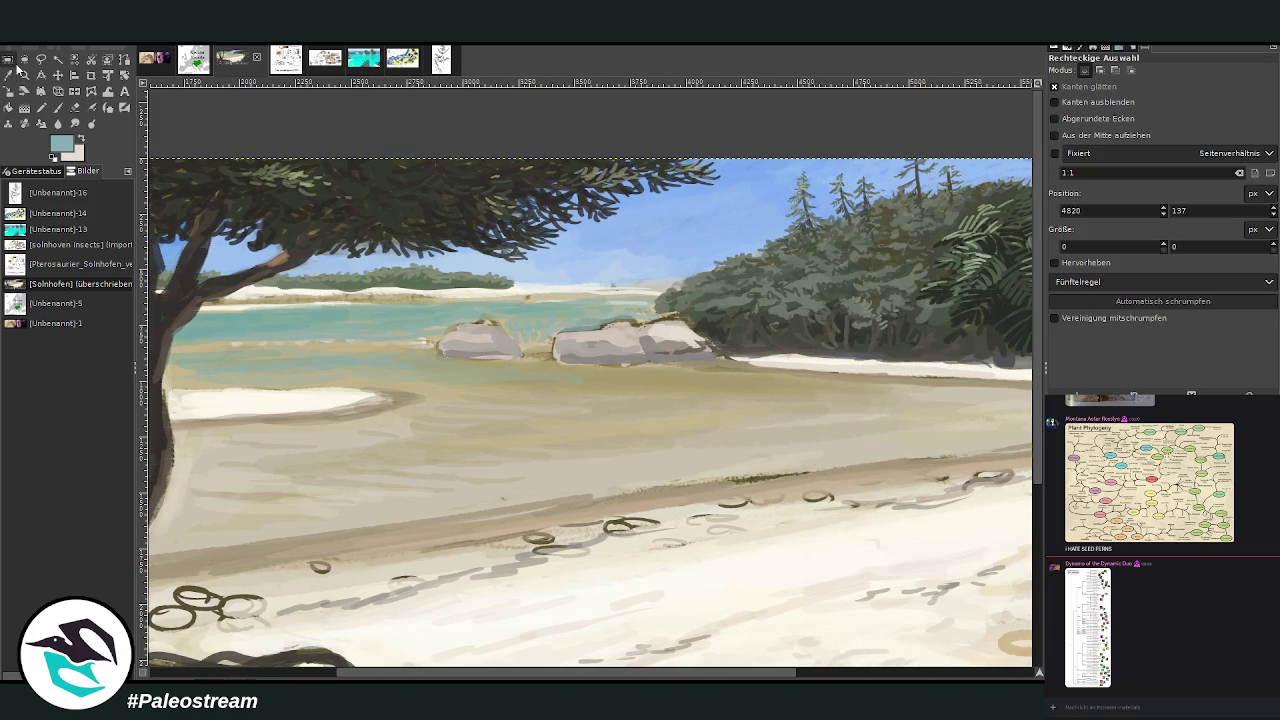
left_click_drag(324, 284, 859, 498)
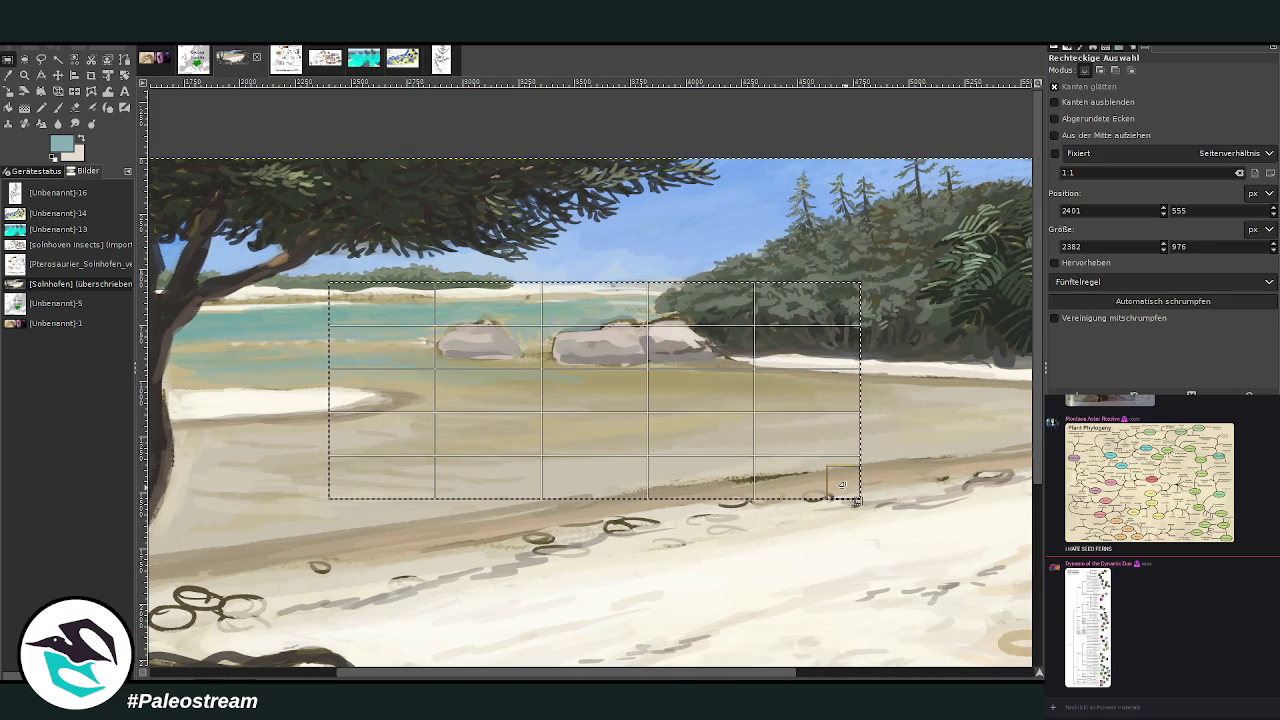
left_click_drag(341, 303, 331, 297)
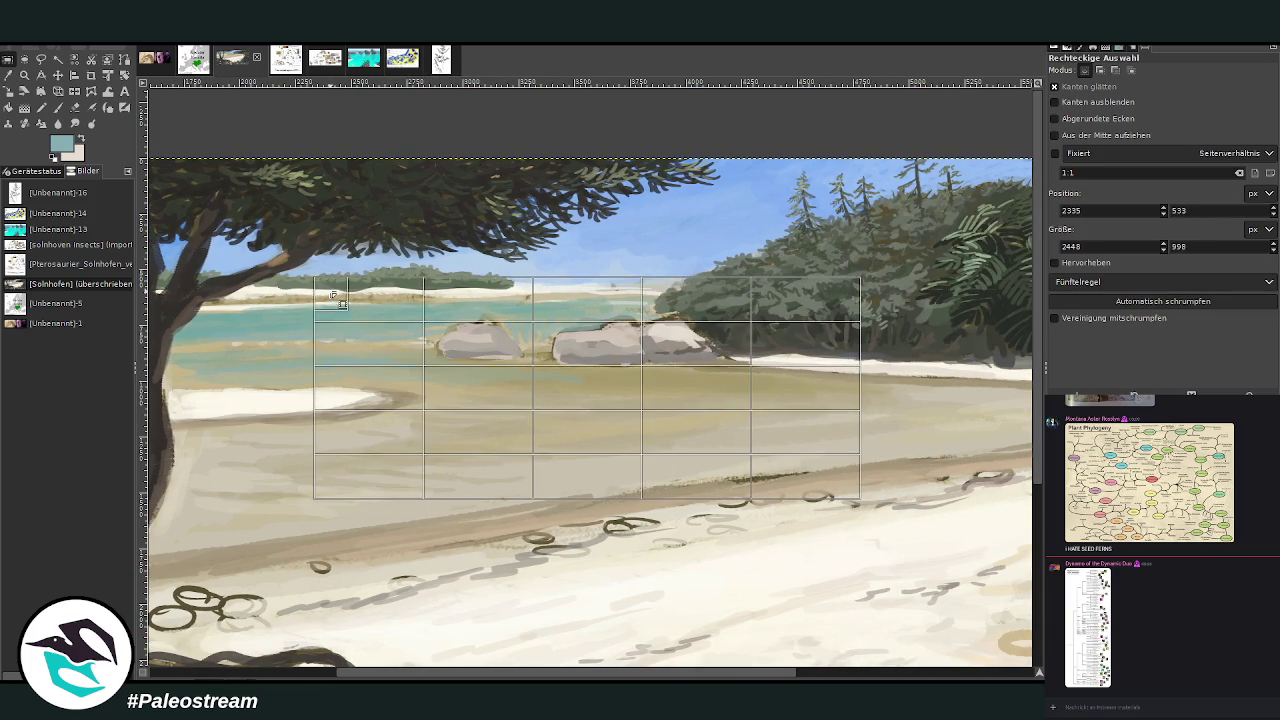
left_click(388, 321)
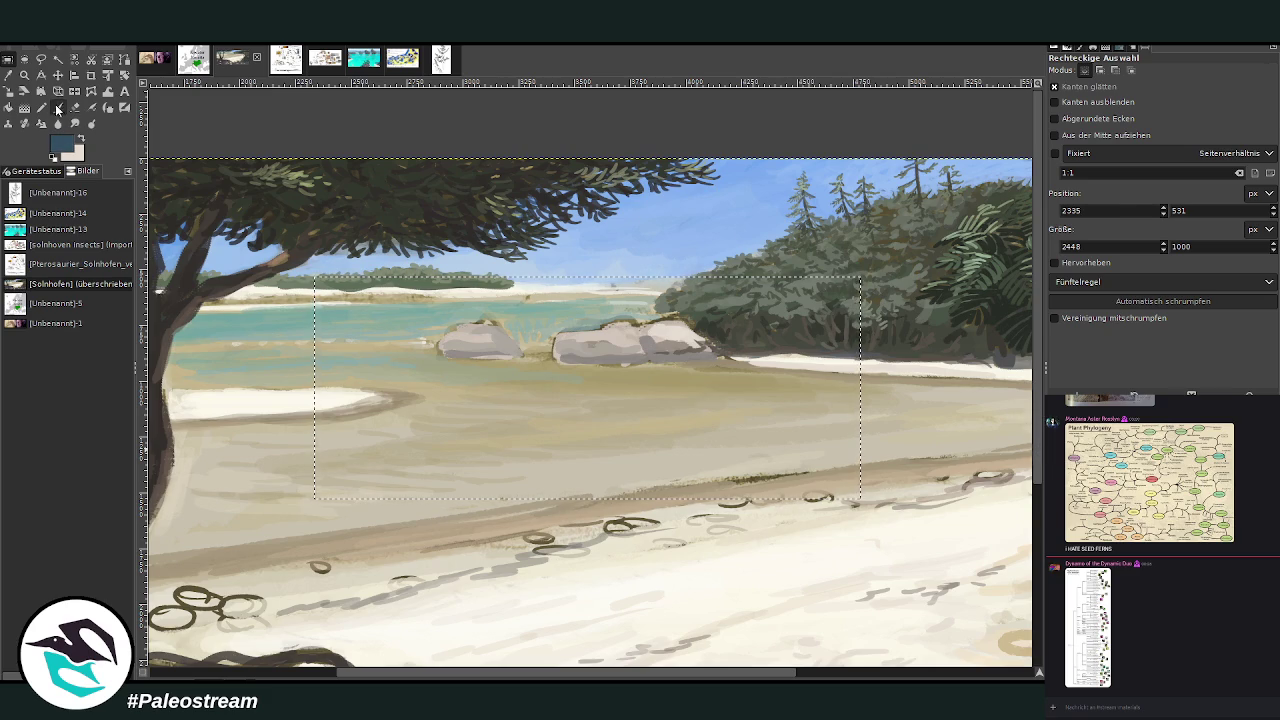
- Darken the horizon water strip with teal strokes using a larger, lower-opacity brush
left_click(57, 107)
left_click(1226, 90)
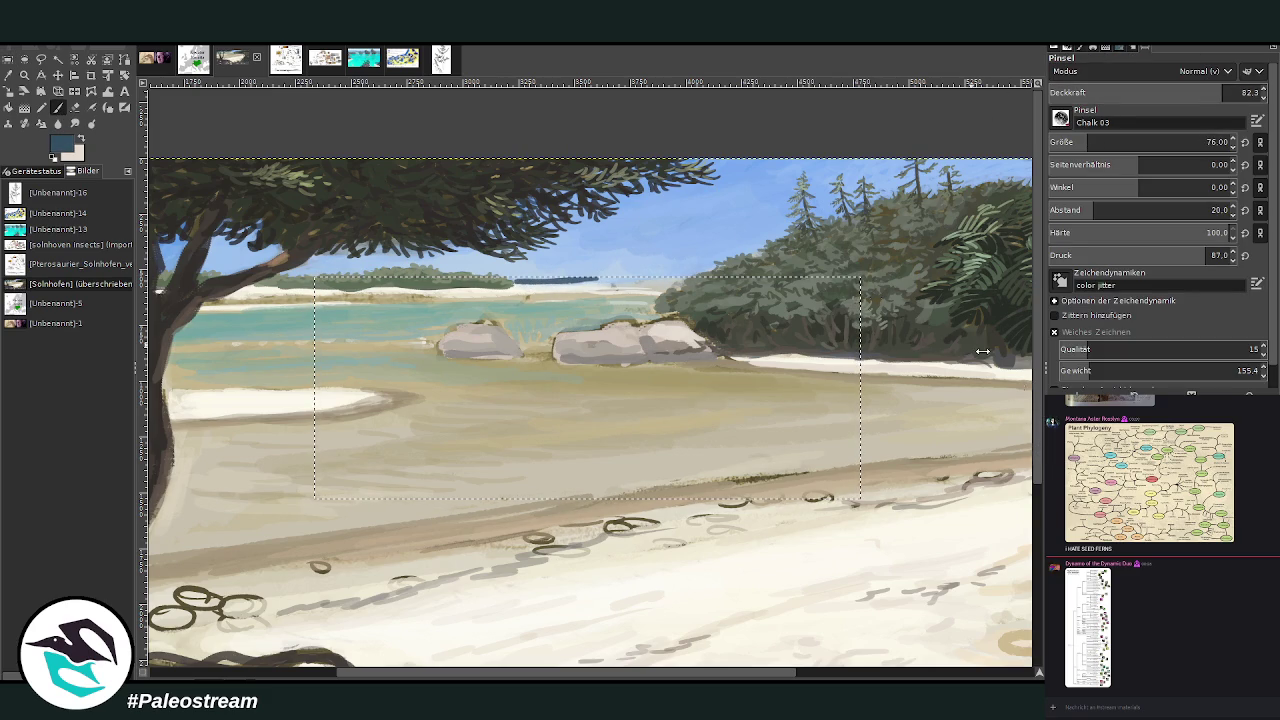
left_click(1100, 142)
left_click(1160, 92)
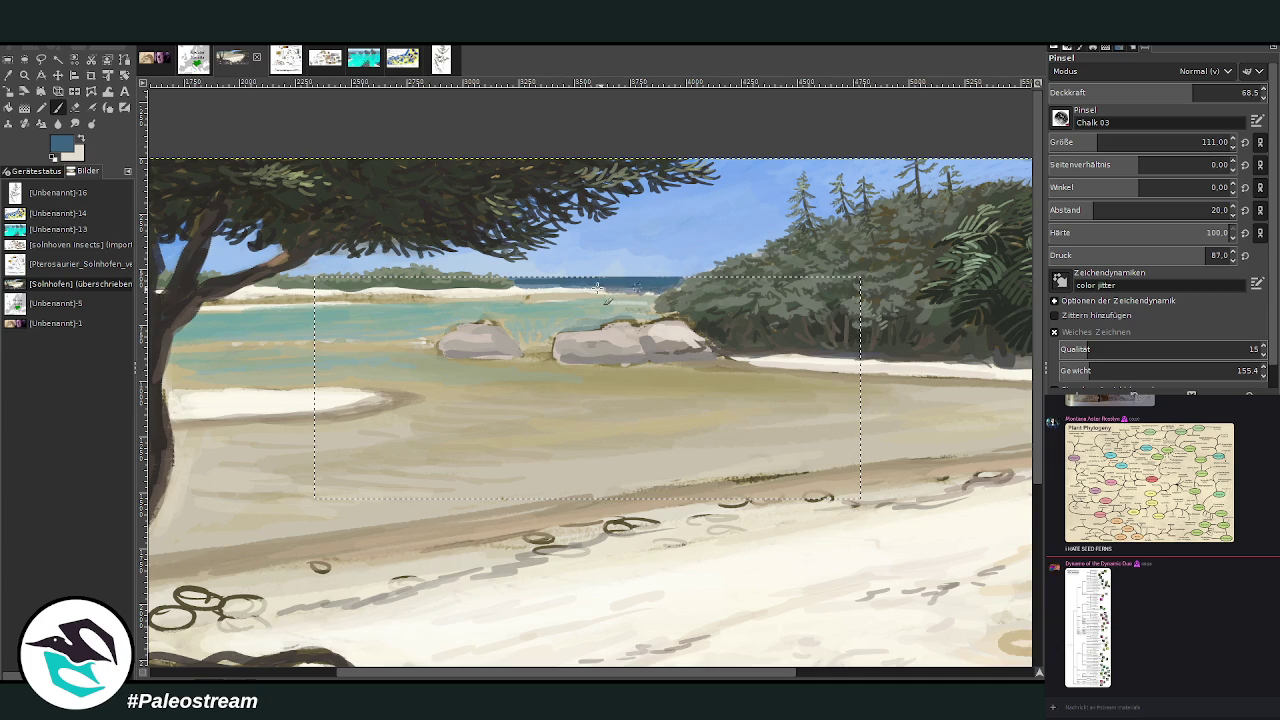
left_click(330, 320, "ctrl")
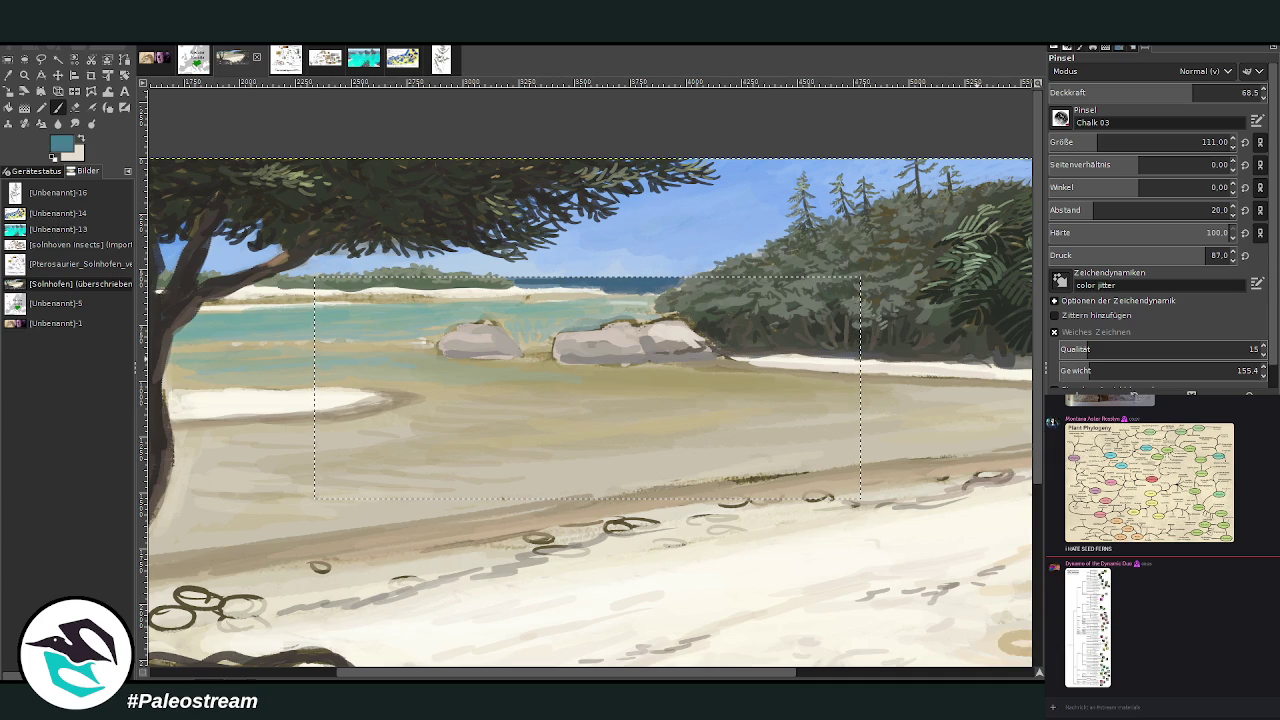
left_click_drag(556, 288, 654, 290)
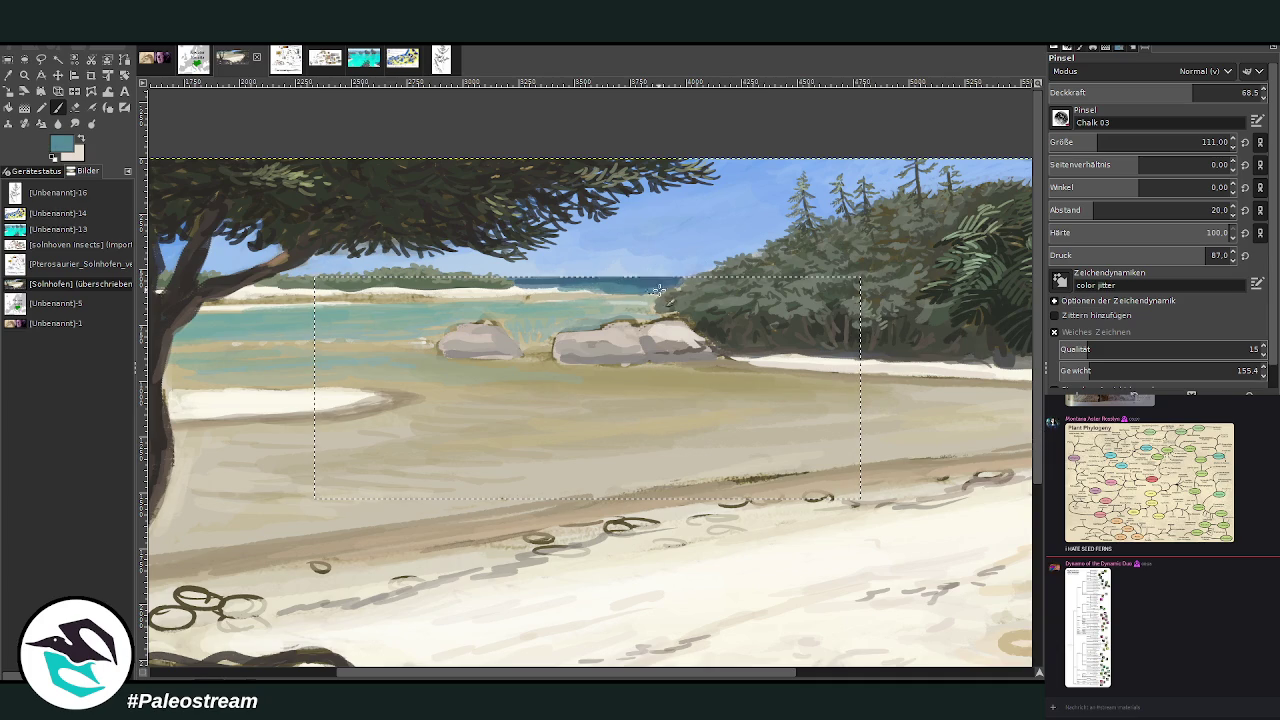
left_click(1131, 92)
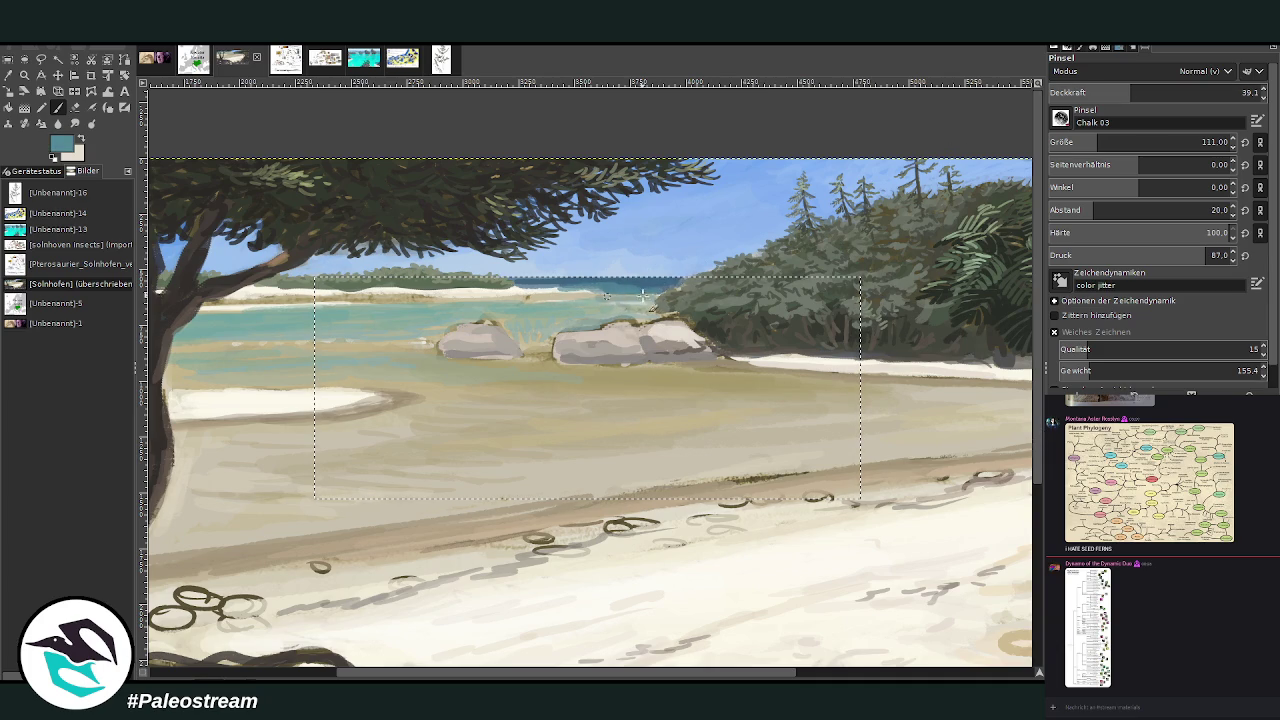
mouse_move(641, 310)
left_mouse_down()
mouse_move(525, 288)
mouse_move(608, 299)
mouse_move(545, 308)
left_mouse_up()
- Glaze faint strokes over the water near the rocks at 27.1 opacity, then clear the selection
left_click(1240, 92)
type("27.1")
key("Return")
left_click_drag(575, 311, 553, 305)
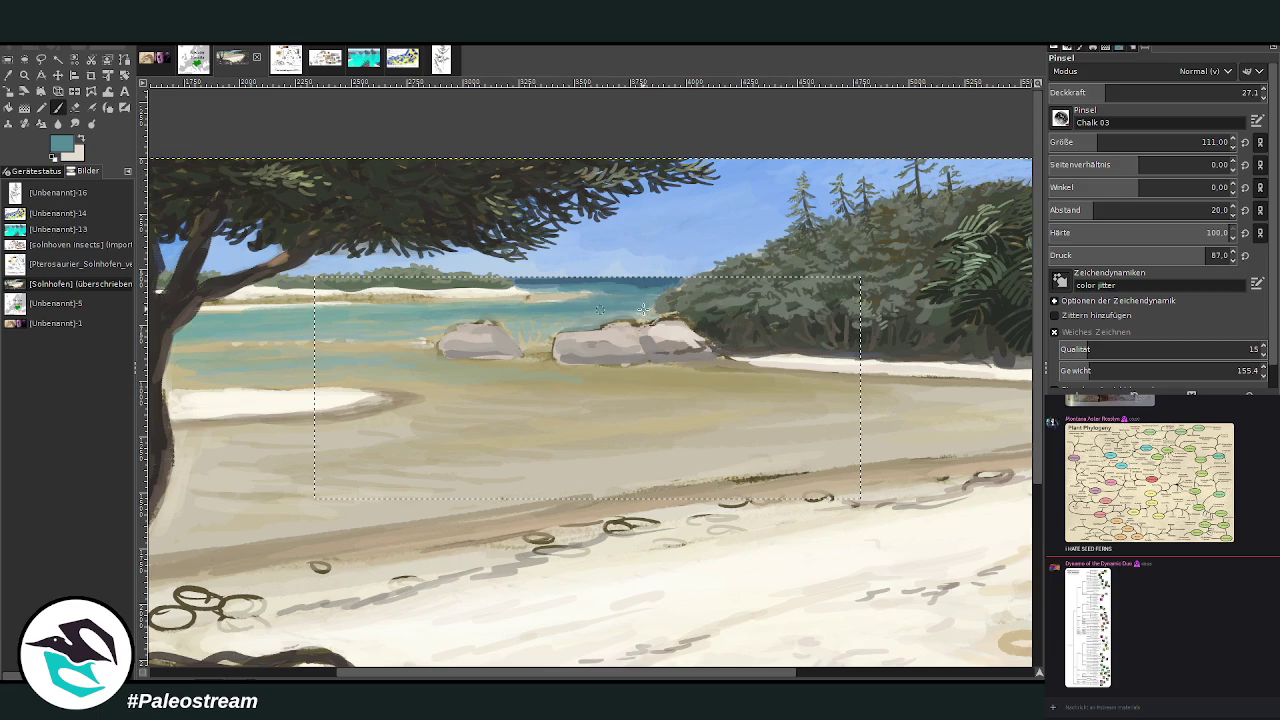
key("ctrl+shift+a")
key("r")
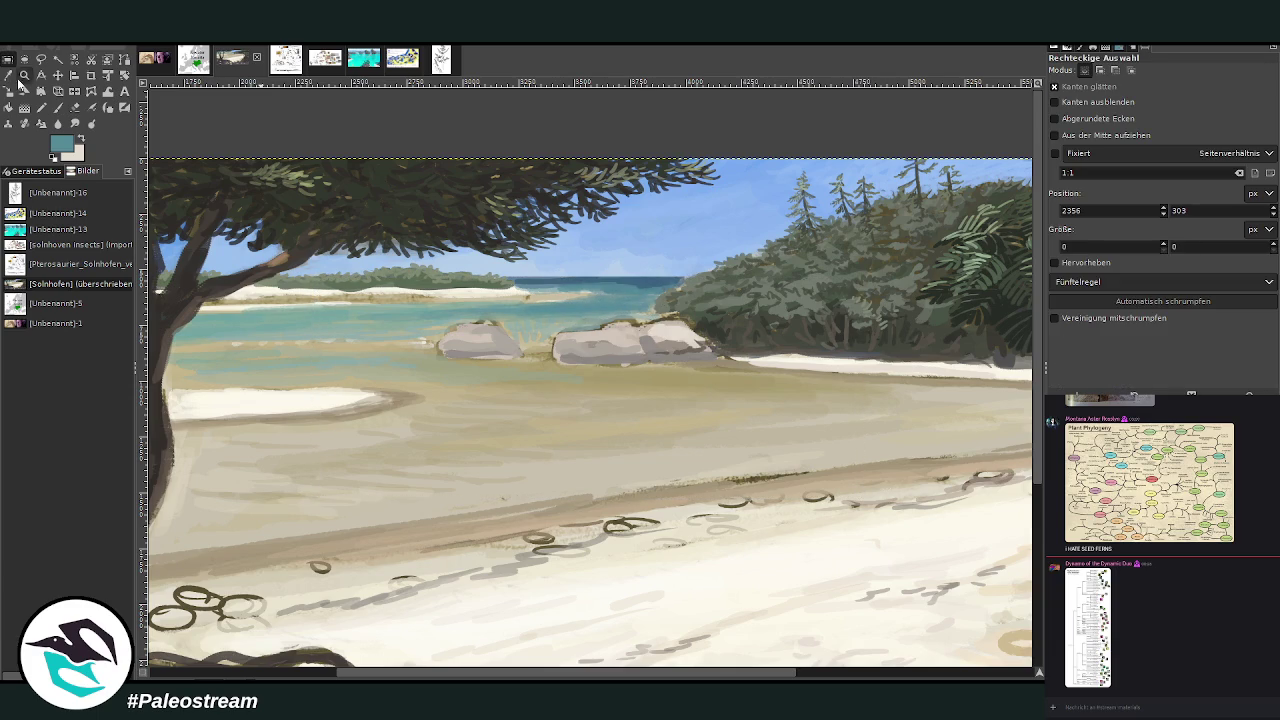
- Extend the cream sandbar along the waterline with a smaller, more opaque brush
key("x")
left_click(58, 107)
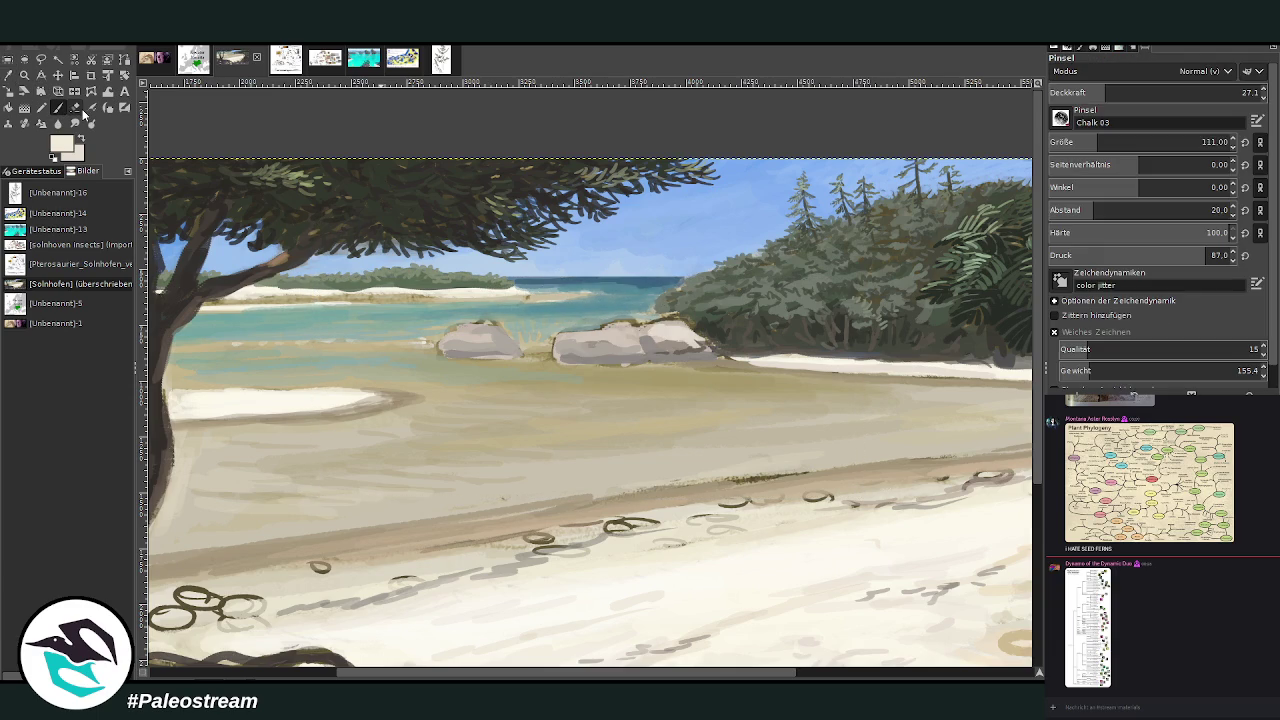
left_click(1210, 92)
left_click_drag(1210, 145, 1037, 135)
left_click_drag(538, 292, 583, 292)
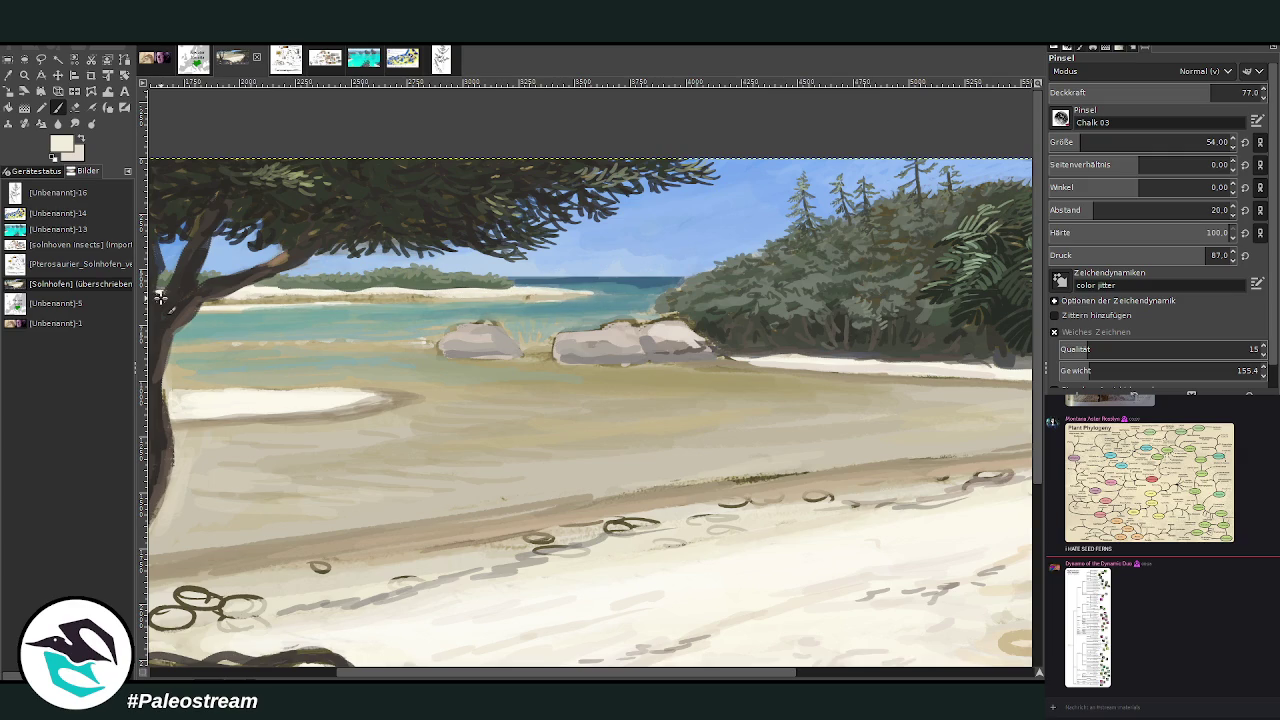
- Zoom into the left tree and darken the white shoreline with a sampled greenish-beige
key("minus")
key("minus")
key("minus")
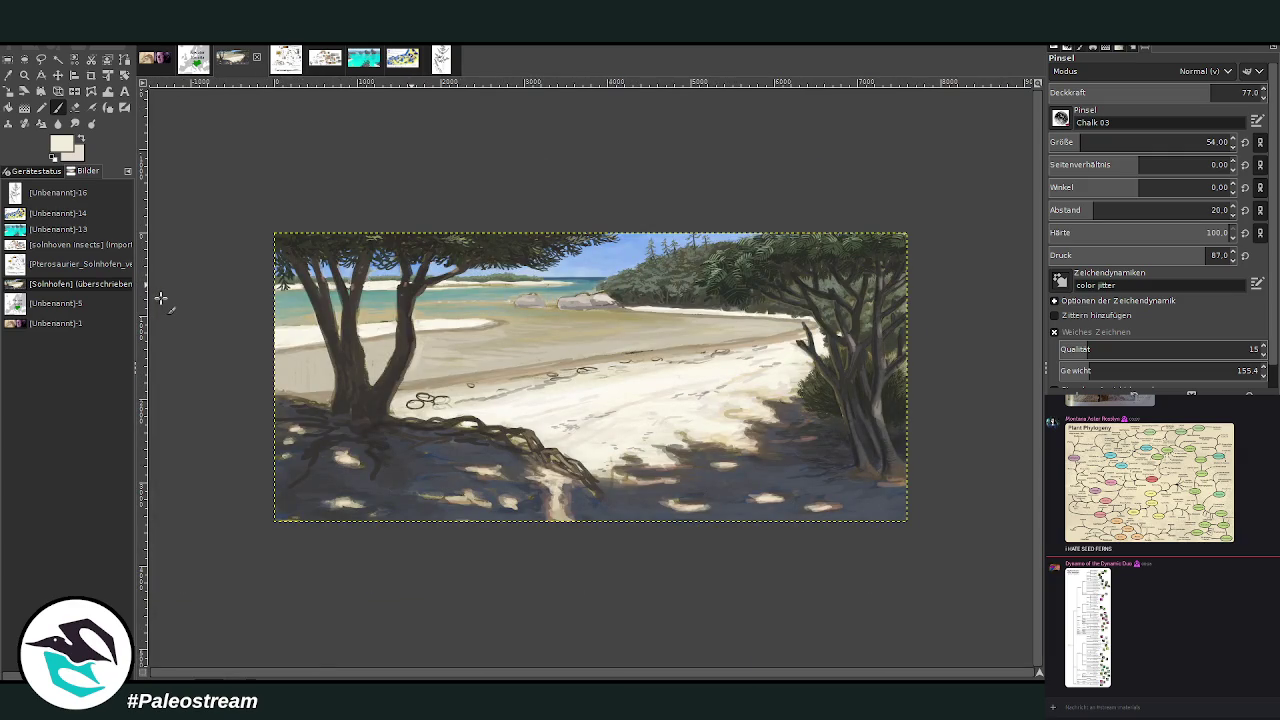
left_click(24, 75)
left_click_drag(327, 208, 500, 372)
key("p")
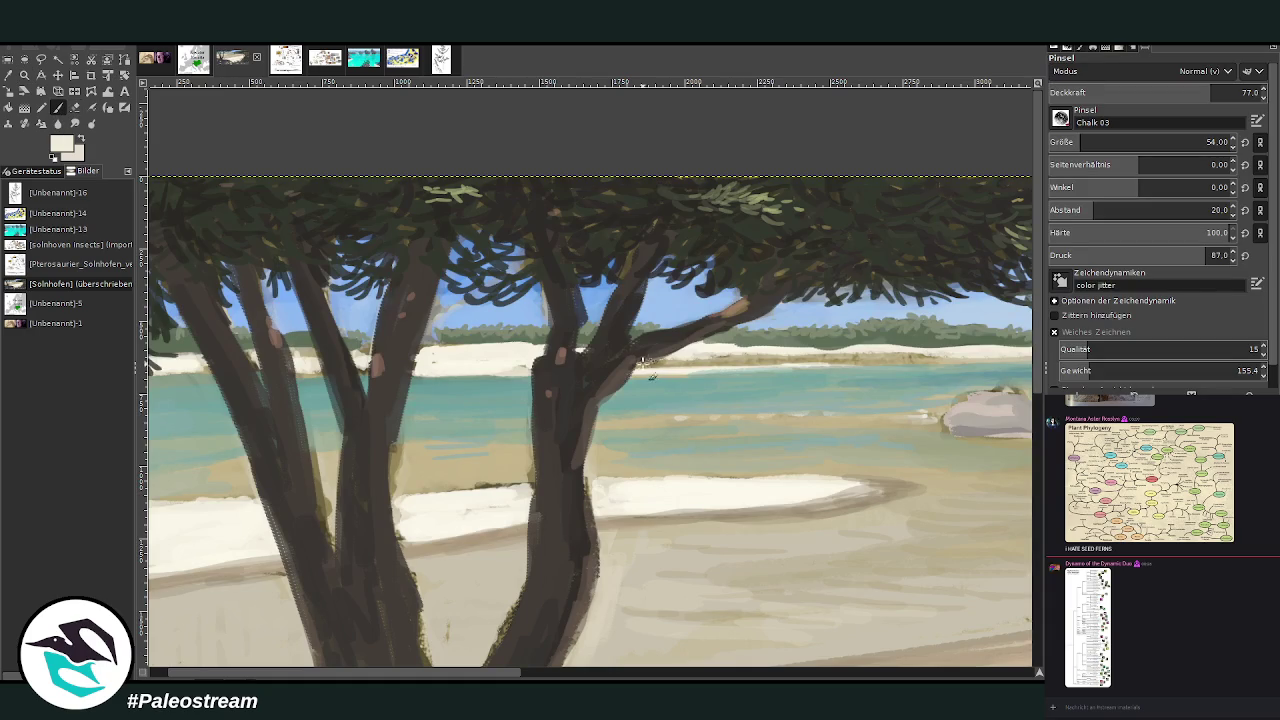
scroll(1085, 142, "up", 1)
key("o")
left_click(659, 460)
key("p")
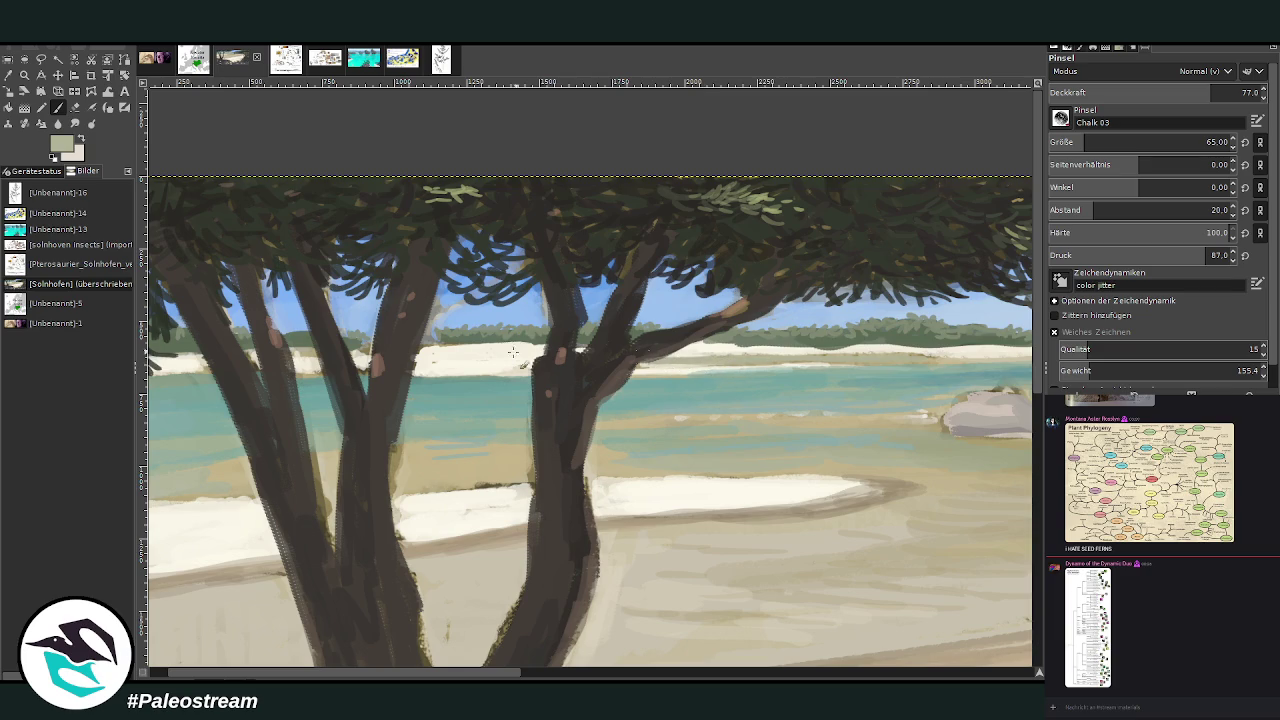
mouse_move(537, 358)
left_mouse_down()
mouse_move(440, 365)
mouse_move(448, 376)
left_mouse_up()
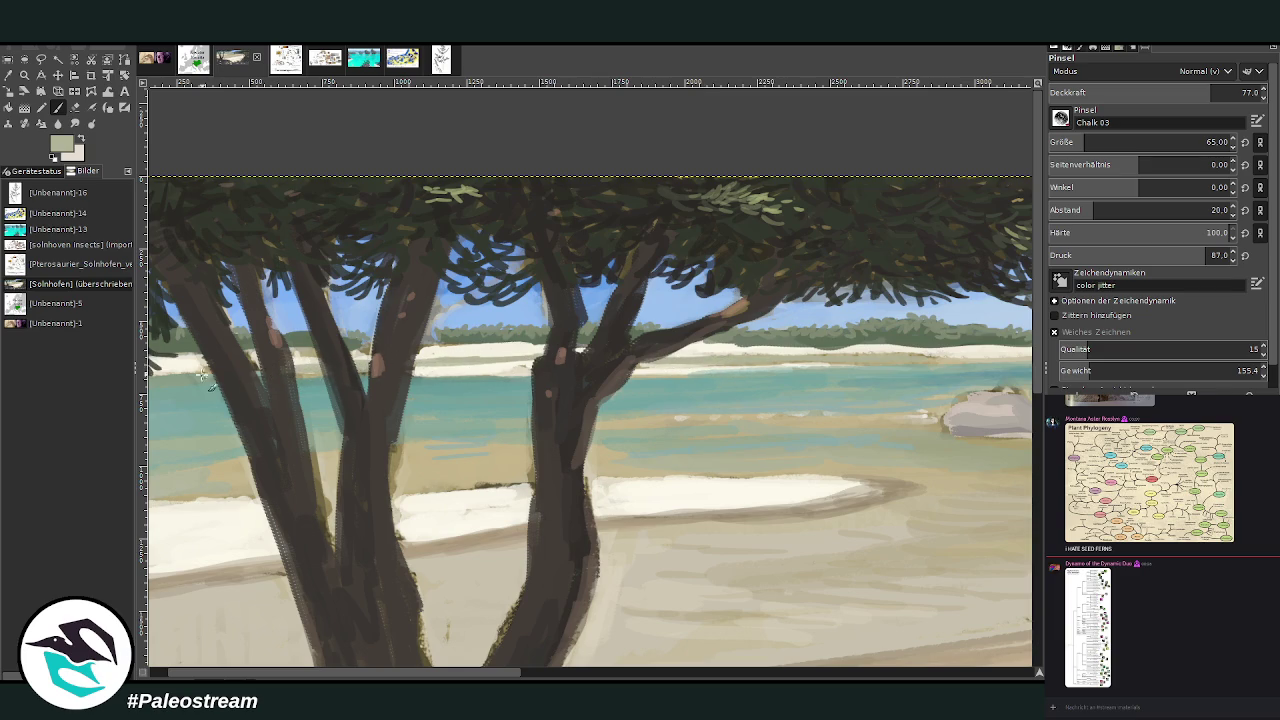
mouse_move(757, 360)
left_mouse_down()
mouse_move(883, 361)
mouse_move(636, 358)
left_mouse_up()
- Sample a dark green from the left tree's foliage to paint with
scroll(565, 658, "right", 3)
key("o")
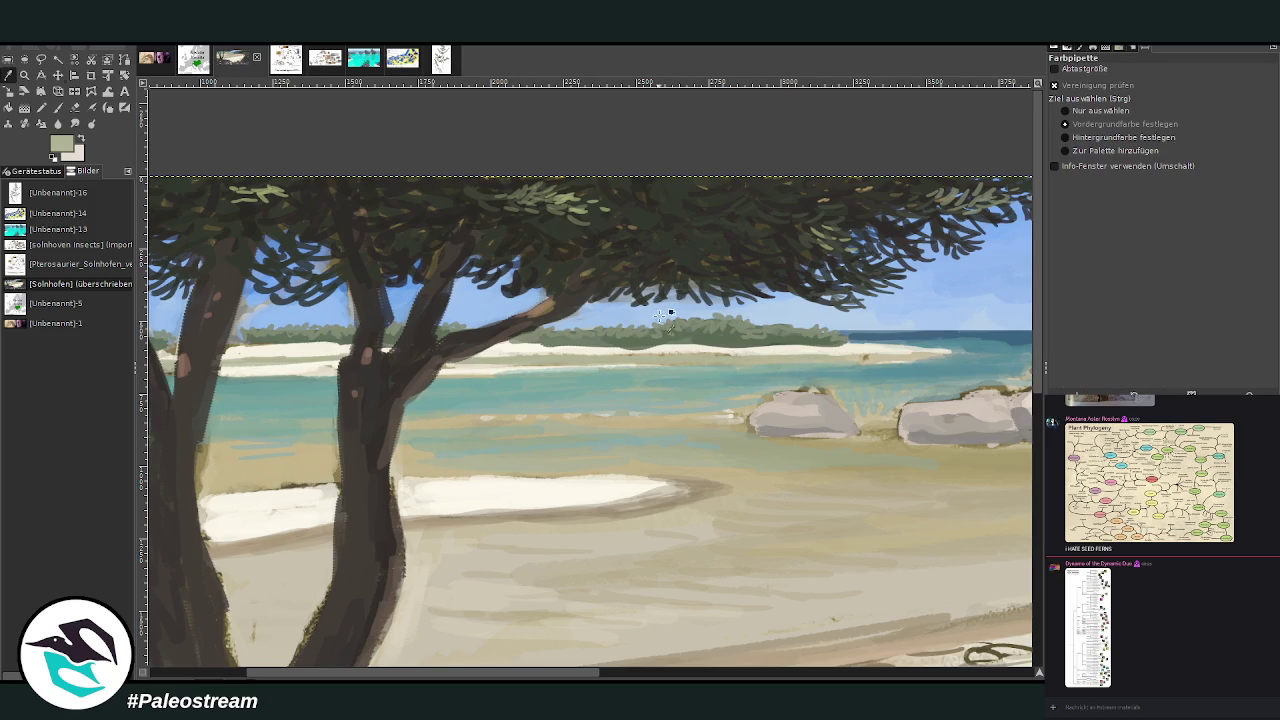
left_click(705, 335)
key("p")
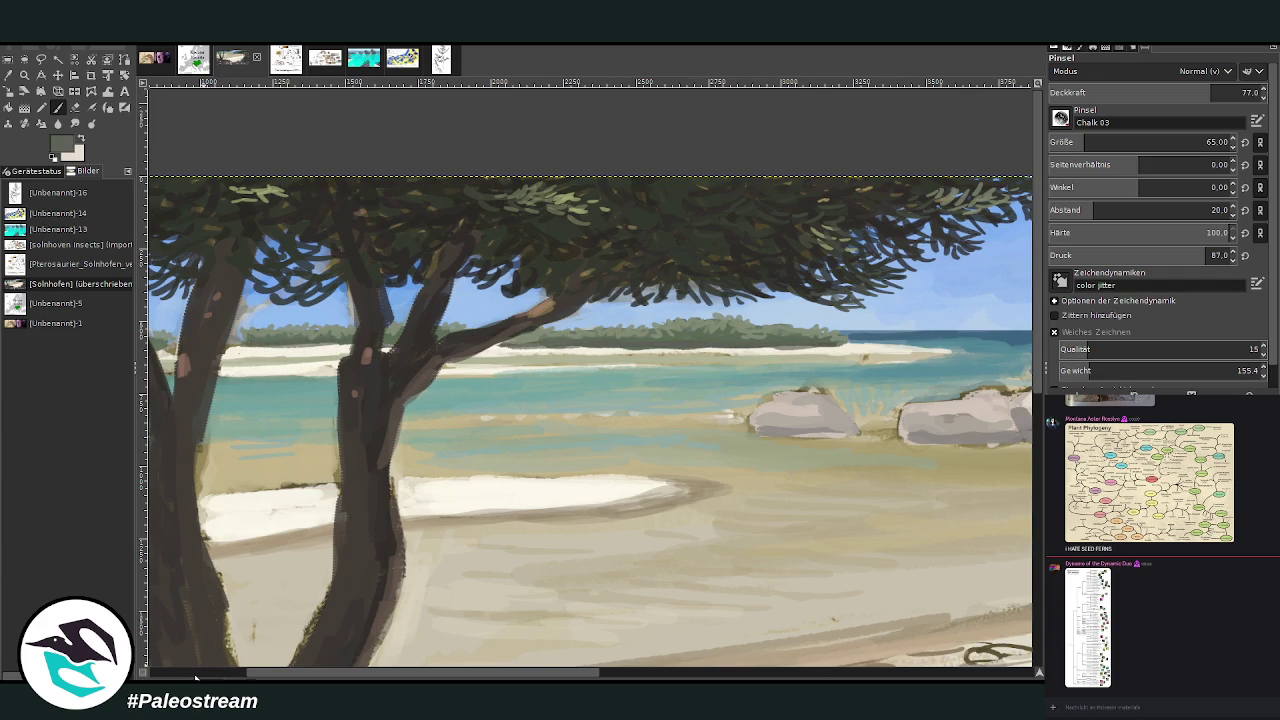
- Sample sky blue and paint it between the left tree's branches with a size-92 brush
scroll(257, 348, "left", 5)
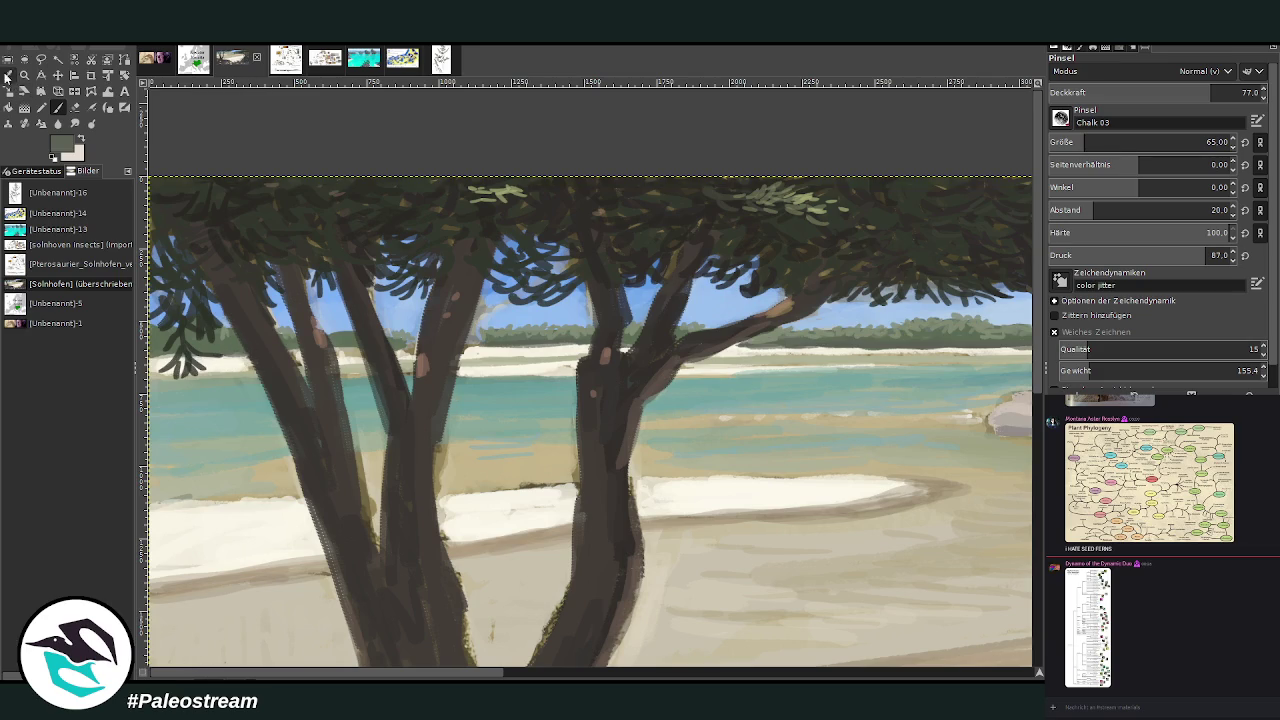
key("o")
left_click(520, 330)
key("p")
left_click_drag(1085, 142, 1093, 142)
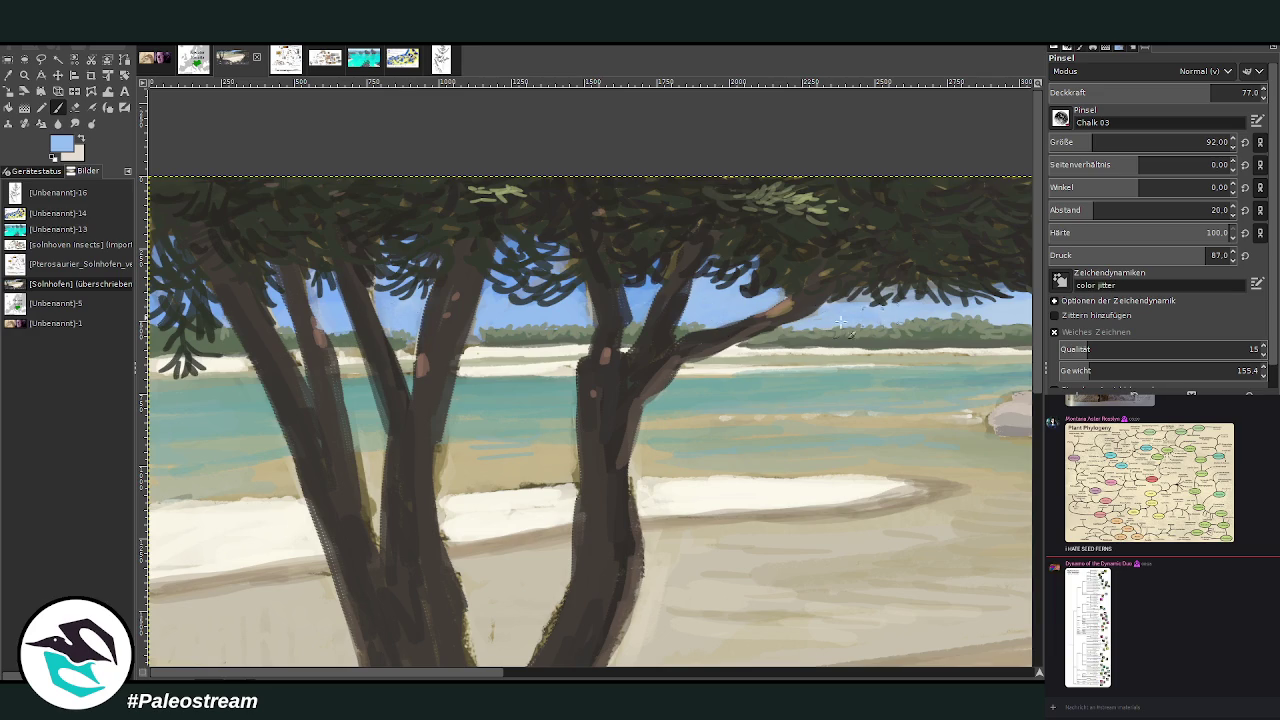
scroll(624, 293, "right", 10)
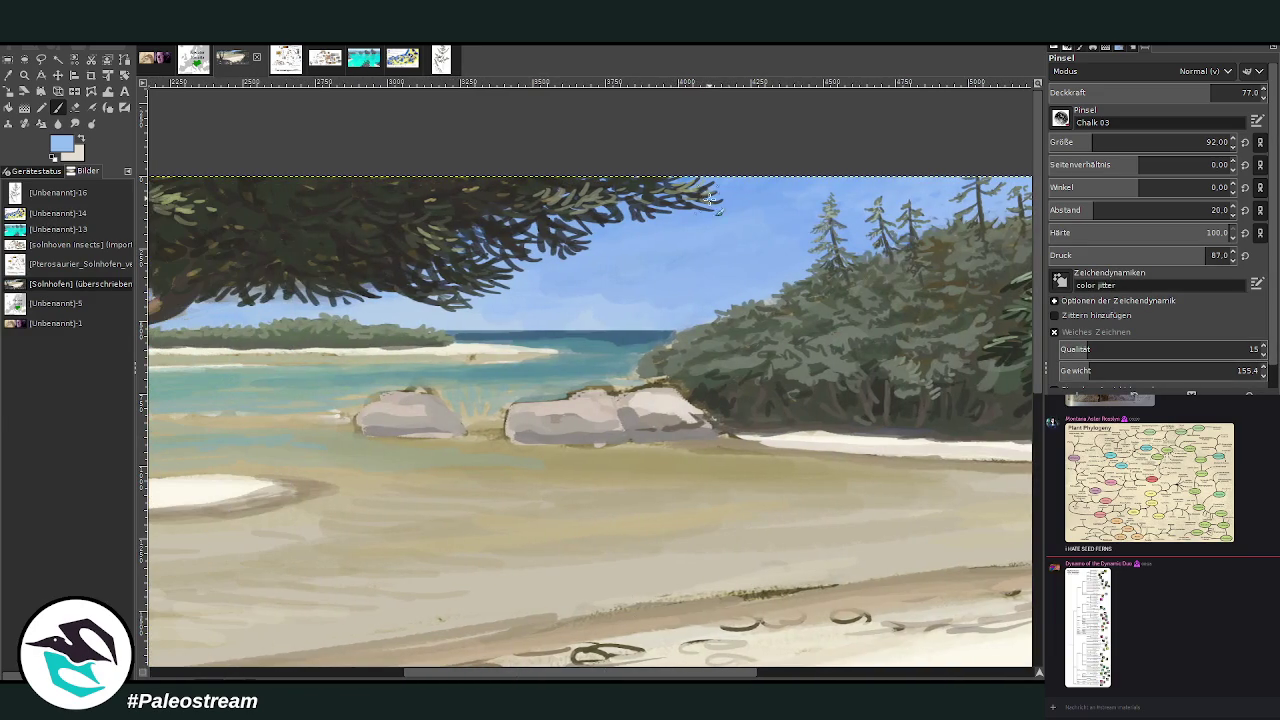
scroll(552, 322, "down", 3, "ctrl")
scroll(552, 322, "down", 1, "ctrl")
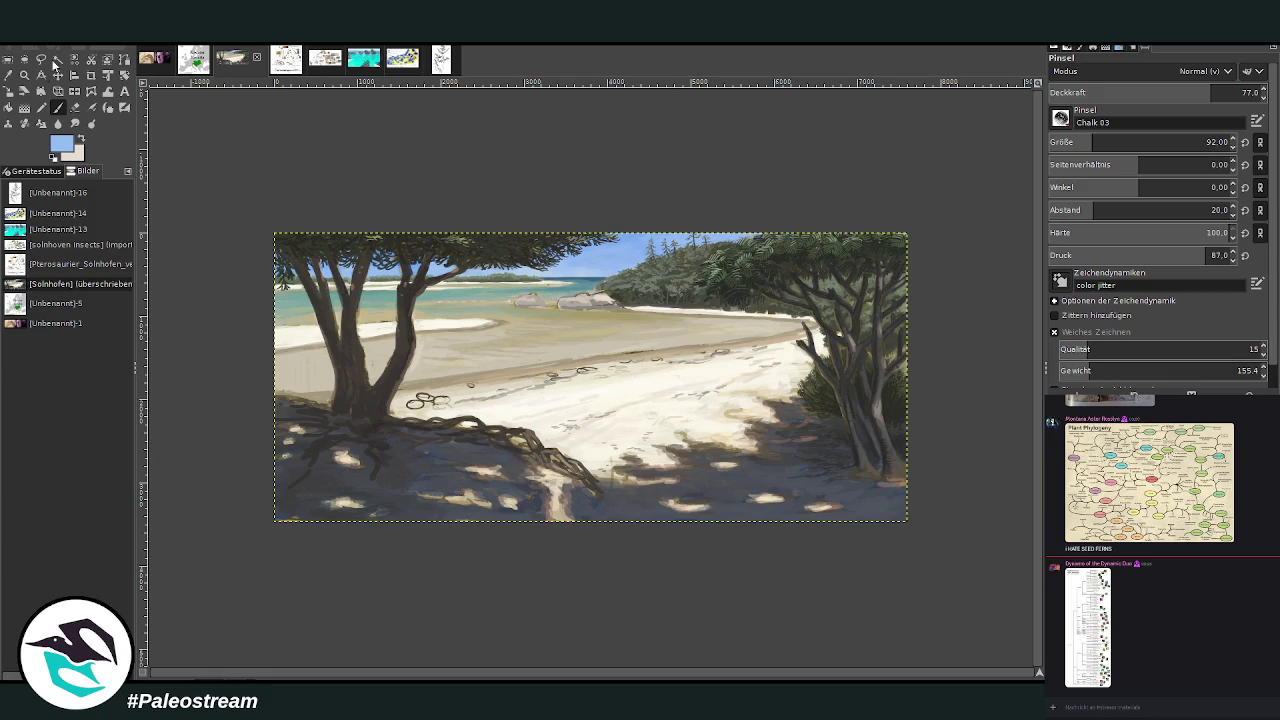
- Zoom in on the right half of the beach and sample a slightly brightened shadow tone
left_click(24, 75)
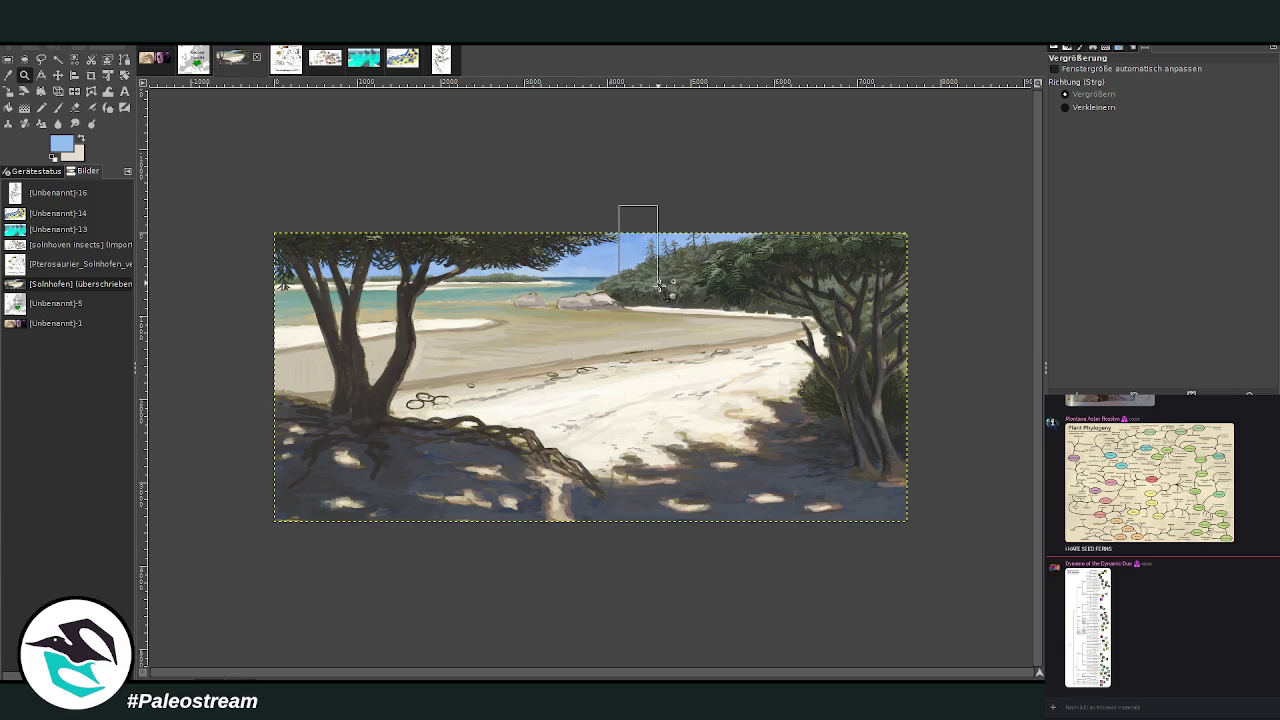
left_click_drag(620, 206, 741, 528)
key("o")
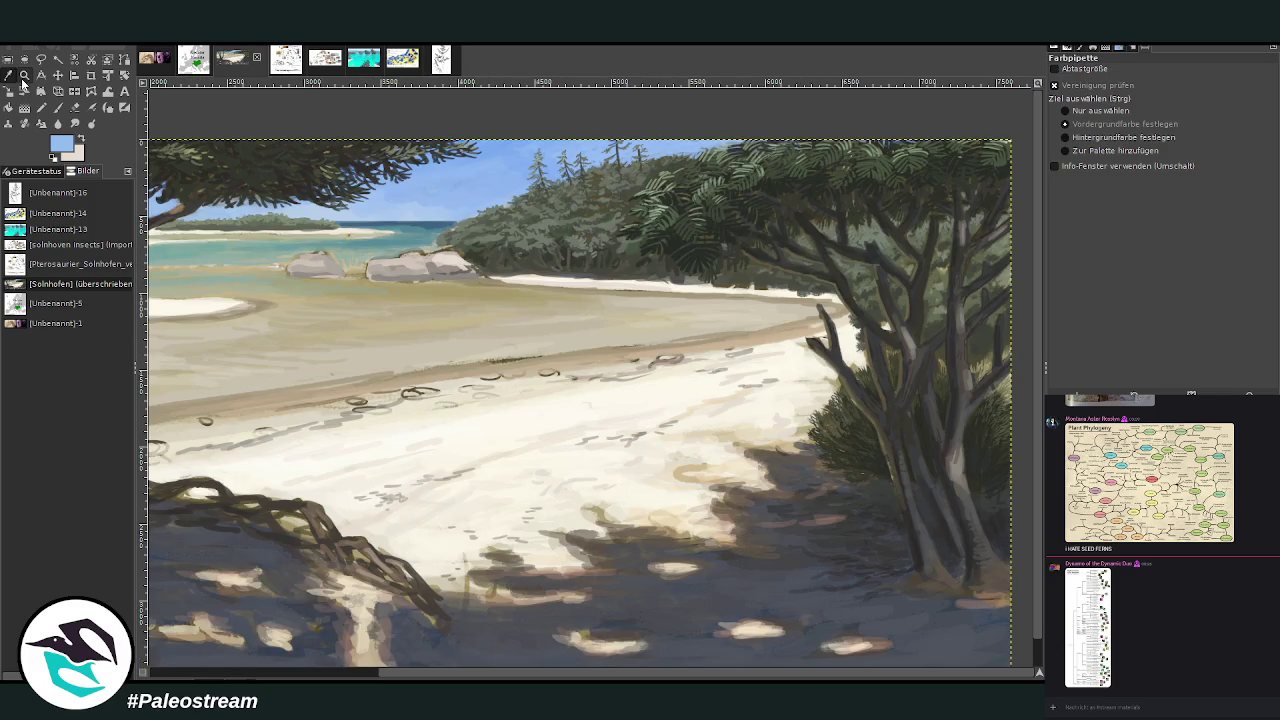
left_click(551, 605)
key("p")
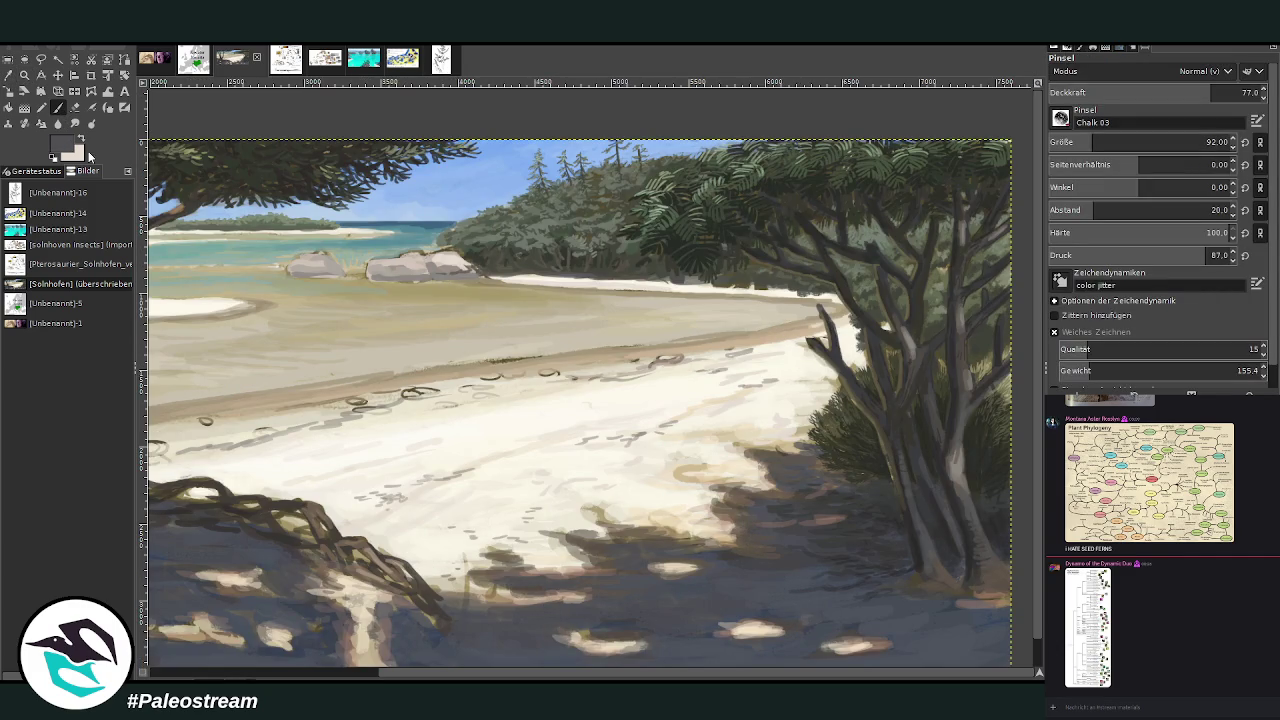
left_click(995, 448, "ctrl")
- Zoom closer on the forest edge and rocks, and lower the brush opacity to 58.4
key("z")
left_click_drag(434, 140, 728, 460)
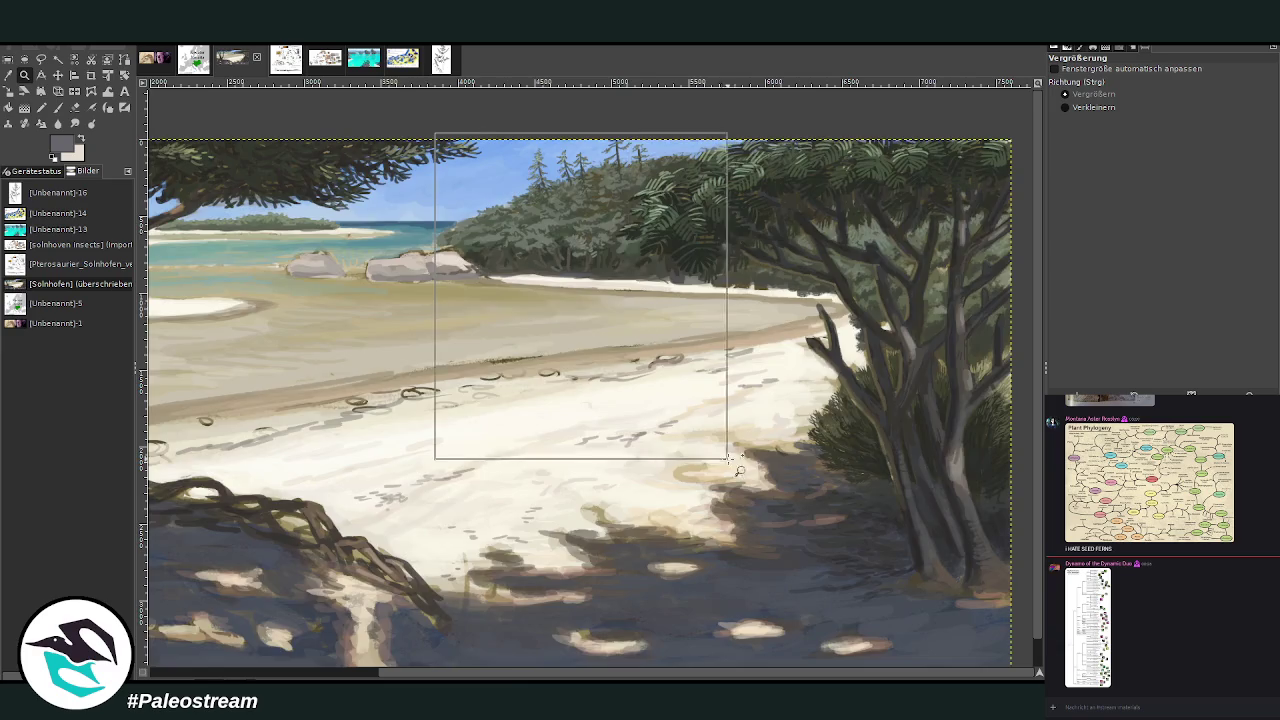
left_click(57, 110)
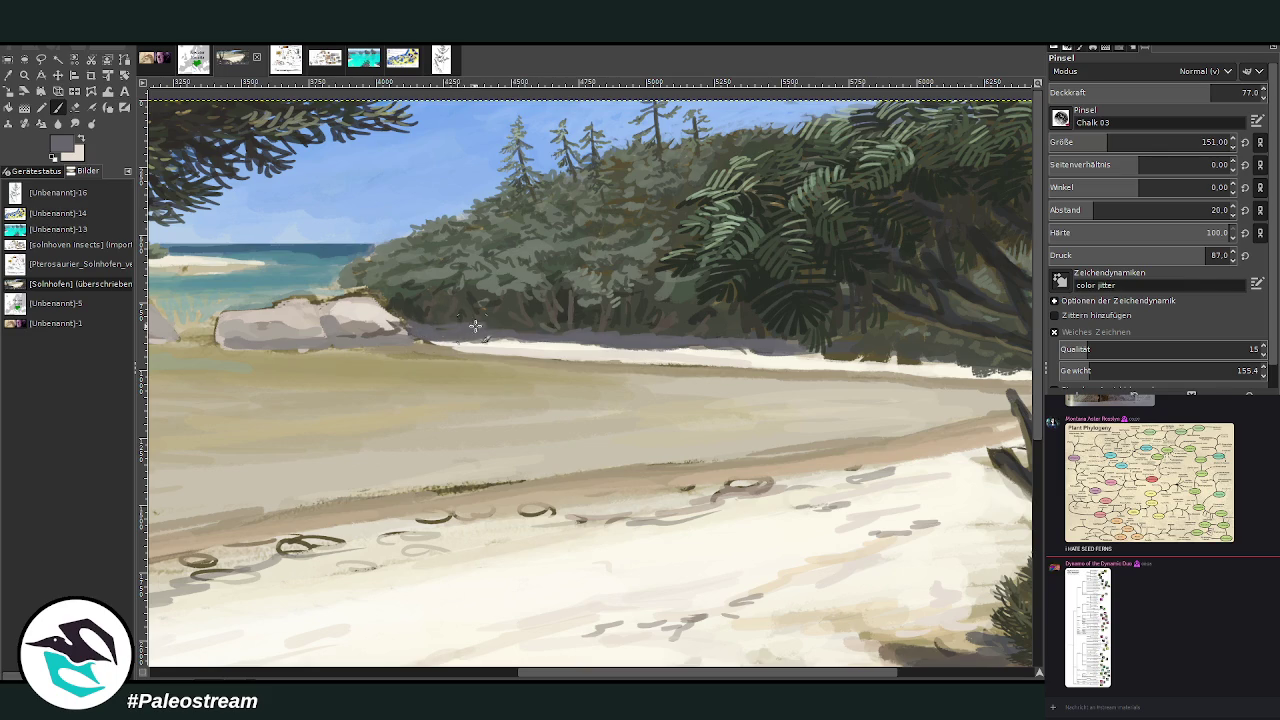
left_click_drag(1210, 92, 1172, 92)
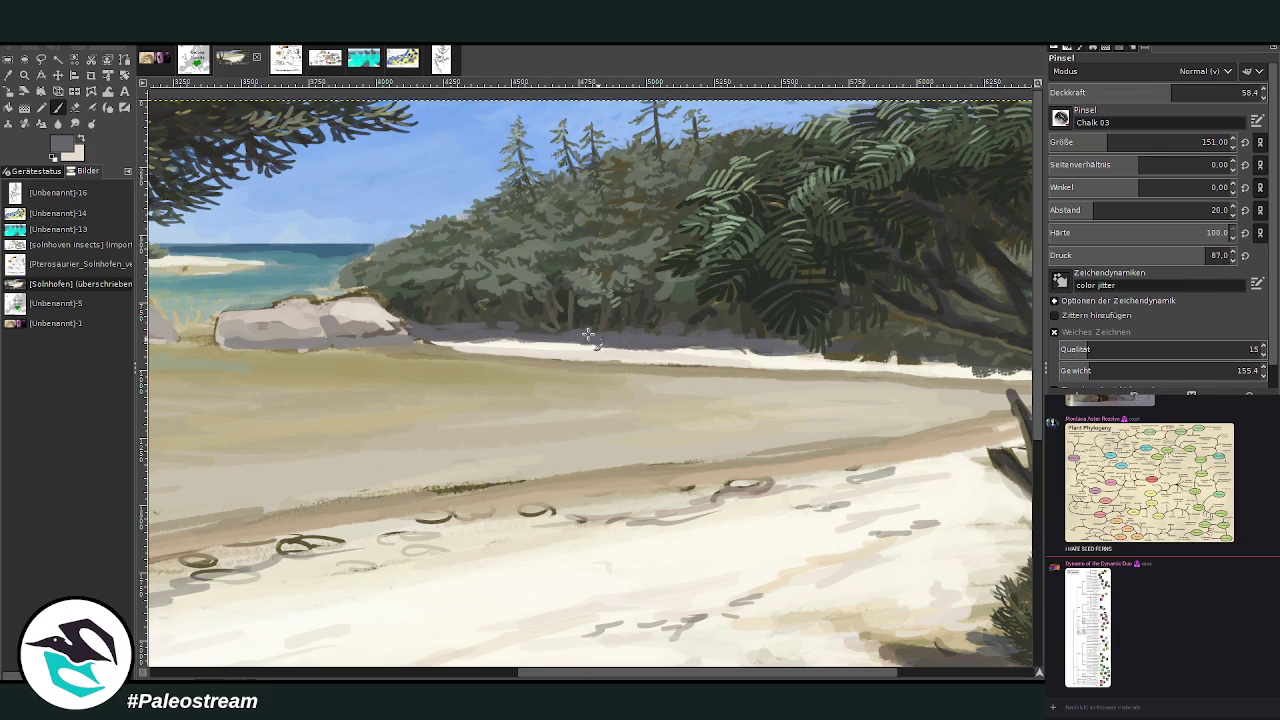
- Sample the light rock colour and lighten the middle rock's left part with a size-59 brush
left_click(924, 676)
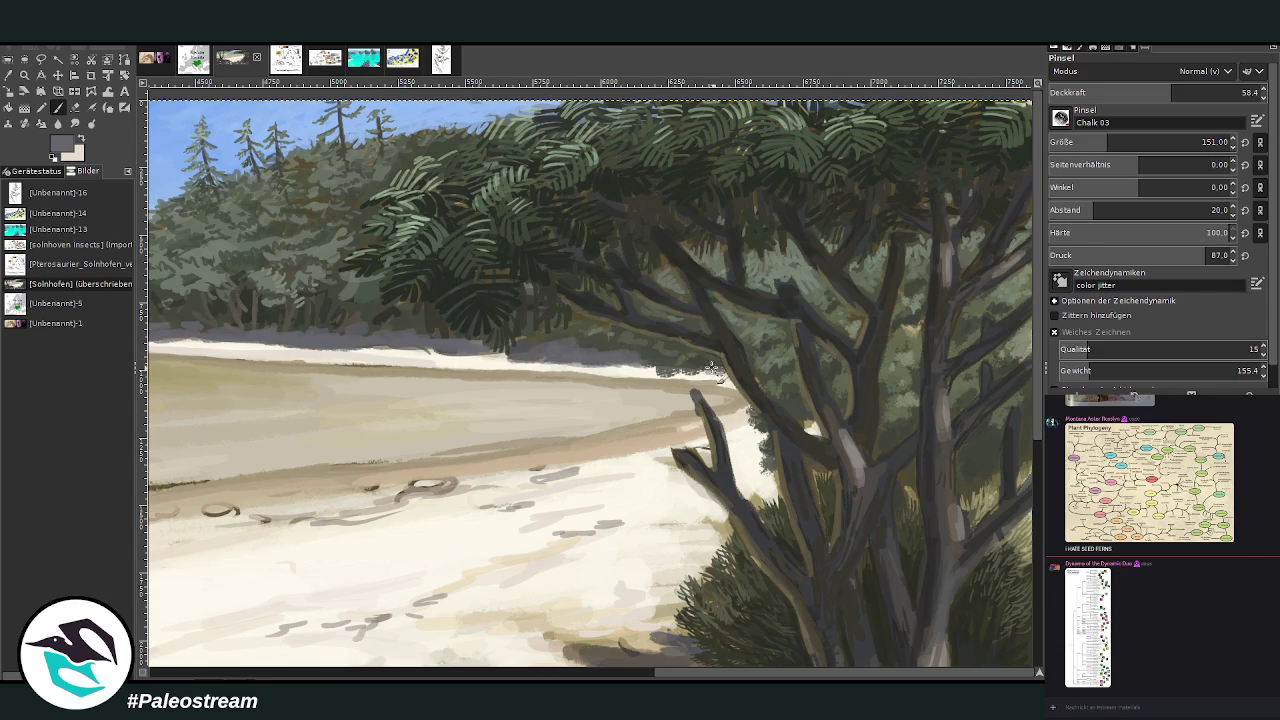
scroll(563, 328, "left", 5)
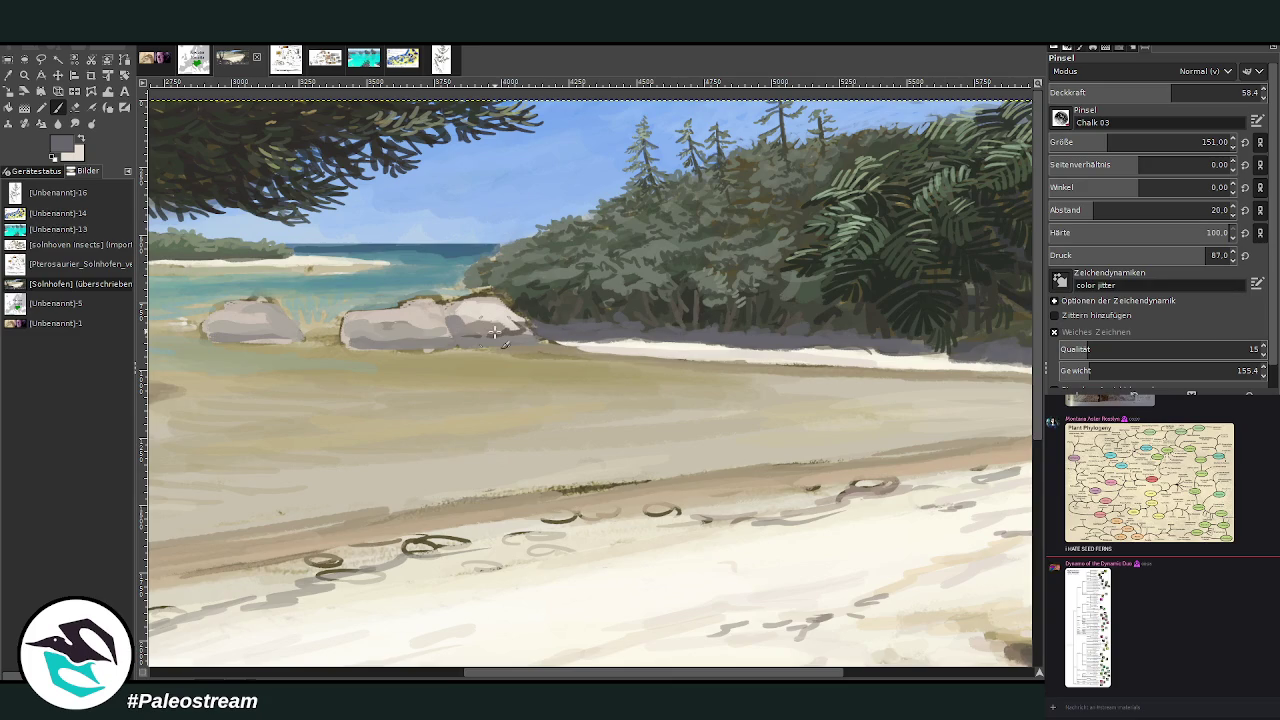
key("o")
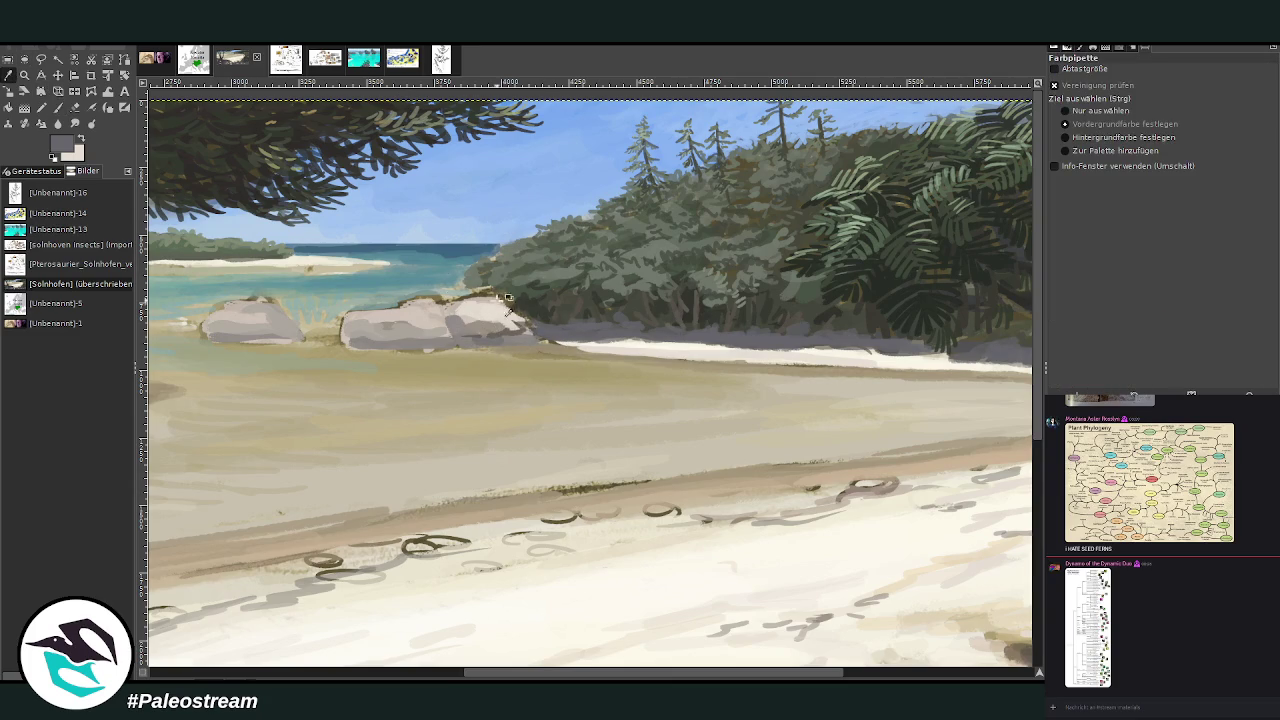
left_click(500, 318)
key("p")
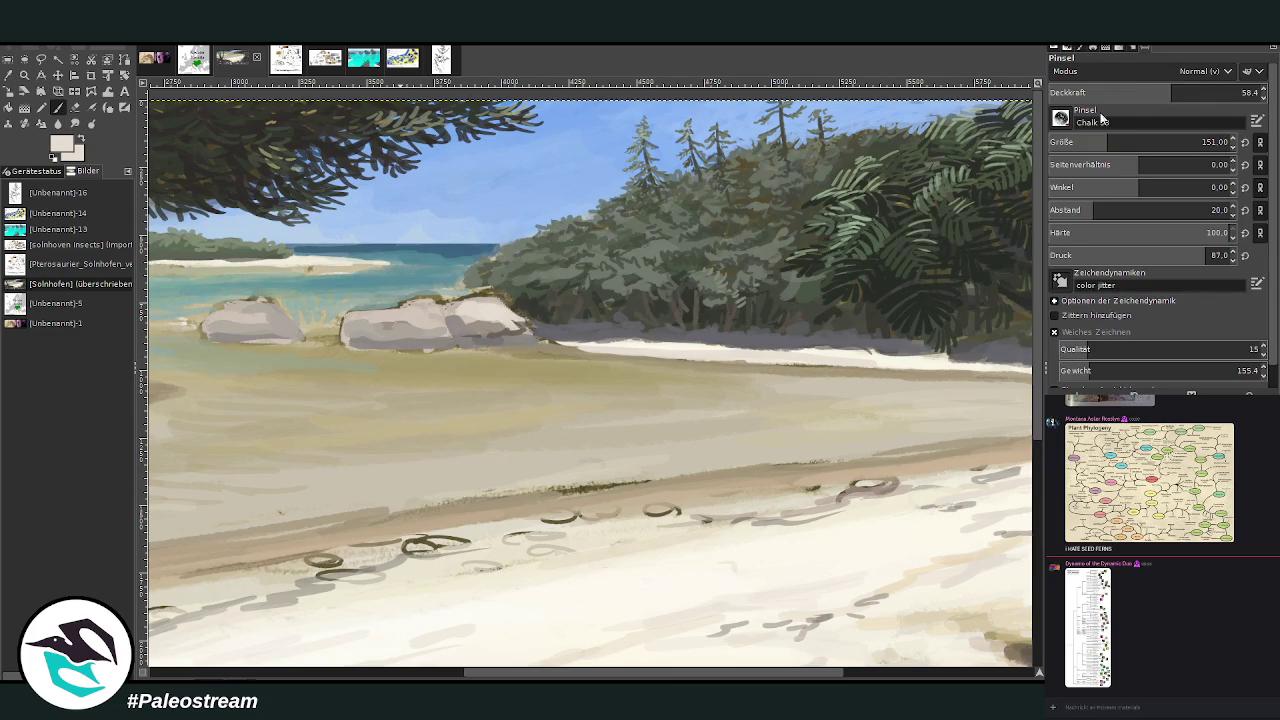
left_click(1207, 143)
left_click_drag(423, 318, 365, 323)
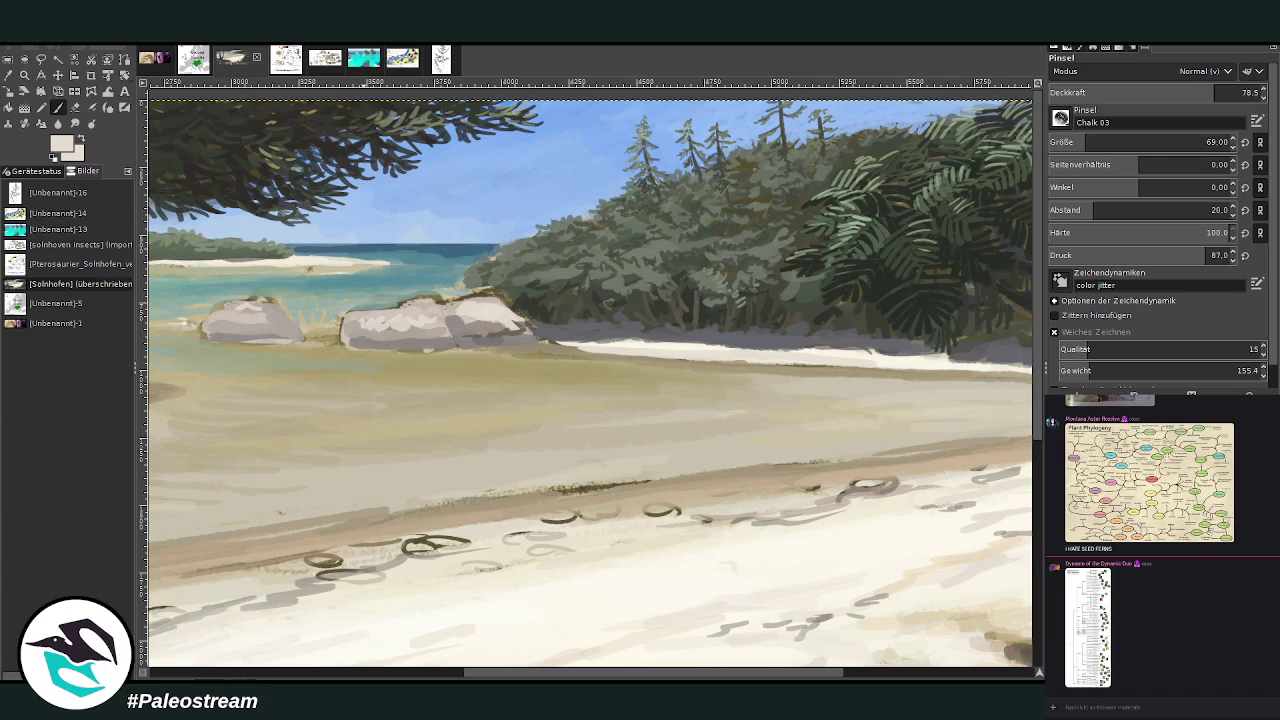
- Lighten the right rock's top and edge with sampled sand tones at 88.3 opacity, size 52
left_click(1000, 406, "ctrl")
left_click_drag(448, 301, 505, 305)
left_click(1237, 92)
left_click(1077, 142)
mouse_move(469, 298)
left_mouse_down()
mouse_move(492, 292)
mouse_move(520, 316)
mouse_move(510, 338)
left_mouse_up()
mouse_move(438, 300)
left_mouse_down()
mouse_move(341, 328)
mouse_move(230, 302)
mouse_move(305, 345)
mouse_move(288, 336)
mouse_move(428, 326)
mouse_move(451, 318)
mouse_move(430, 306)
mouse_move(455, 303)
mouse_move(518, 332)
left_mouse_up()
left_click(998, 424, "ctrl")
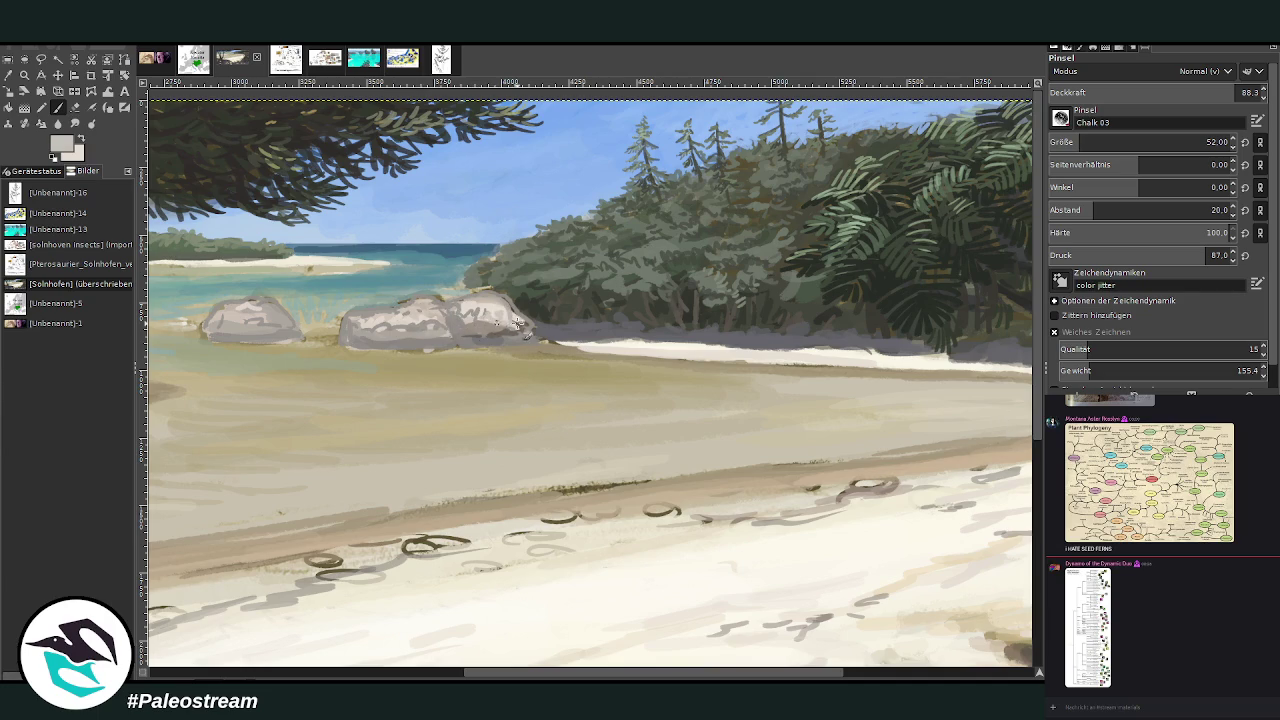
mouse_move(425, 317)
left_mouse_down()
mouse_move(380, 320)
mouse_move(438, 300)
left_mouse_up()
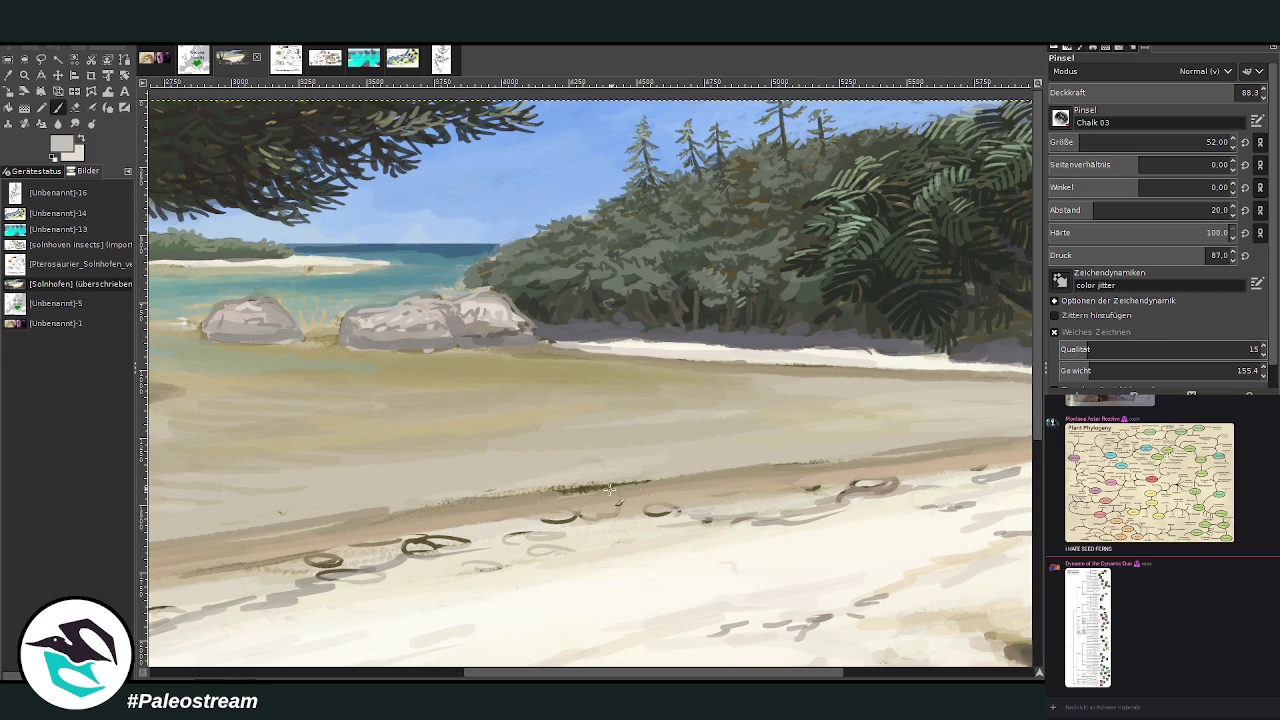
- Paint over the dark shoreline strokes in sampled grey-beige with a size-96 brush at 53 opacity
left_click(1008, 389, "ctrl")
mouse_move(648, 485)
left_mouse_down()
mouse_move(603, 476)
mouse_move(731, 471)
left_mouse_up()
key("bracketright")
key("bracketright")
key("bracketright")
key("less")
key("less")
key("less")
left_click_drag(737, 469, 430, 512)
left_click_drag(730, 673, 861, 673)
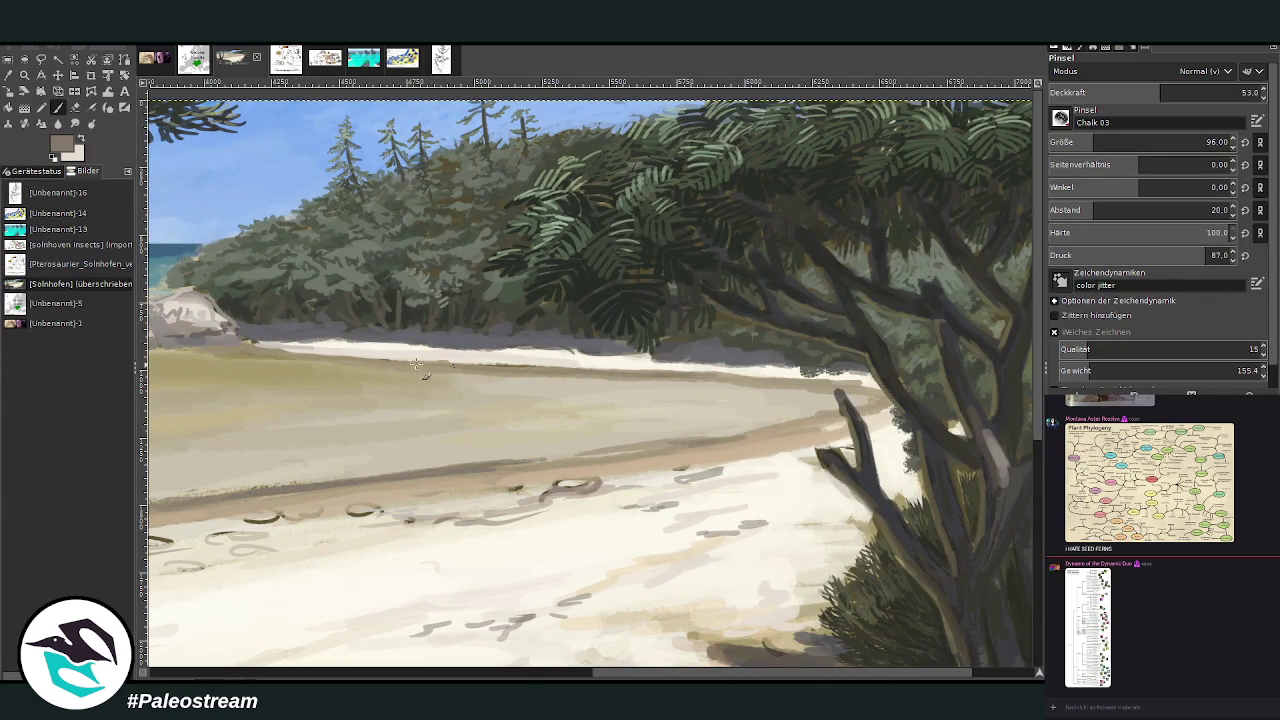
scroll(290, 367, "down", 3)
- Zoom in on the forest and beach and pick the sky blue from the painting
scroll(290, 367, "down", 1)
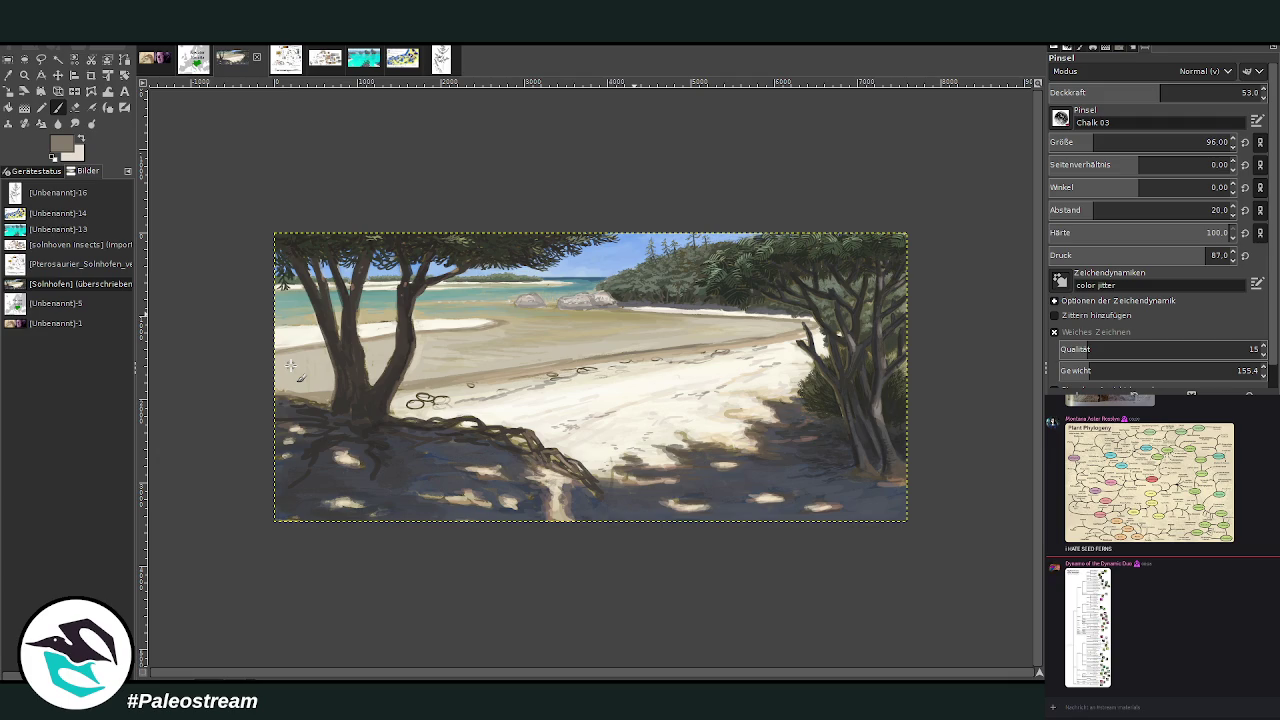
left_click(25, 75)
mouse_move(290, 195)
left_mouse_down()
mouse_move(850, 553)
mouse_move(841, 566)
left_mouse_up()
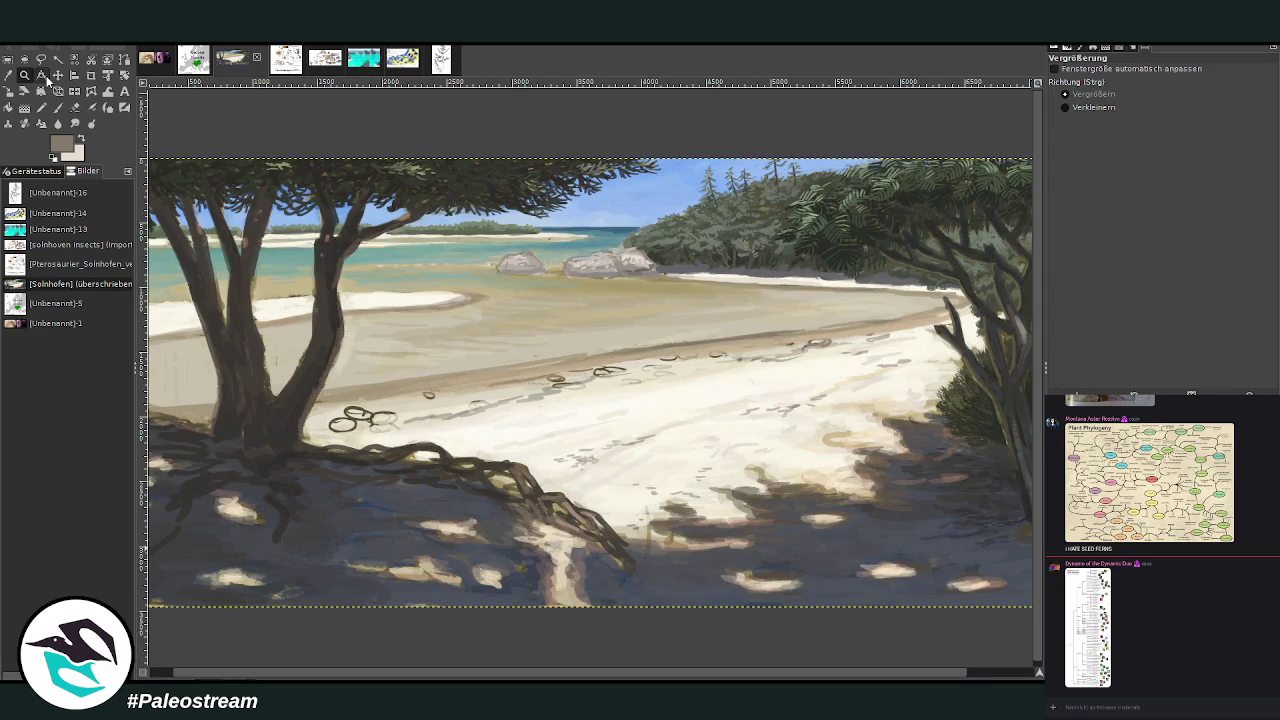
left_click_drag(632, 150, 902, 358)
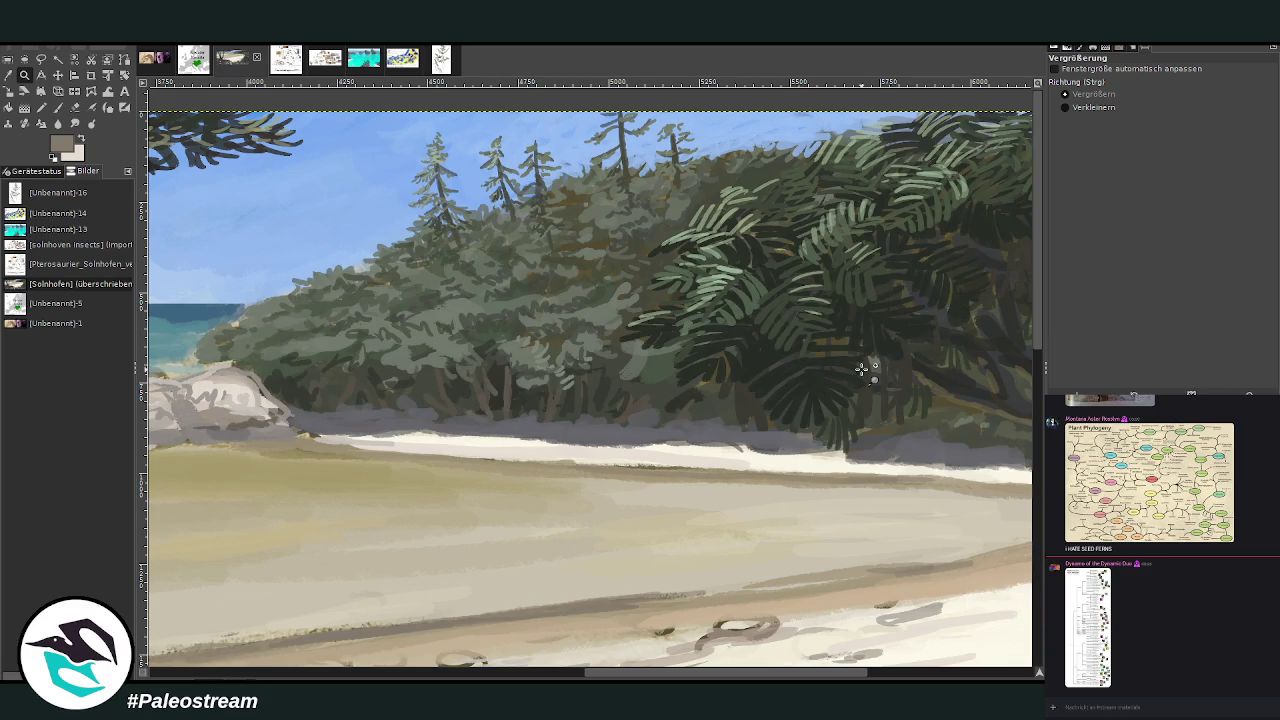
key("o")
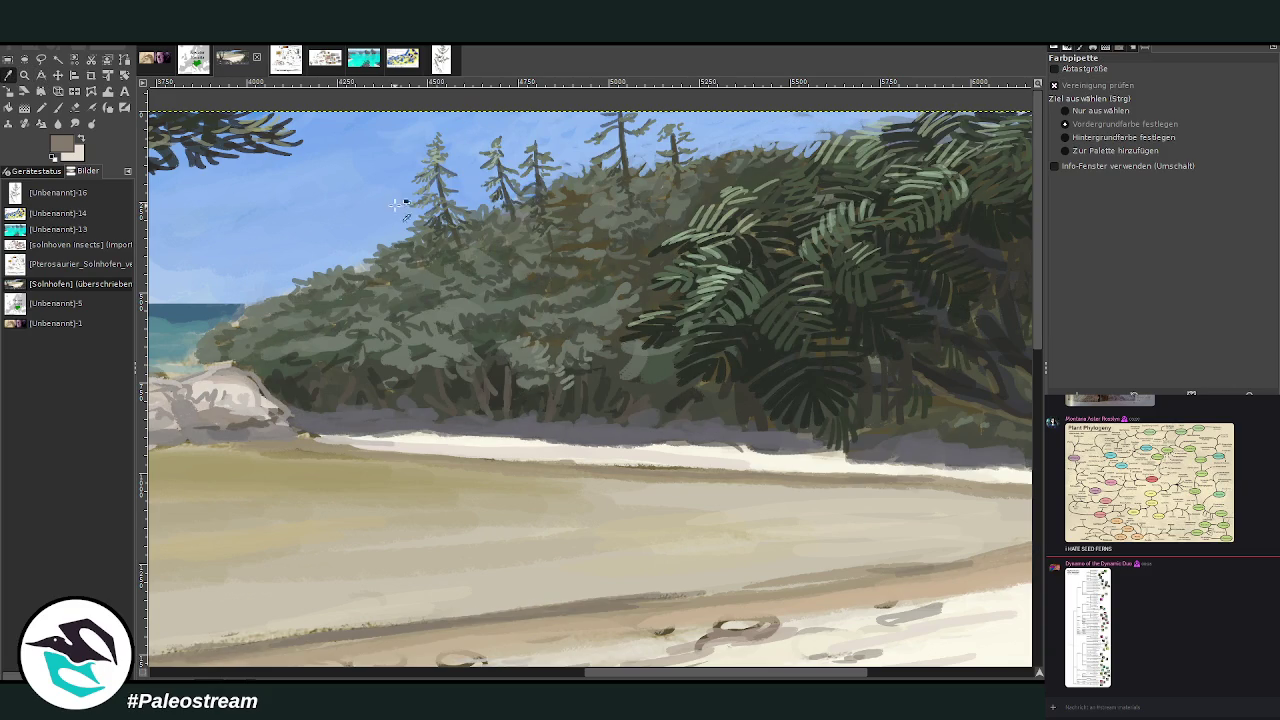
left_click(727, 126)
- Brush a size-237, 12.9-opacity sky-blue haze over the trees, then undo it
left_click(57, 107)
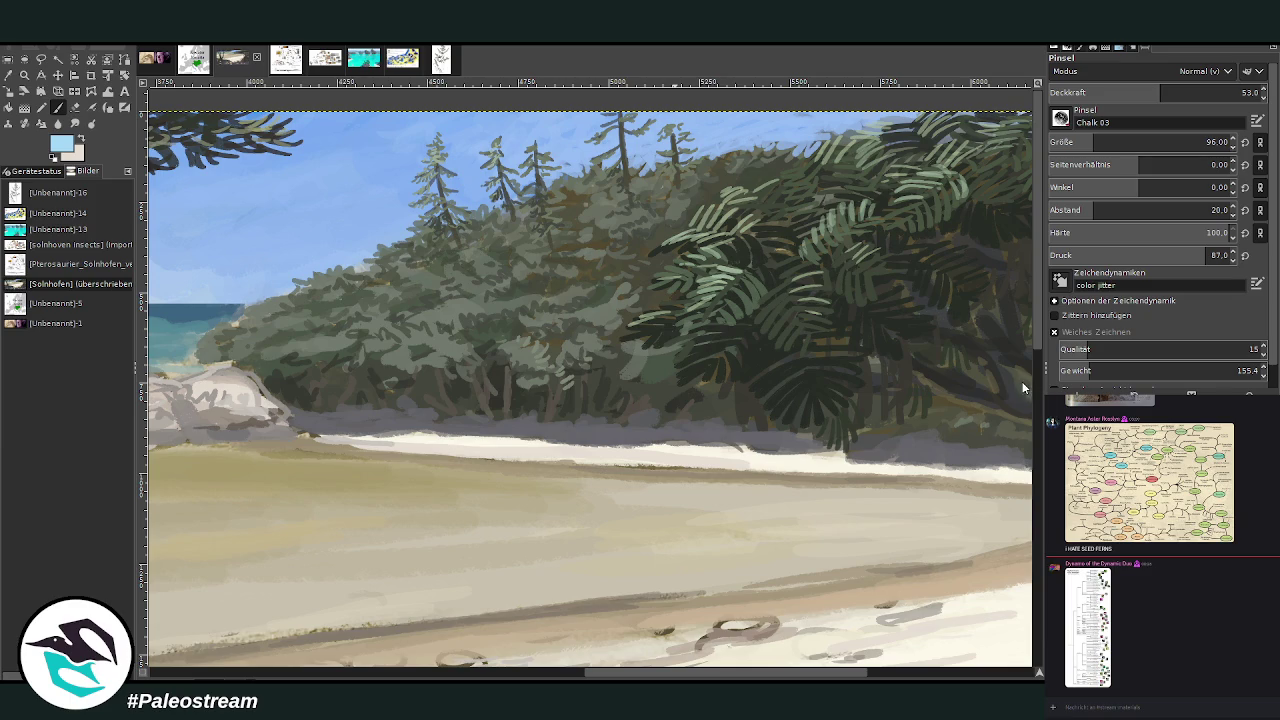
left_click_drag(1110, 142, 1126, 142)
left_click_drag(1160, 92, 1072, 92)
left_click_drag(690, 205, 593, 236)
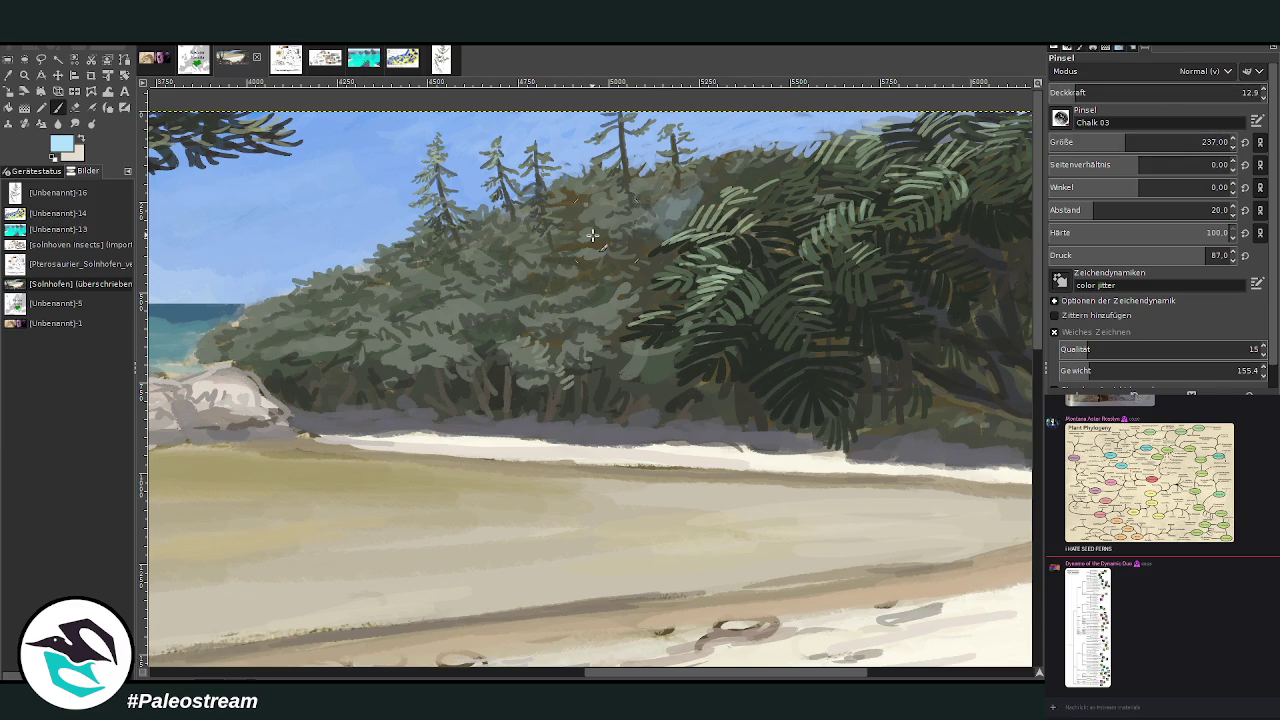
key("ctrl+z")
- Lower the brush opacity to 1.6 for a nearly transparent mist
left_click_drag(1073, 92, 1053, 92)
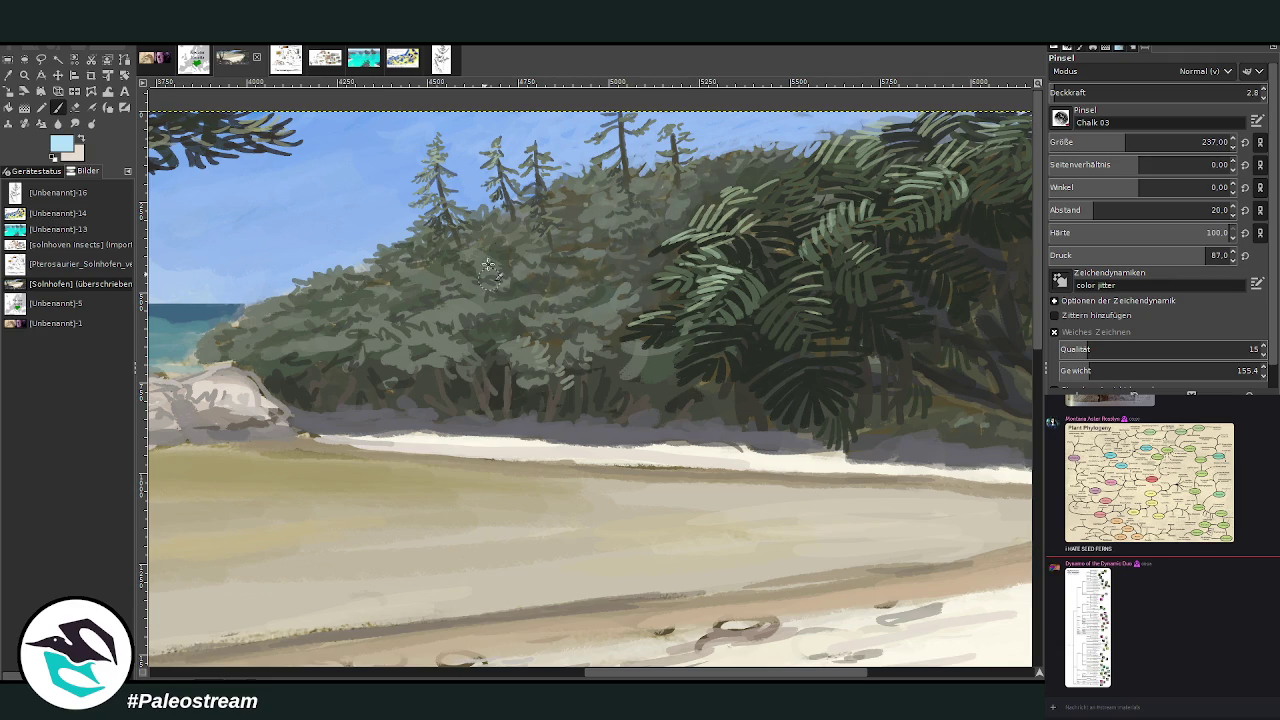
left_click(1052, 92)
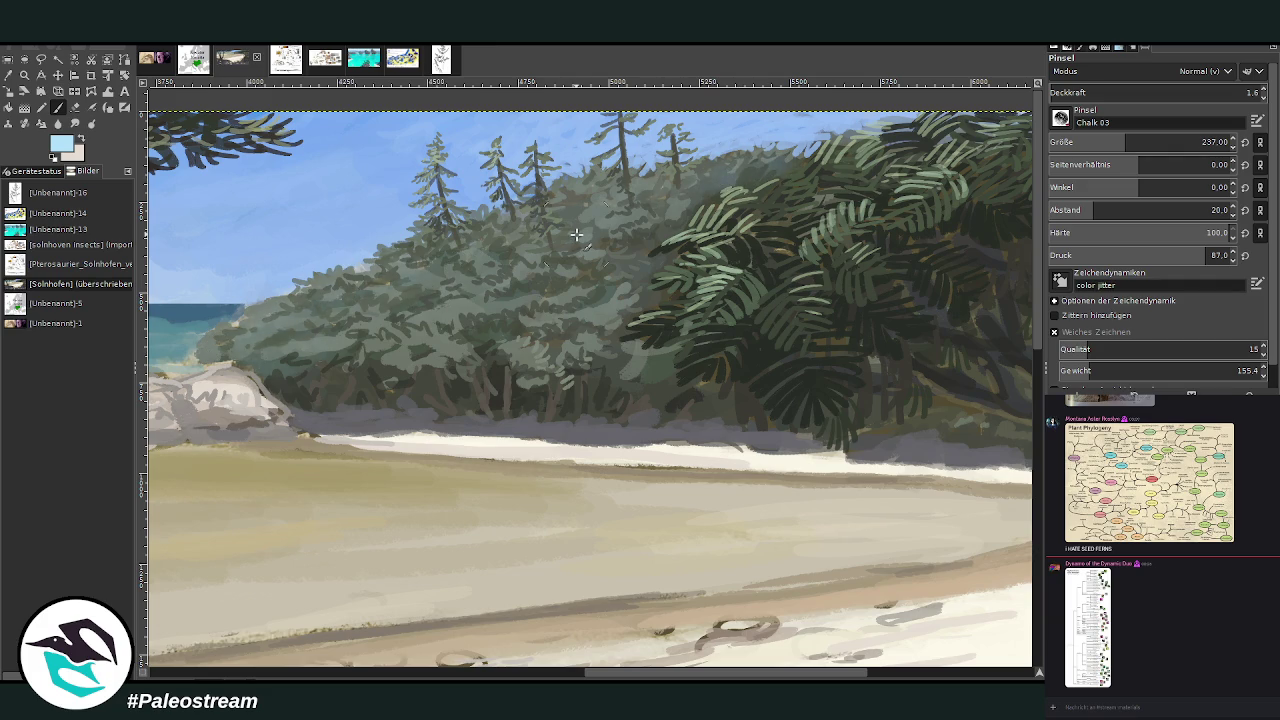
scroll(577, 235, "down", 2, "ctrl")
scroll(577, 235, "down", 2, "ctrl")
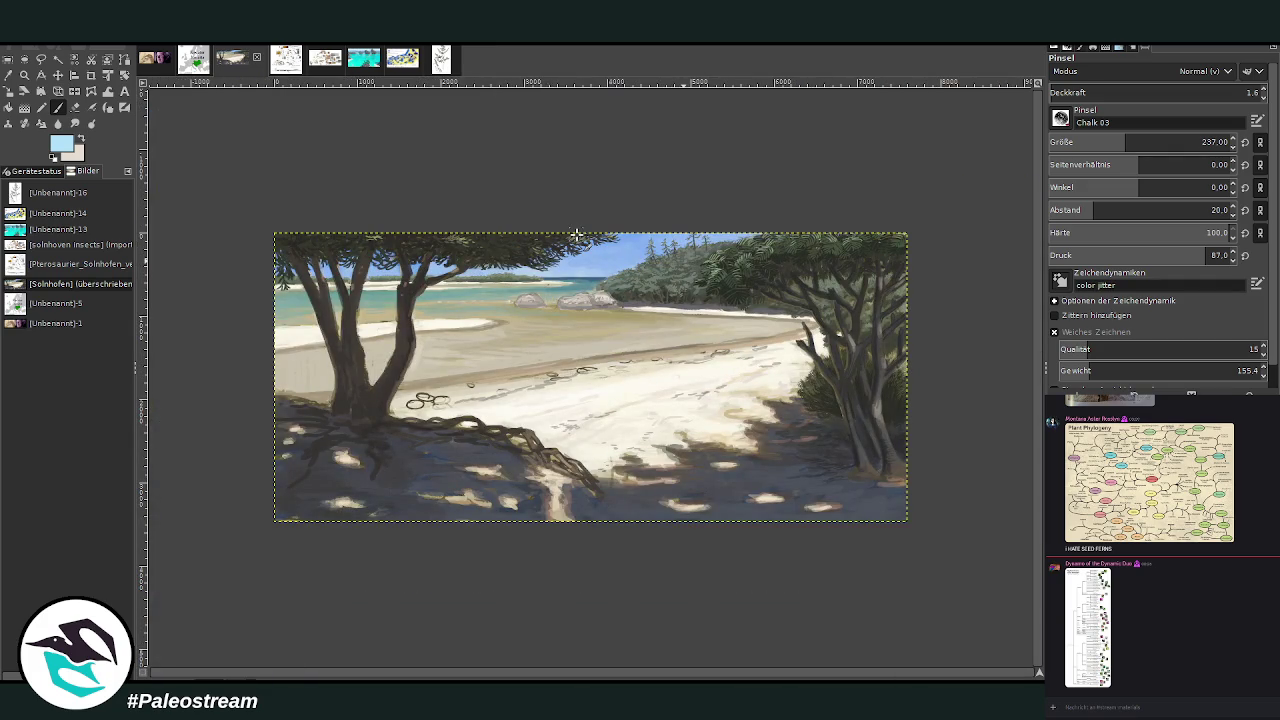
- Zoom onto the treetops and paint sky blue between them with a size-46 brush at 90.2 opacity
left_click(24, 75)
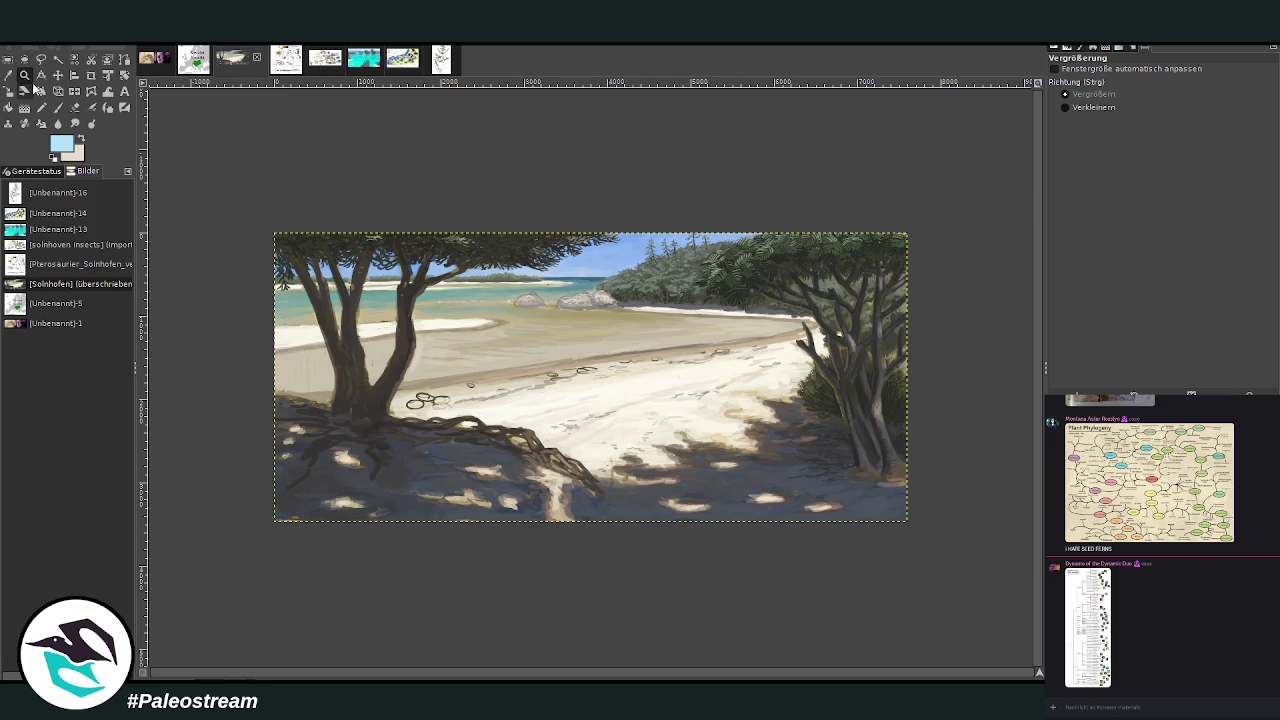
left_click_drag(618, 166, 728, 298)
left_click_drag(552, 213, 722, 410)
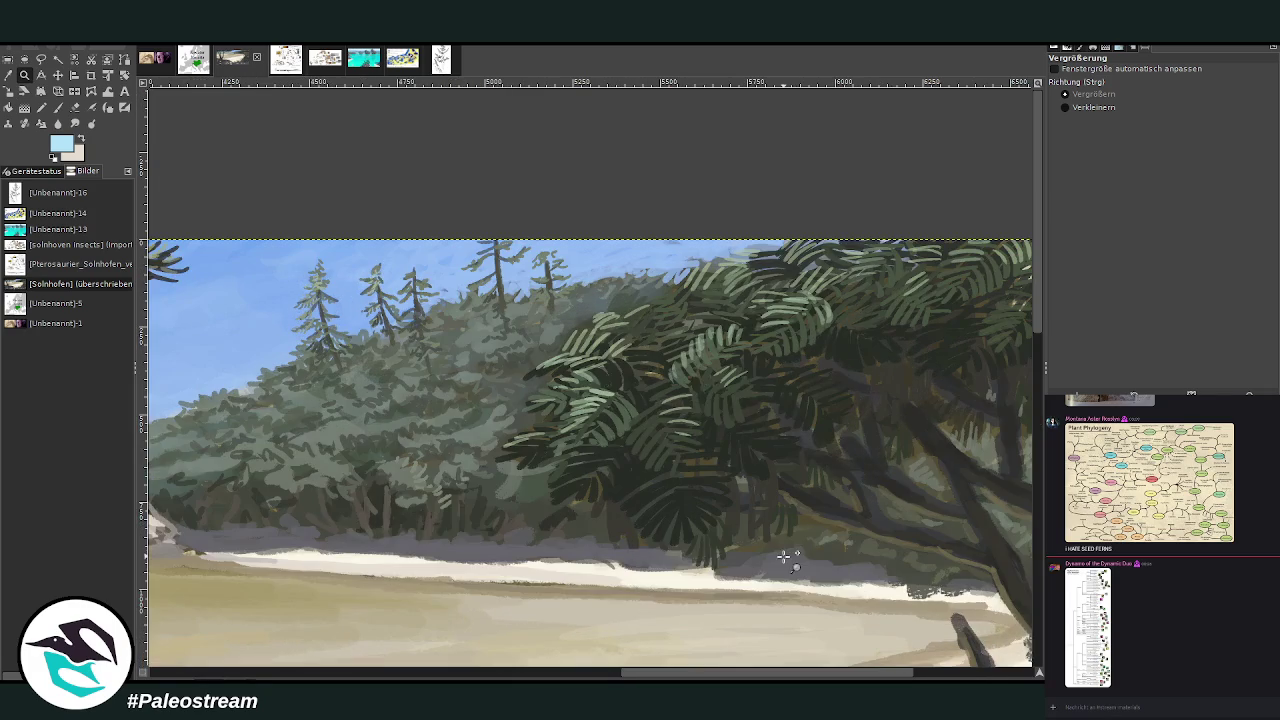
left_click(8, 74)
left_click(645, 258)
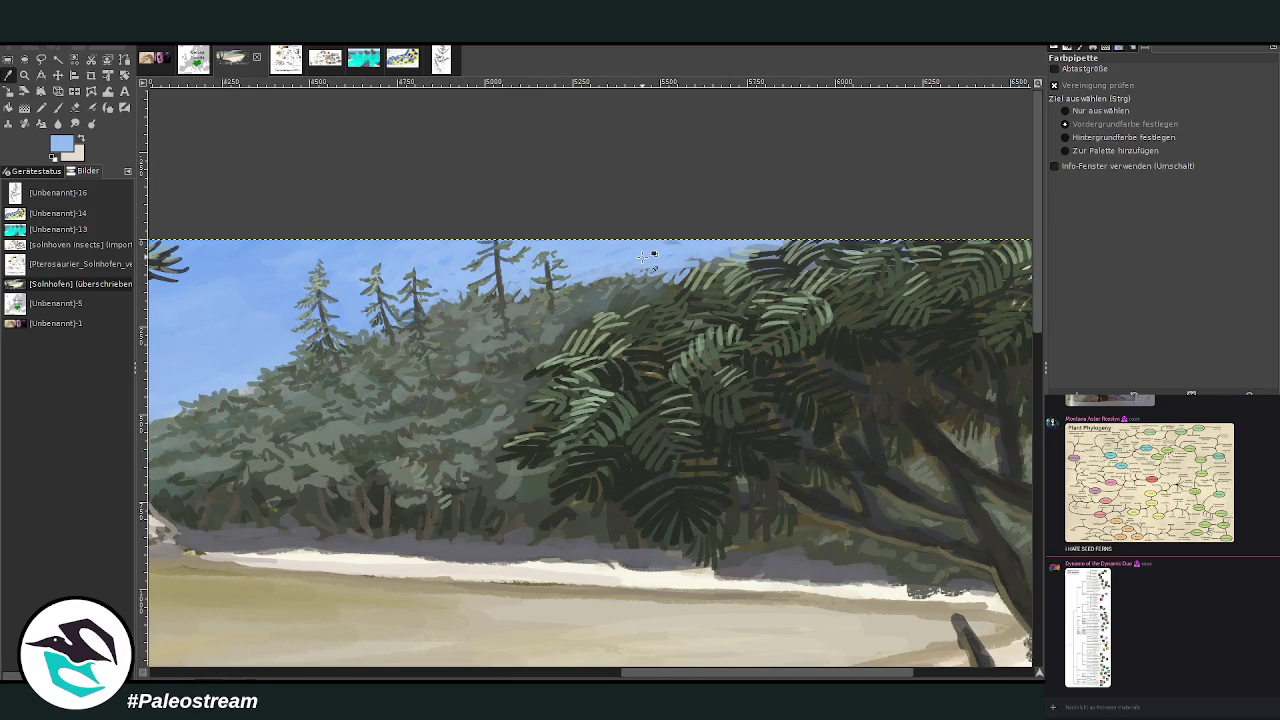
left_click(60, 106)
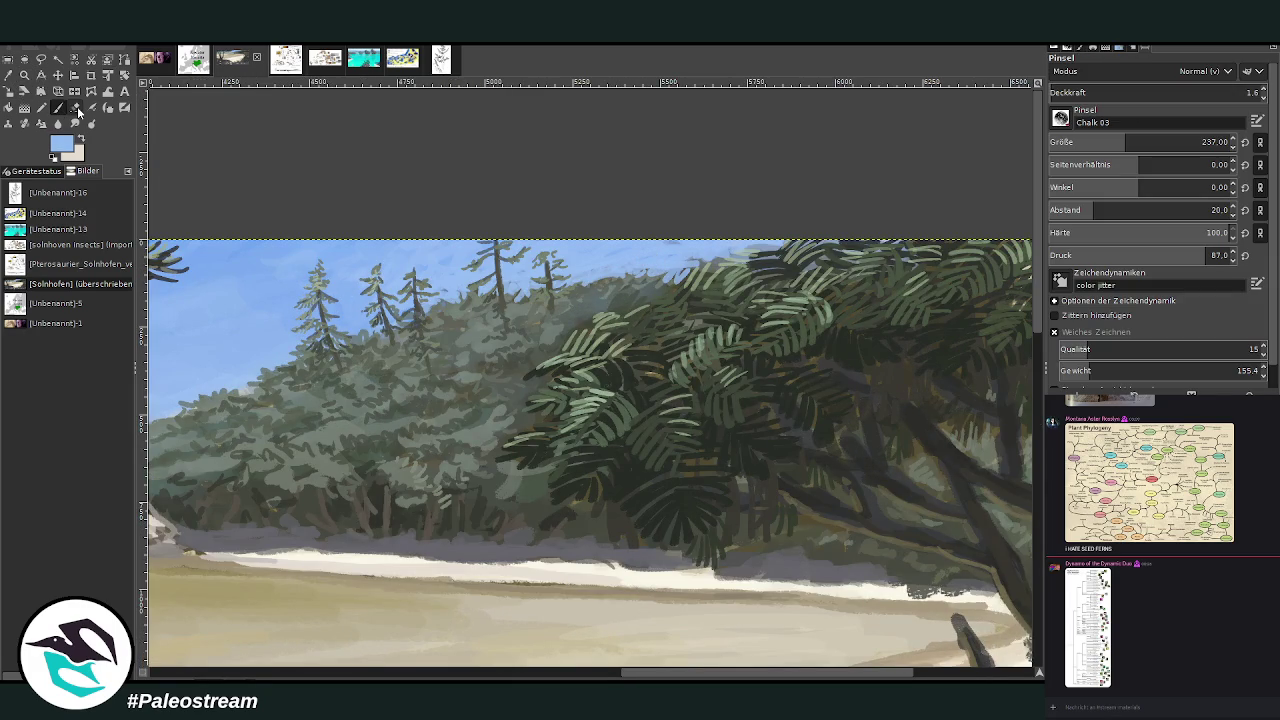
left_click_drag(1093, 146, 1070, 146)
left_click(1241, 90)
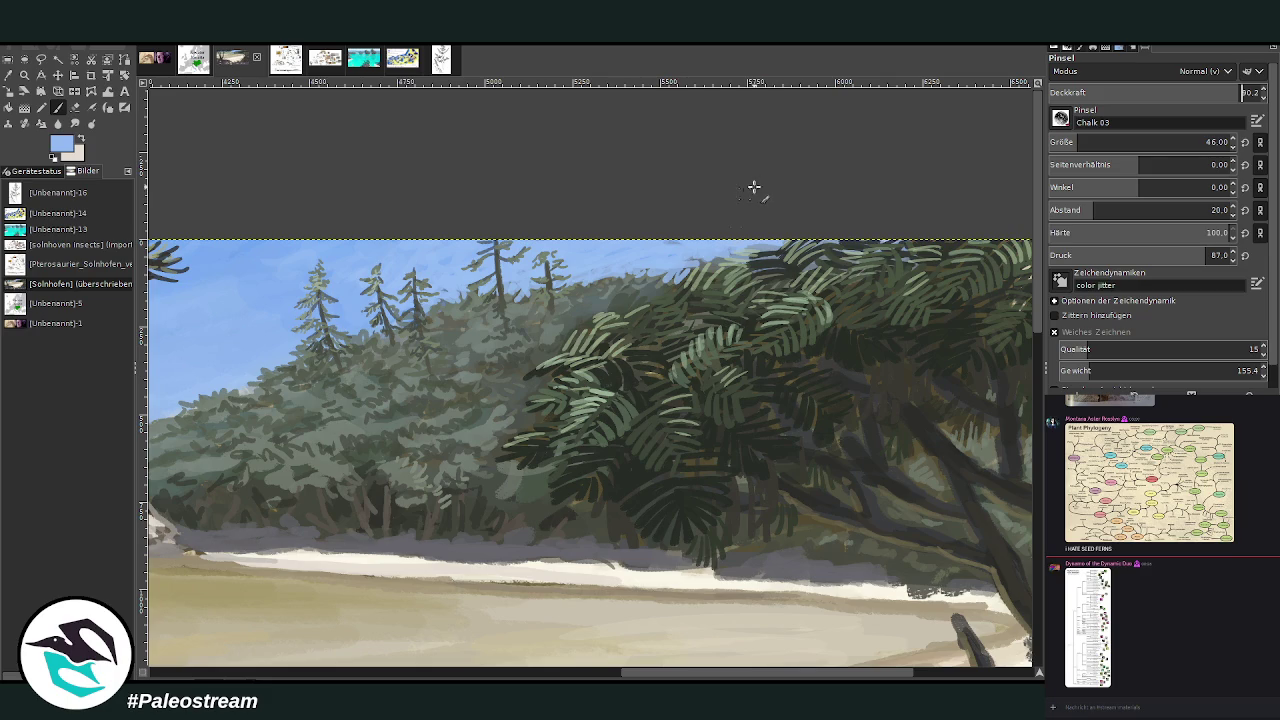
mouse_move(677, 282)
left_mouse_down()
mouse_move(656, 295)
mouse_move(640, 279)
left_mouse_up()
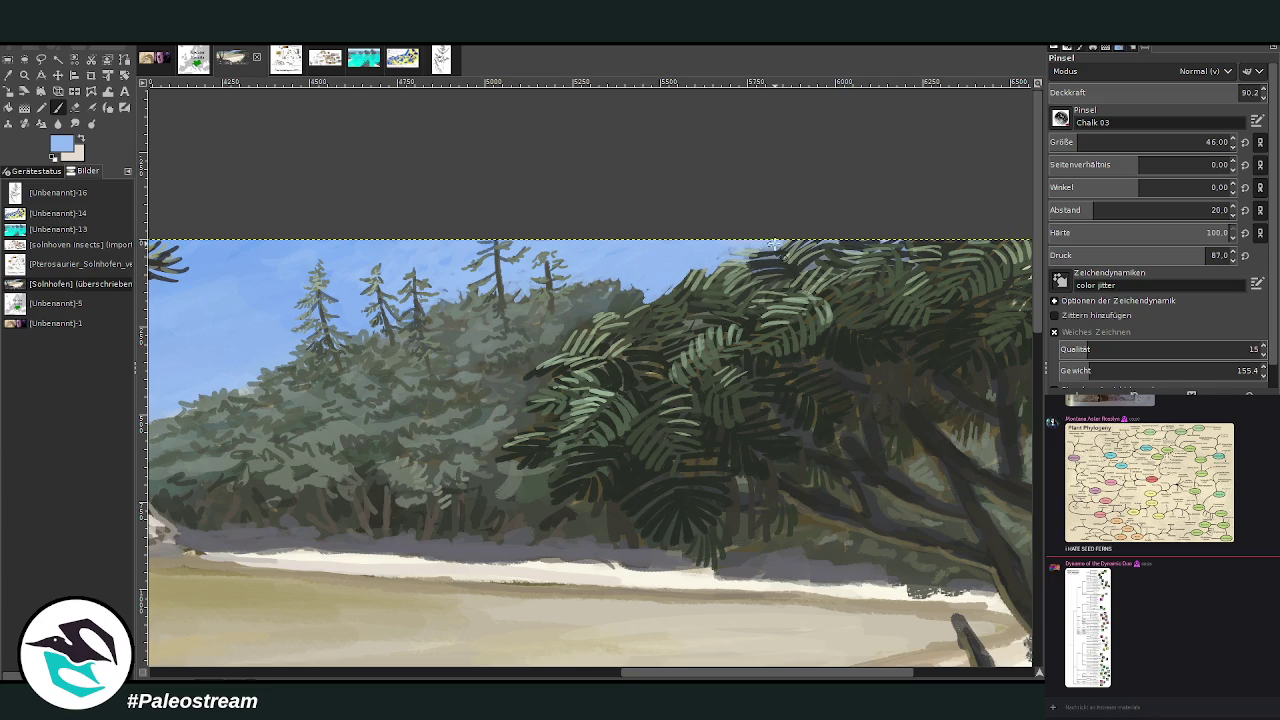
- Sample a grey-green from the forest and lower the brush opacity to 61.5 for dabbing the trees
left_click(24, 76)
left_click(613, 294)
left_click(59, 107)
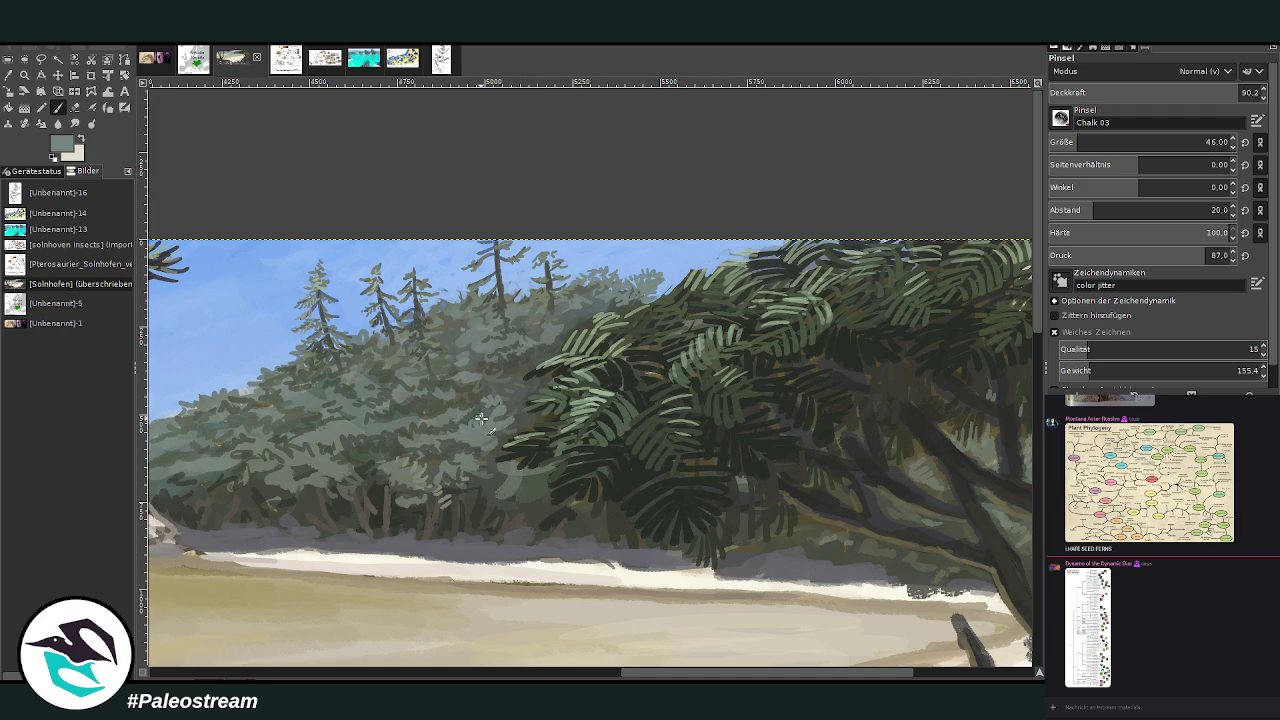
left_click_drag(1240, 92, 1179, 92)
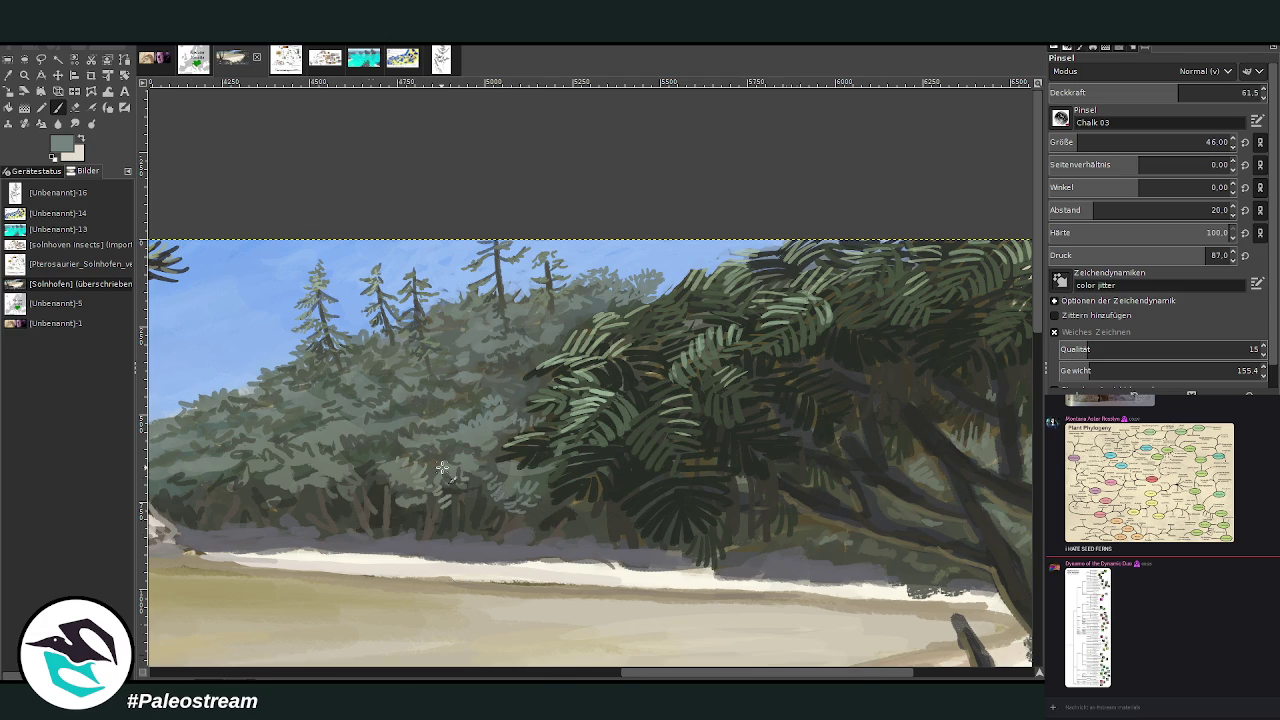
scroll(442, 467, "down", 3)
scroll(442, 467, "down", 2)
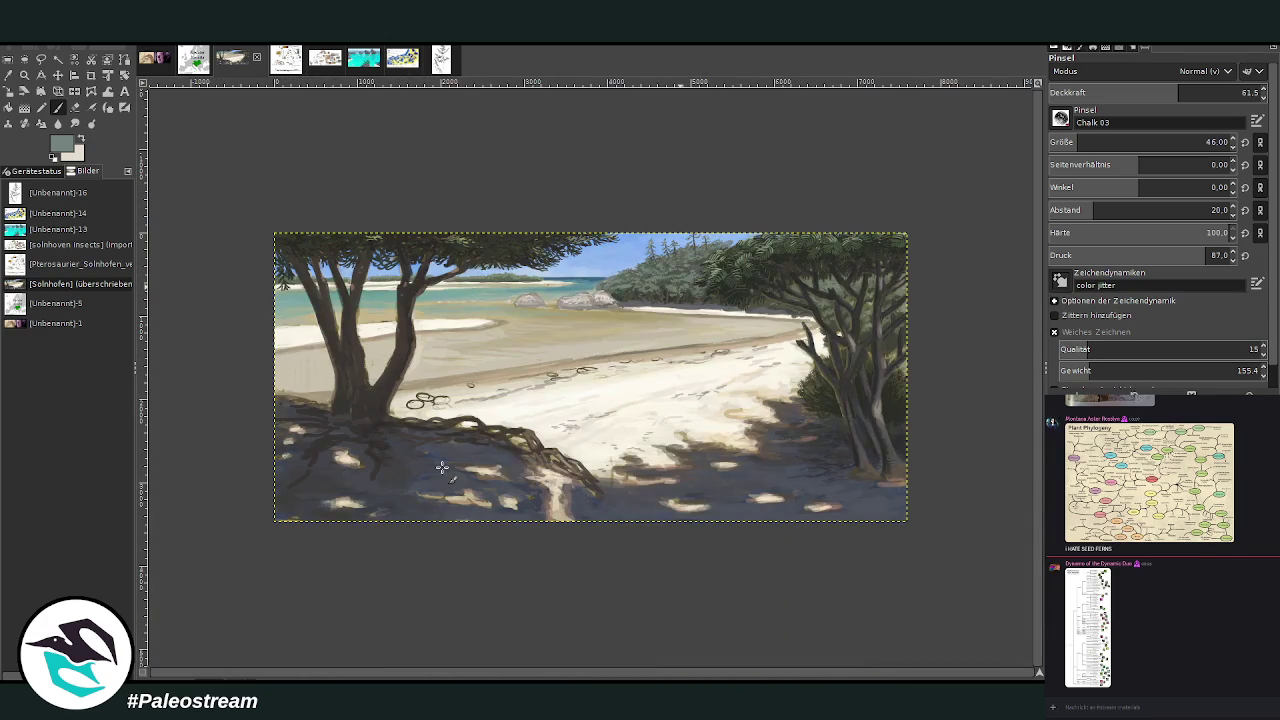
- Fit the painting in view and select a wide band from the horizon down toward the bottom
left_click(24, 76)
left_click_drag(273, 233, 910, 518)
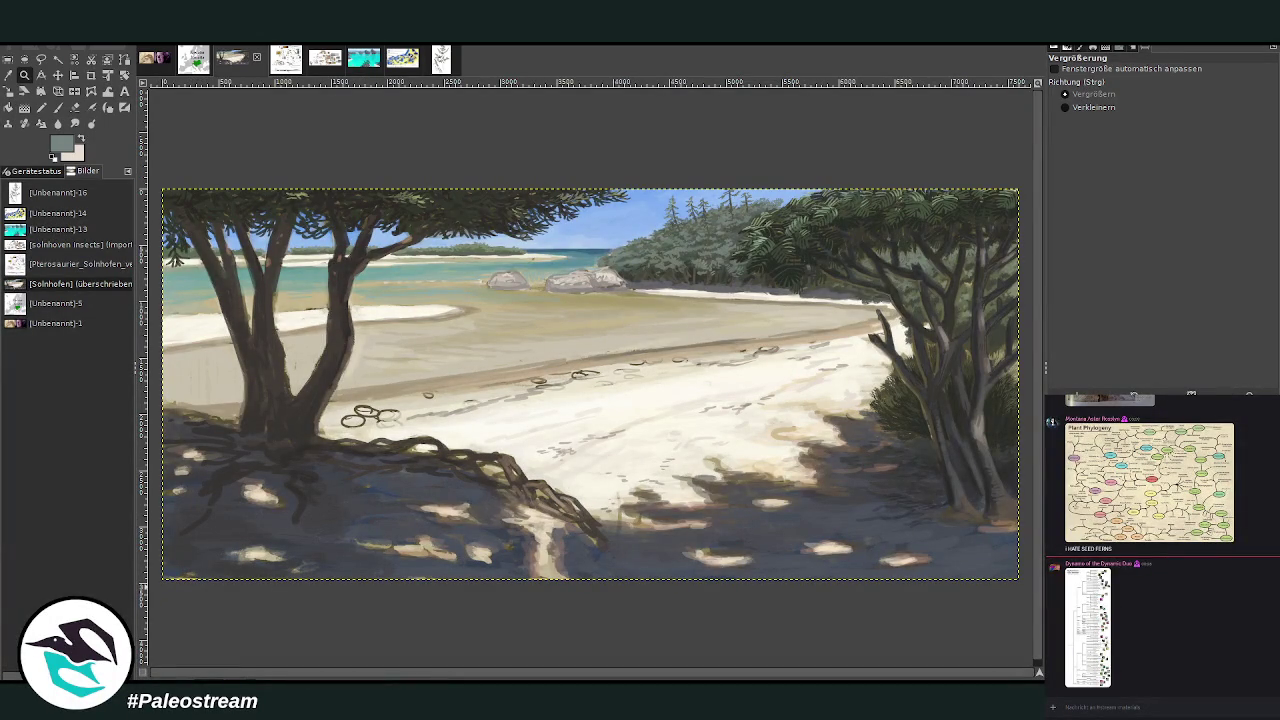
left_click(9, 60)
left_click_drag(158, 257, 1032, 540)
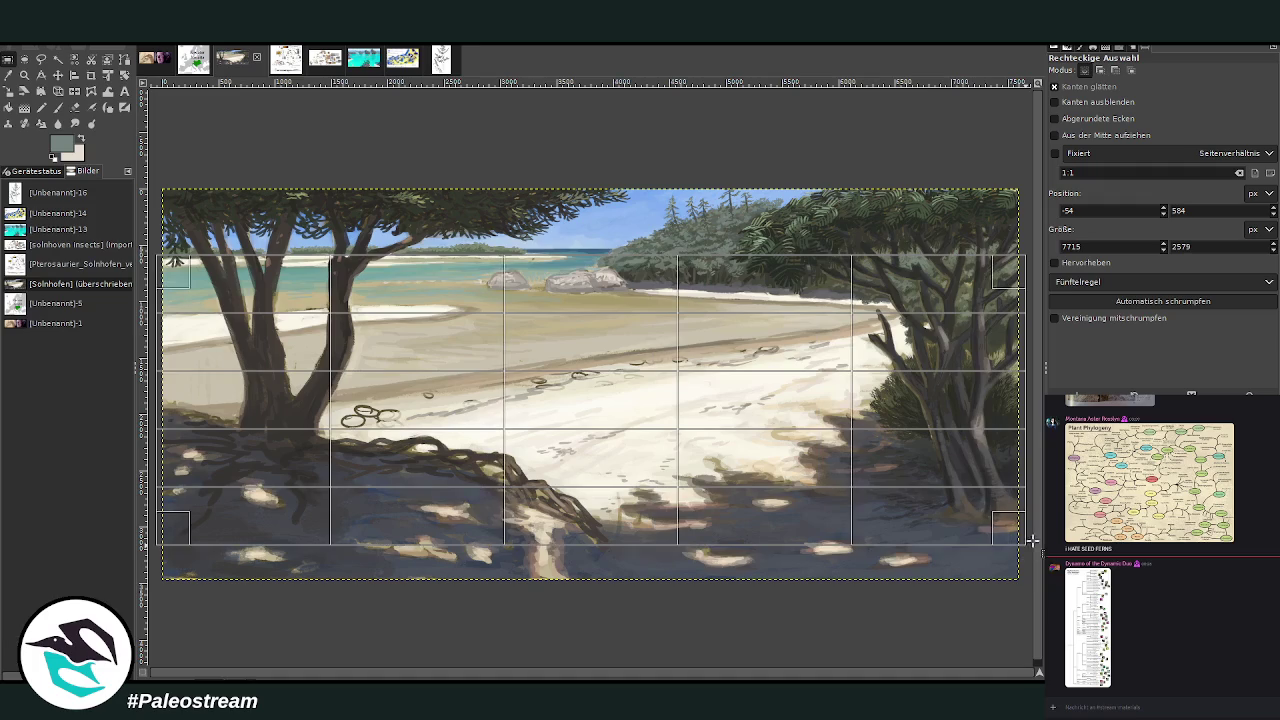
left_click_drag(483, 277, 483, 268)
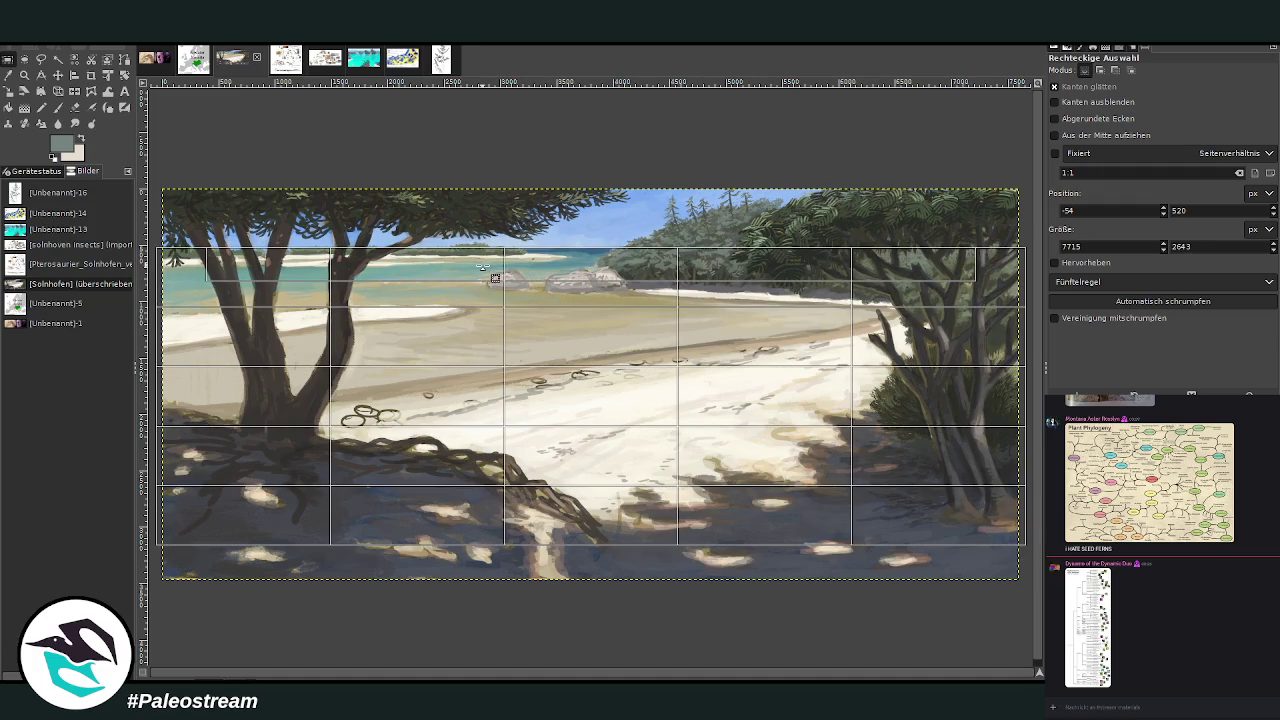
left_click(478, 275)
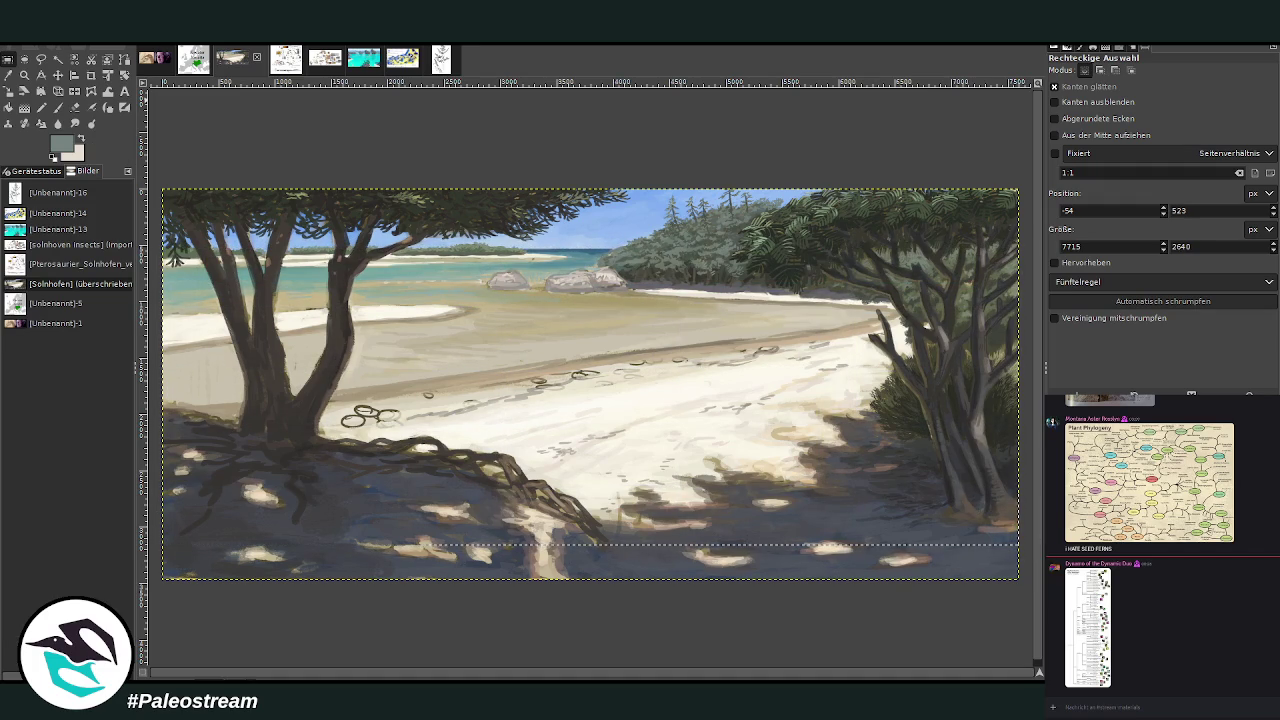
- Pick a light sky blue from the painting as the foreground colour
key("o")
left_click(593, 232)
key("p")
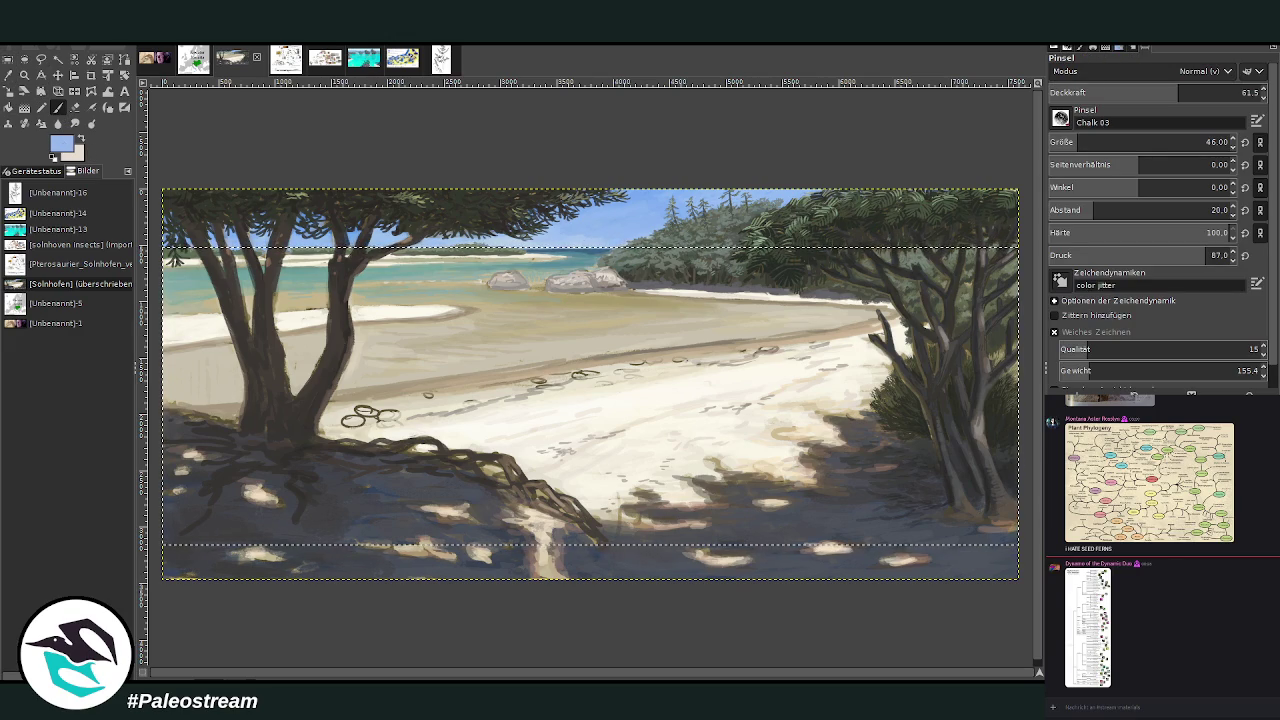
left_click(24, 107)
- Apply a 70.5-opacity sky-blue gradient from the horizon downward, then undo it
left_click(1198, 91)
left_click_drag(460, 243, 466, 512)
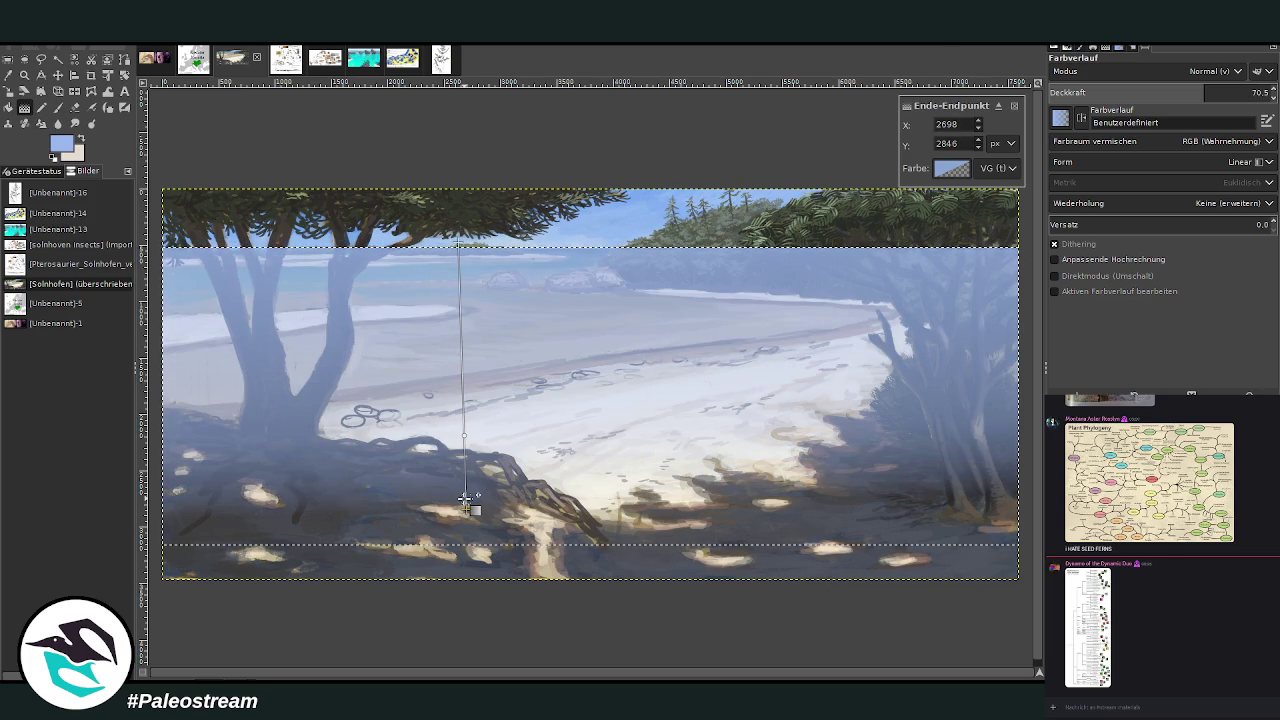
key("Return")
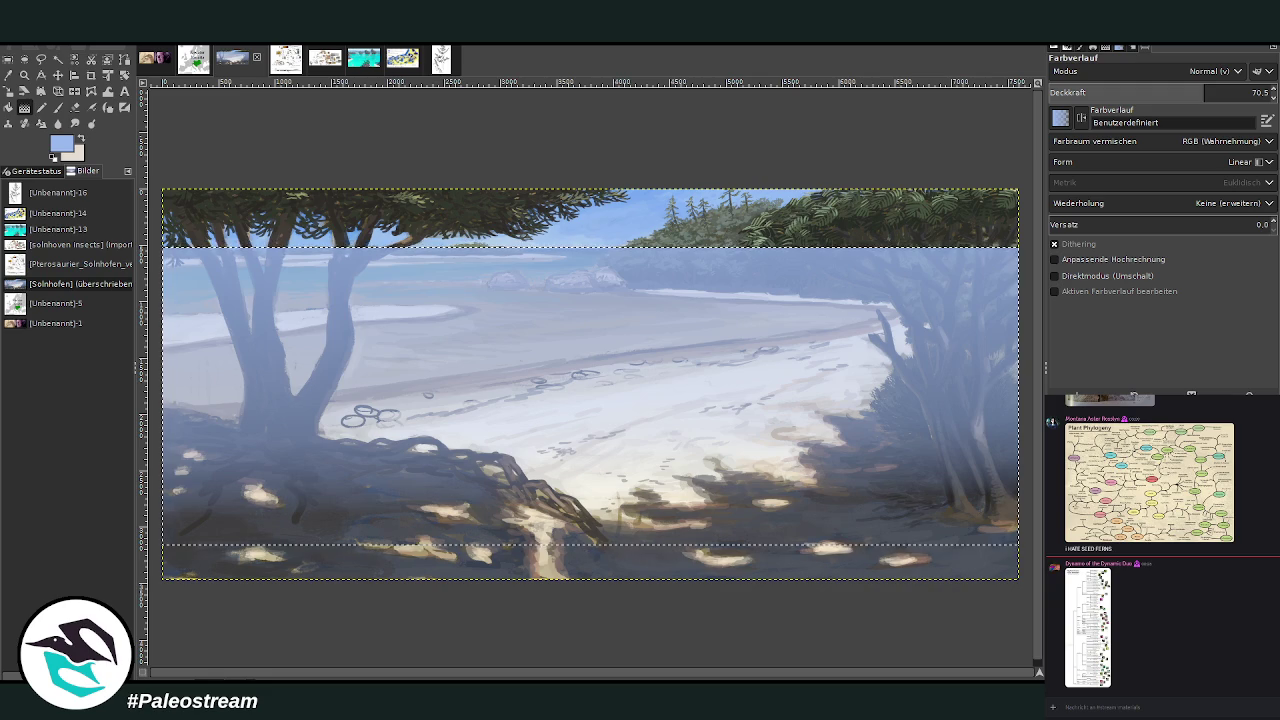
key("ctrl+z")
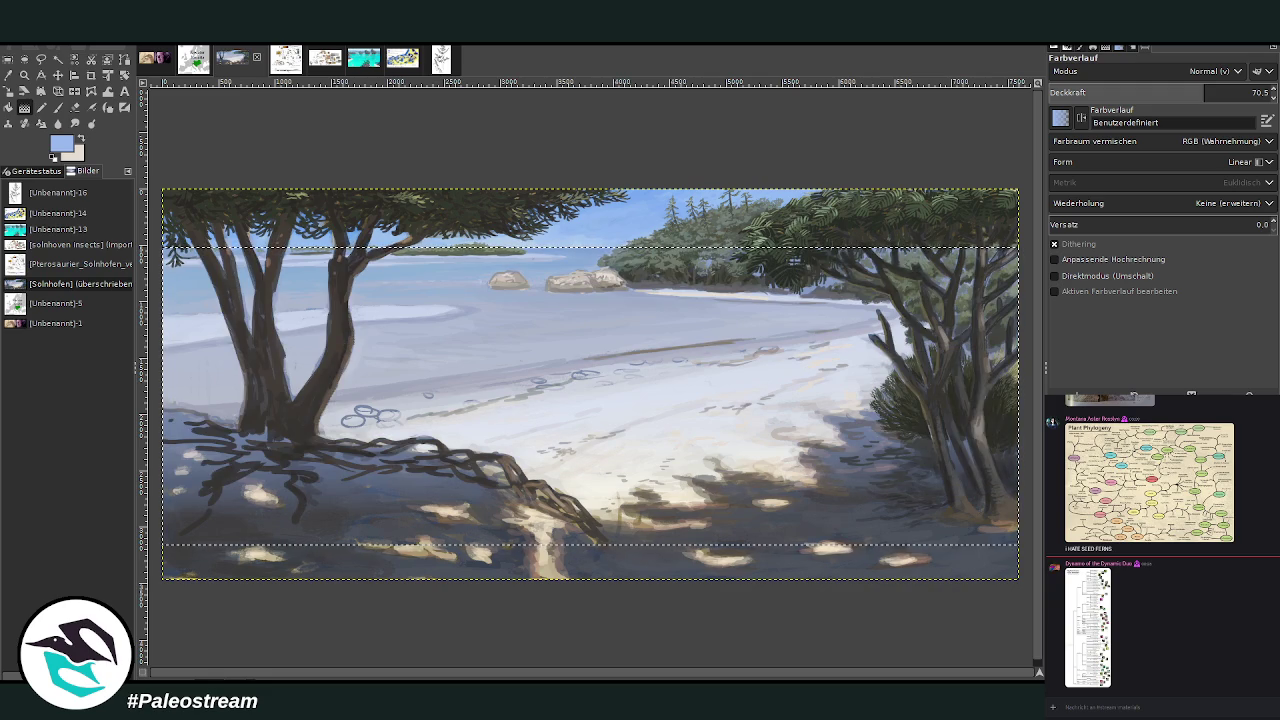
key("shift+e")
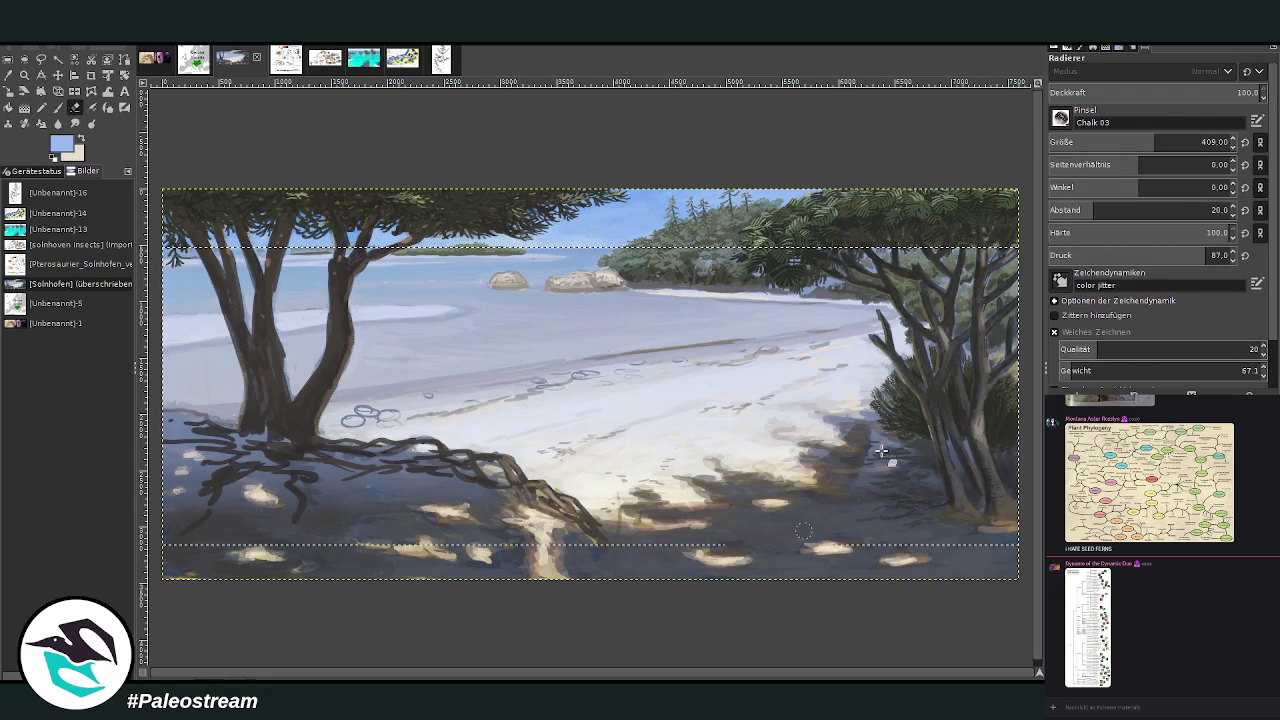
- Enlarge the eraser to about 884 and lighten the right beach and sandy shoreline strip
left_click(1211, 137)
left_click_drag(1211, 137, 1228, 140)
left_click_drag(936, 363, 790, 375)
mouse_move(900, 335)
left_mouse_down()
mouse_move(760, 375)
mouse_move(740, 368)
mouse_move(950, 320)
mouse_move(995, 345)
mouse_move(992, 487)
mouse_move(970, 385)
mouse_move(880, 470)
mouse_move(830, 420)
mouse_move(782, 520)
mouse_move(200, 530)
mouse_move(240, 490)
mouse_move(247, 445)
mouse_move(231, 426)
mouse_move(590, 372)
left_mouse_up()
mouse_move(415, 397)
left_mouse_down()
mouse_move(825, 345)
mouse_move(345, 430)
mouse_move(300, 480)
mouse_move(255, 462)
mouse_move(320, 540)
mouse_move(398, 490)
mouse_move(585, 435)
mouse_move(605, 464)
mouse_move(680, 425)
mouse_move(740, 420)
mouse_move(790, 440)
mouse_move(777, 478)
left_mouse_up()
- On another layer, erase along the shoreline and tree canopies and shape a bright sandbar left of the tree
key("Page_Up")
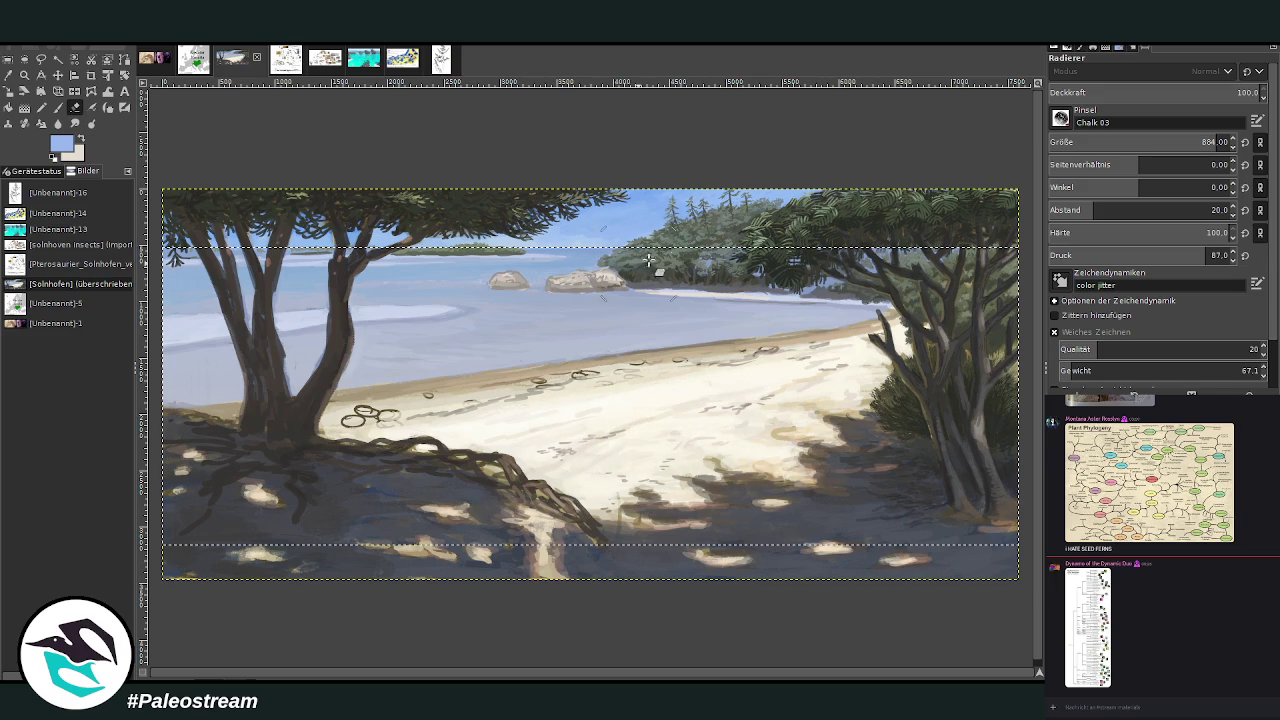
mouse_move(691, 270)
left_mouse_down()
mouse_move(770, 252)
mouse_move(843, 283)
mouse_move(835, 300)
mouse_move(760, 287)
left_mouse_up()
mouse_move(820, 248)
left_mouse_down()
mouse_move(905, 265)
mouse_move(964, 315)
left_mouse_up()
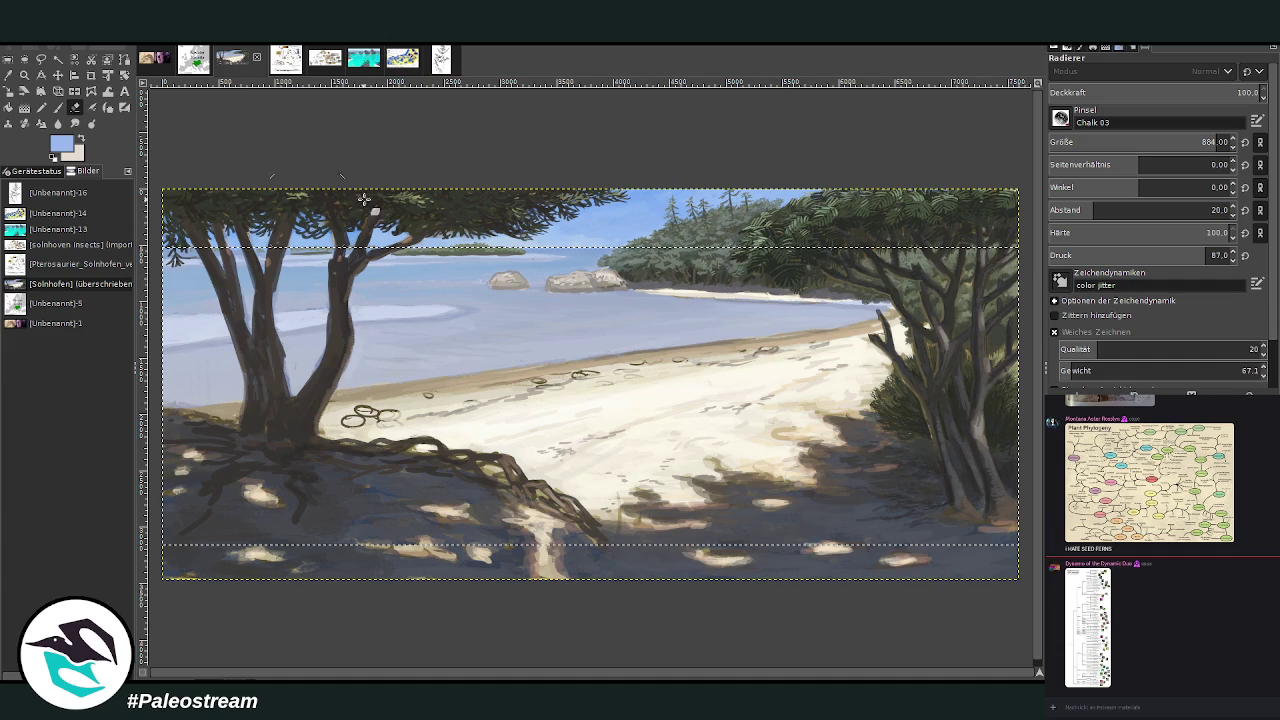
key("bracketleft")
key("bracketleft")
key("bracketleft")
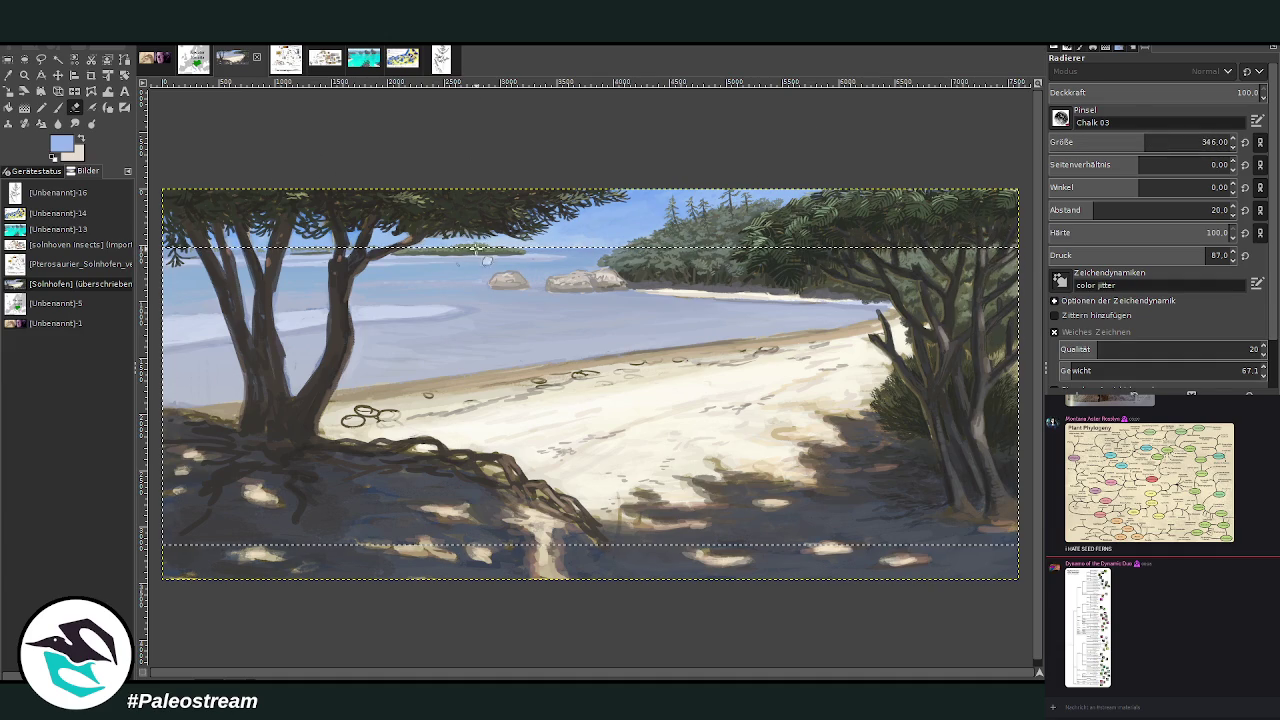
mouse_move(505, 248)
left_mouse_down()
mouse_move(165, 252)
mouse_move(186, 233)
left_mouse_up()
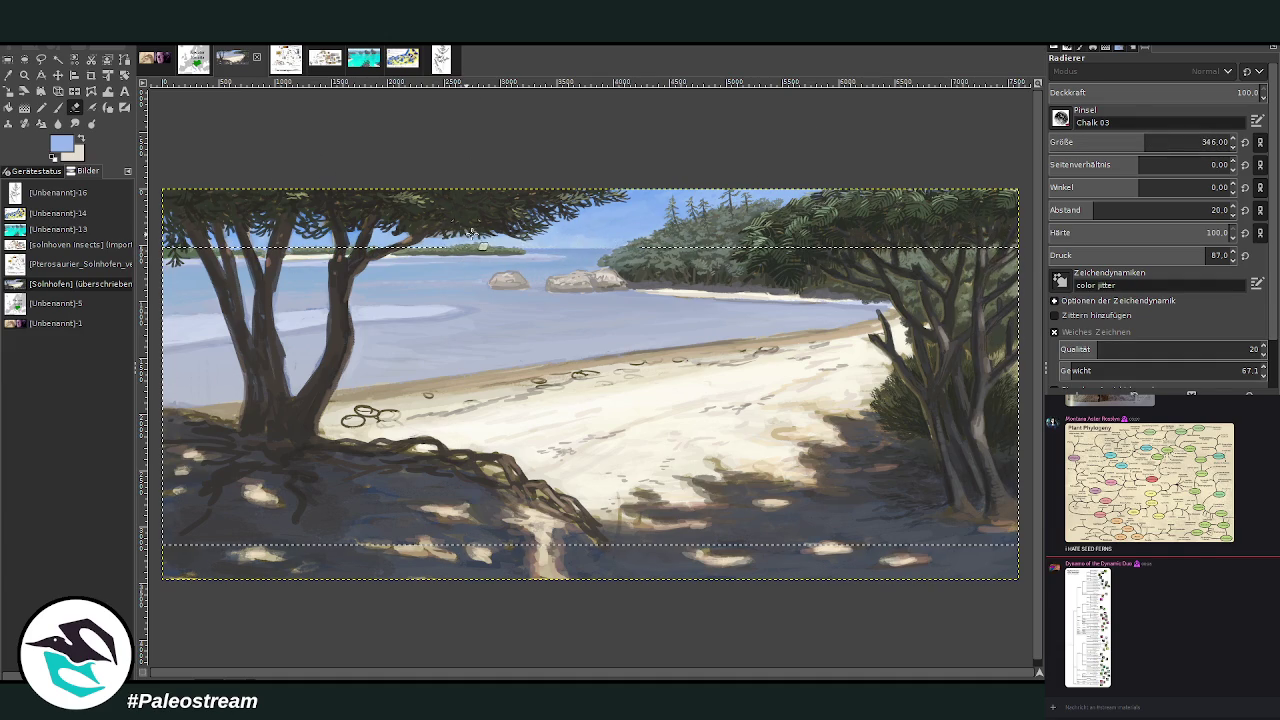
mouse_move(345, 311)
left_mouse_down()
mouse_move(470, 315)
mouse_move(200, 322)
mouse_move(142, 349)
left_mouse_up()
key("bracketright")
key("bracketright")
key("bracketright")
left_click_drag(297, 338, 190, 358)
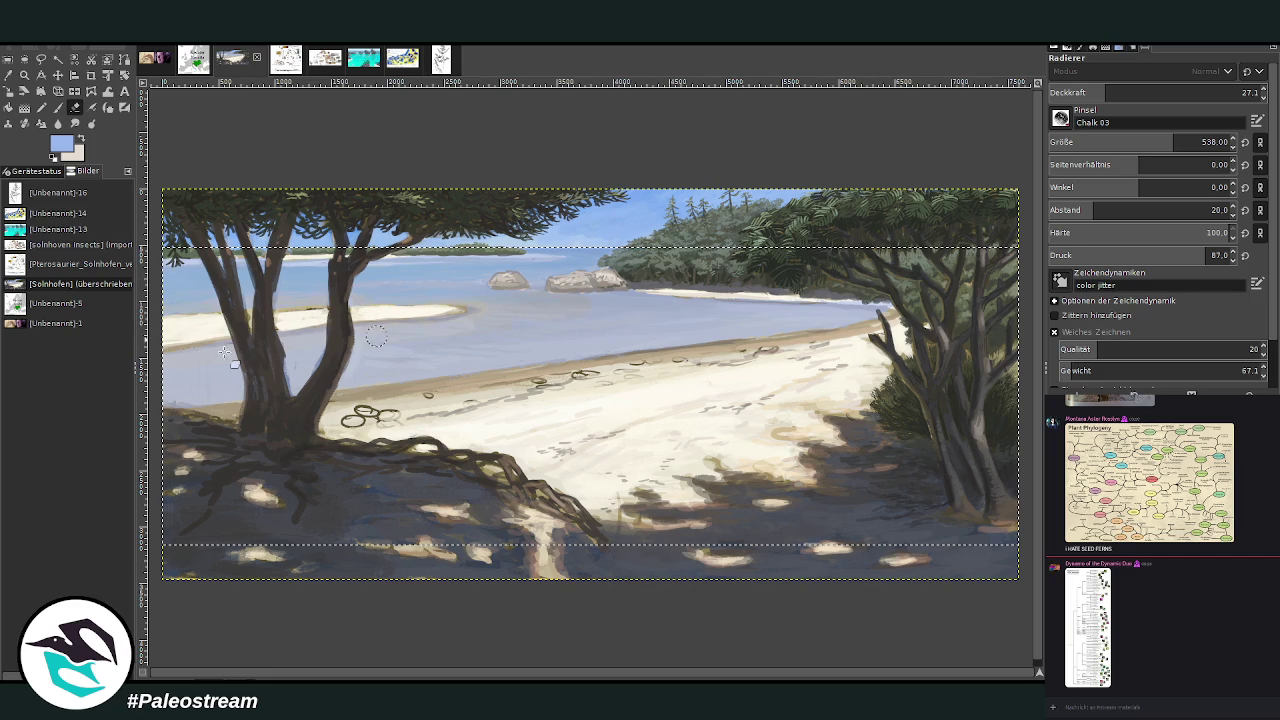
- Set the eraser to size 1019 and about 26 opacity, adding faint strokes in the shallow water near the rocks
left_click(1197, 142)
left_click(1081, 95)
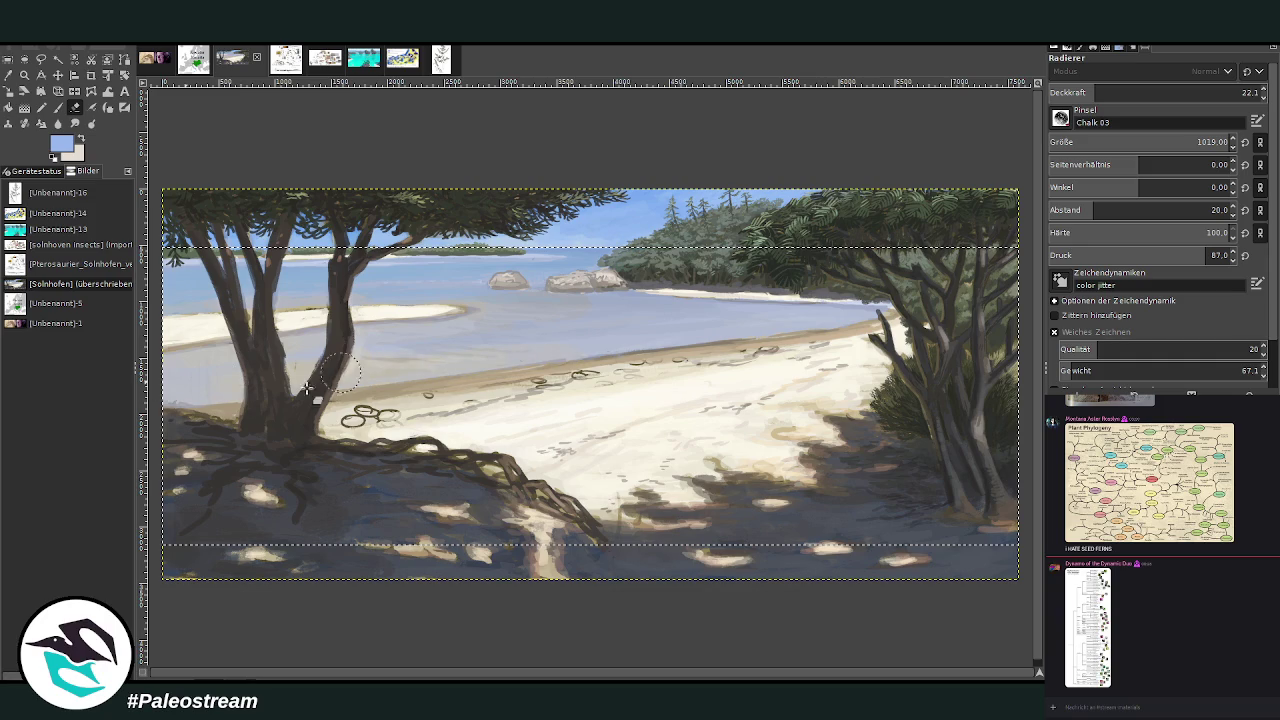
left_click_drag(1096, 92, 1136, 92)
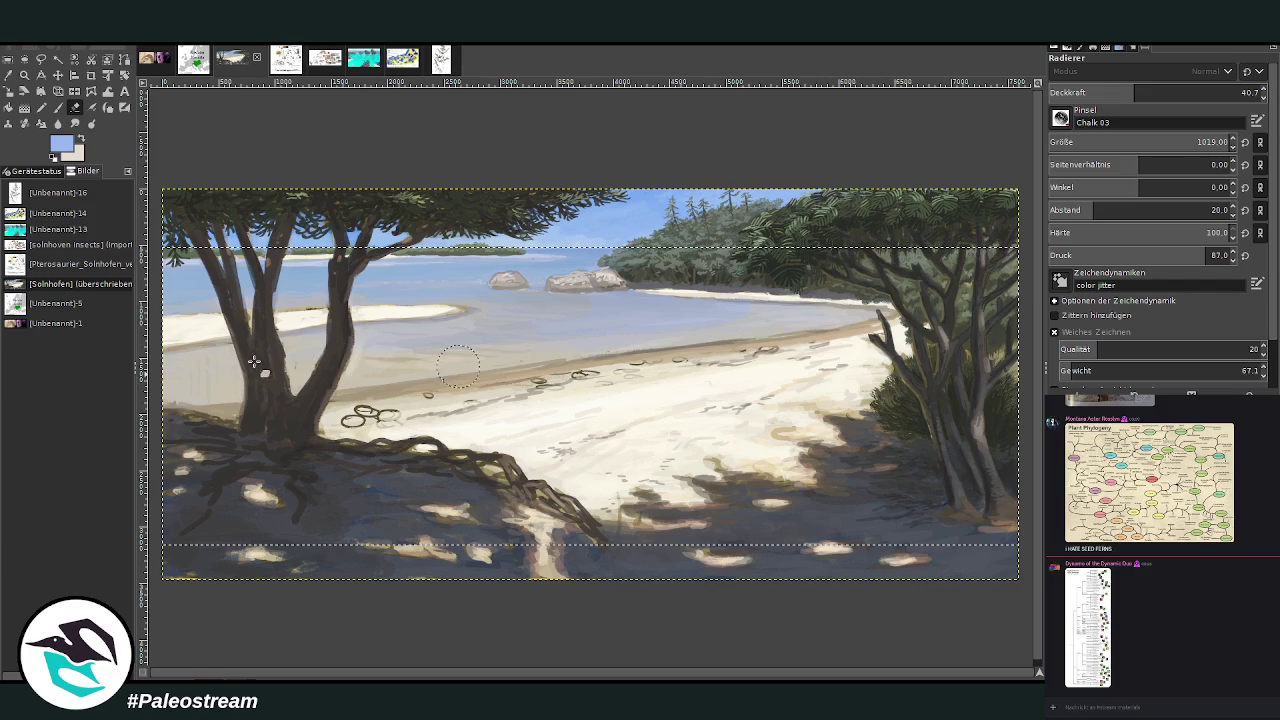
left_click_drag(1115, 95, 1103, 95)
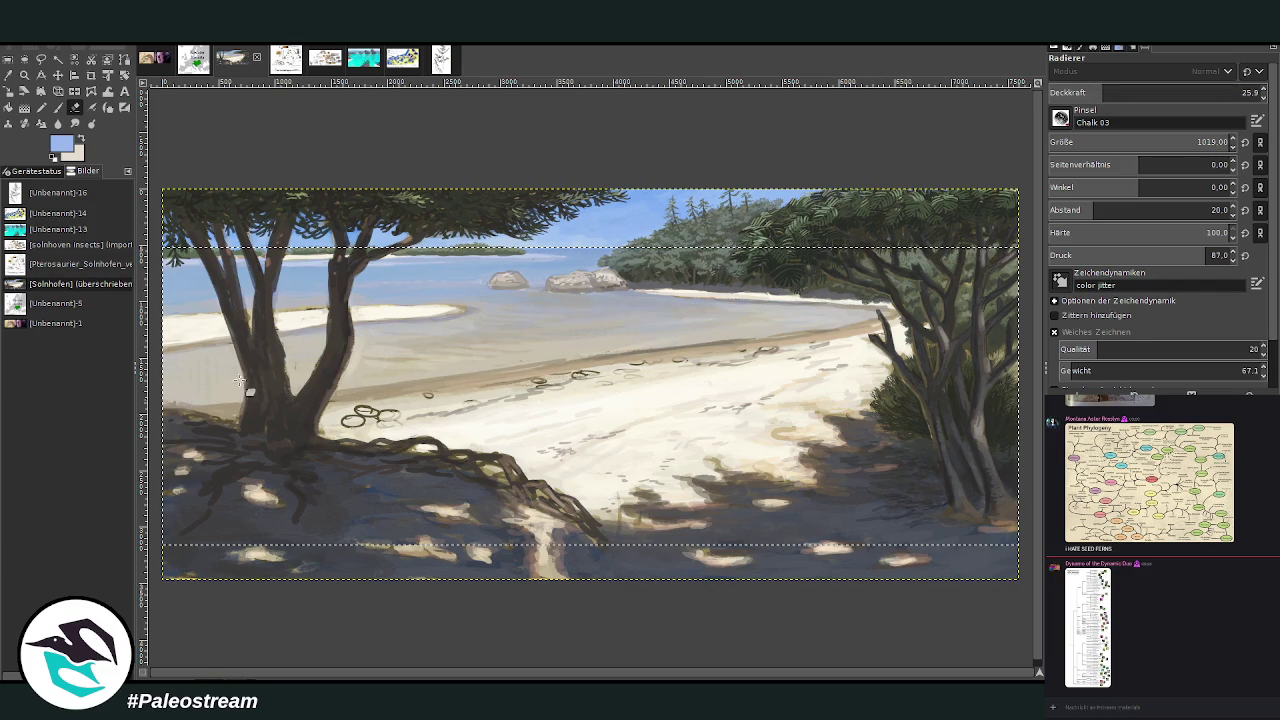
left_click(1204, 92)
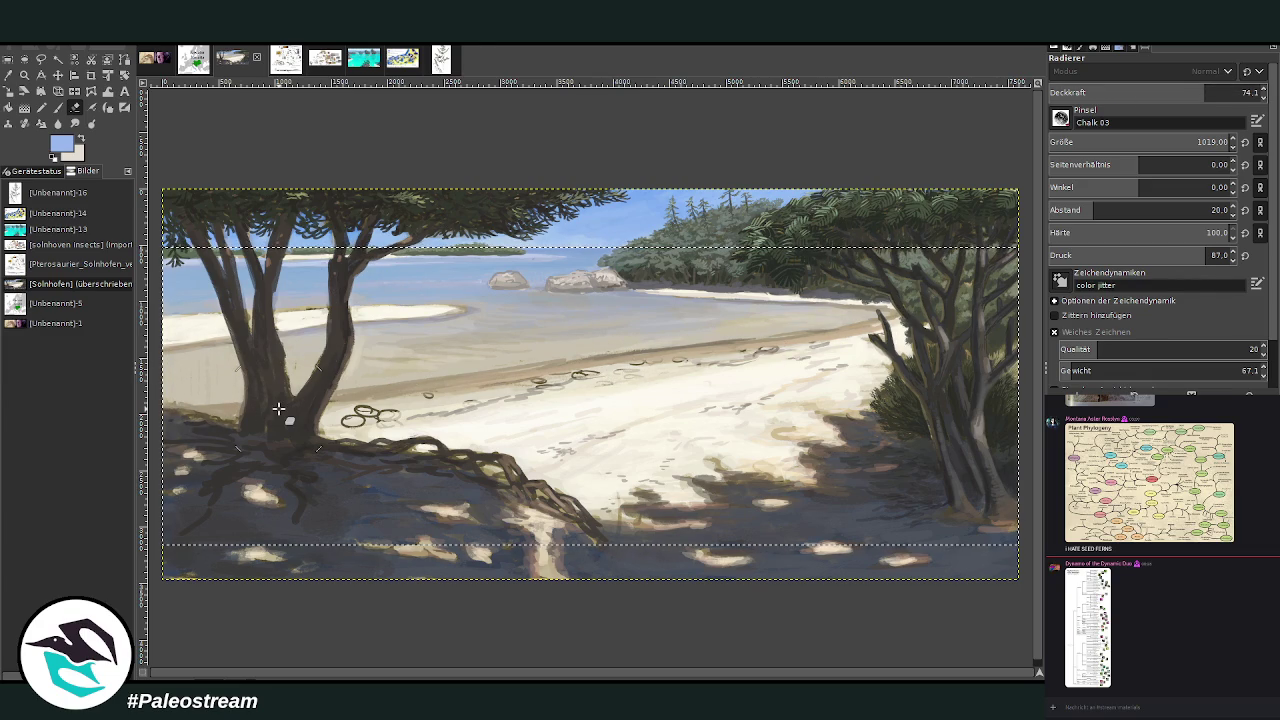
left_click(1139, 92)
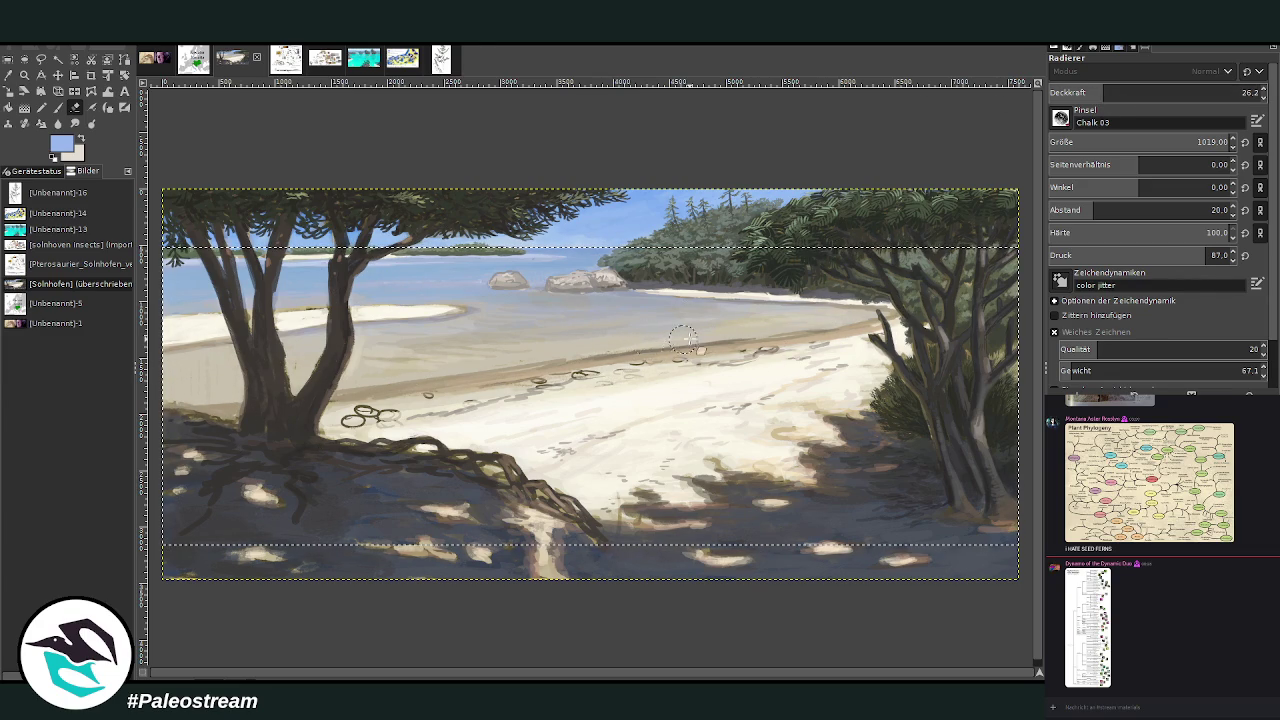
left_click_drag(489, 321, 636, 292)
- Zoom in on the rocks and erase at 89.9 opacity to reveal yellowish reflections under them
left_click(24, 75)
left_click_drag(475, 186, 755, 429)
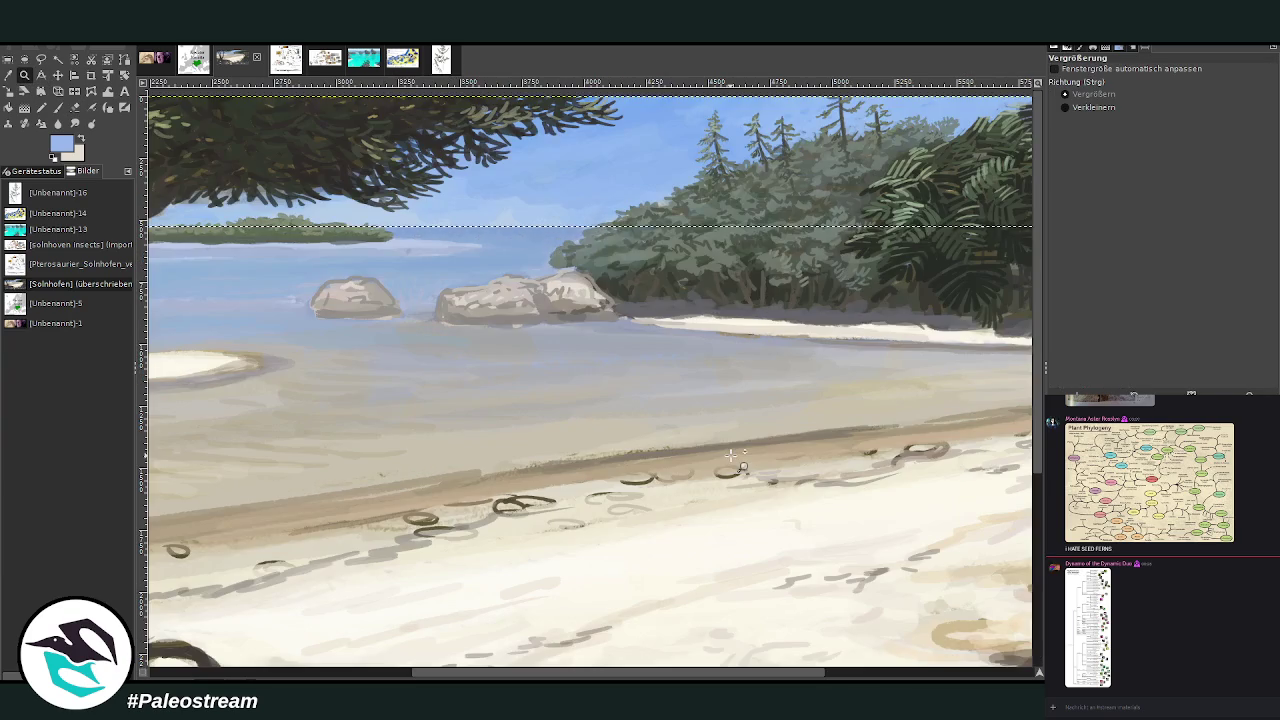
left_click(76, 106)
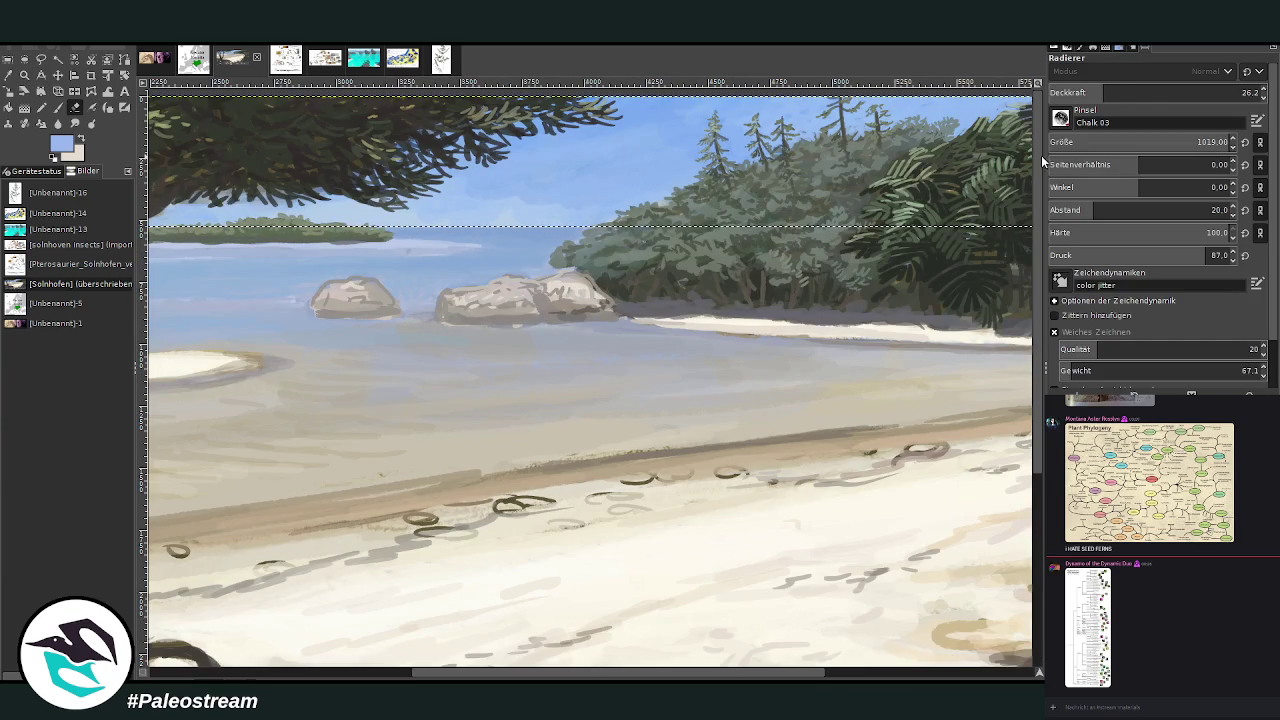
left_click_drag(1150, 142, 1100, 142)
left_click_drag(1155, 92, 1221, 92)
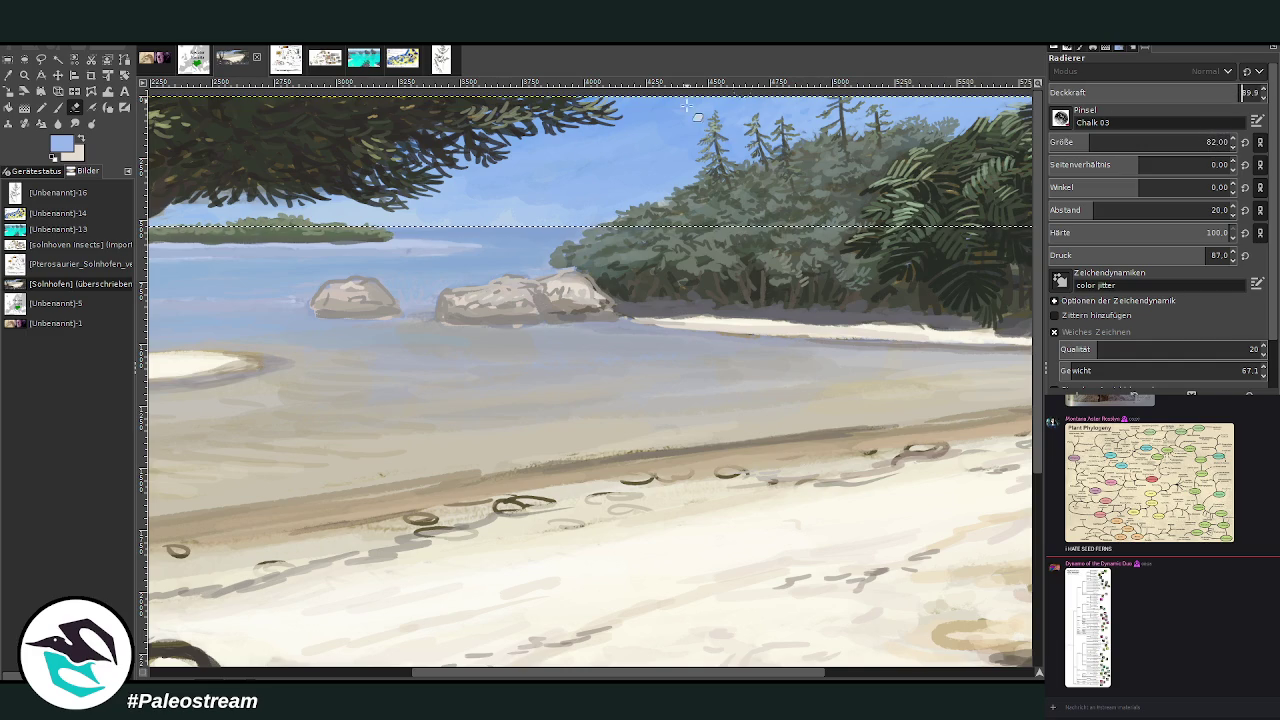
left_click_drag(324, 322, 383, 322)
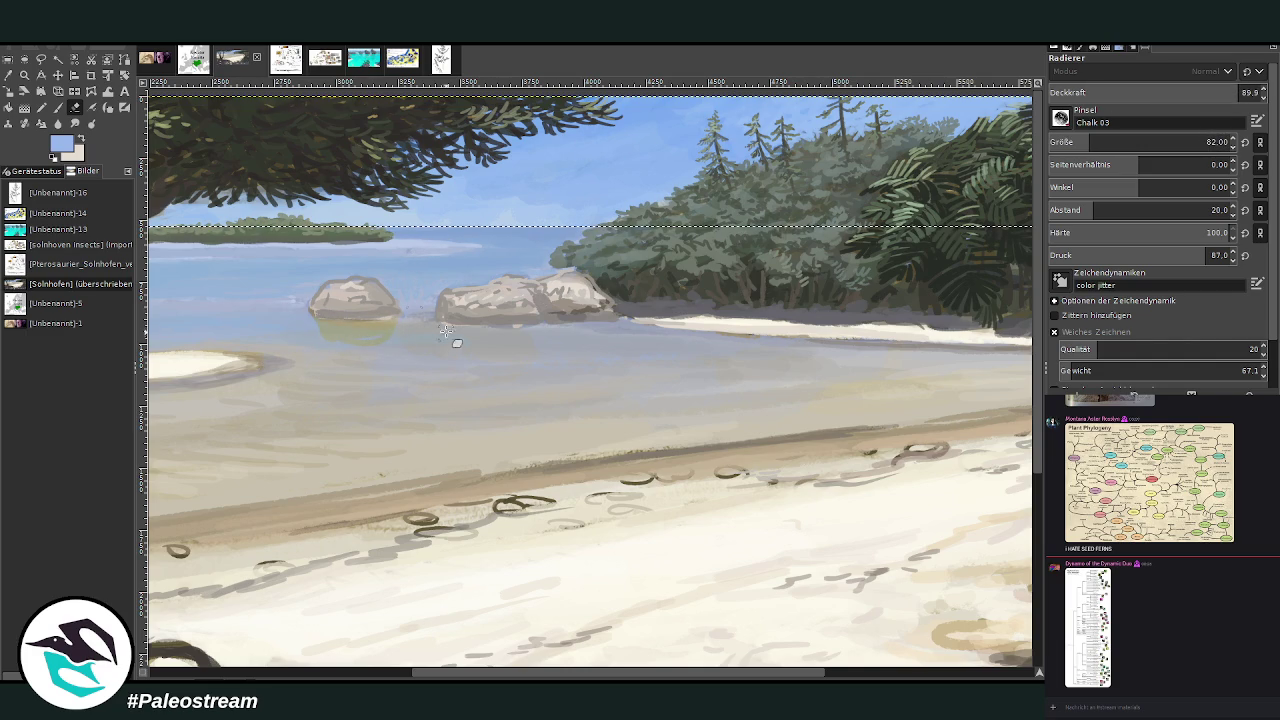
mouse_move(480, 327)
left_mouse_down()
mouse_move(489, 354)
mouse_move(526, 331)
mouse_move(600, 326)
mouse_move(546, 318)
mouse_move(578, 308)
left_mouse_up()
left_click_drag(1092, 142, 1120, 142)
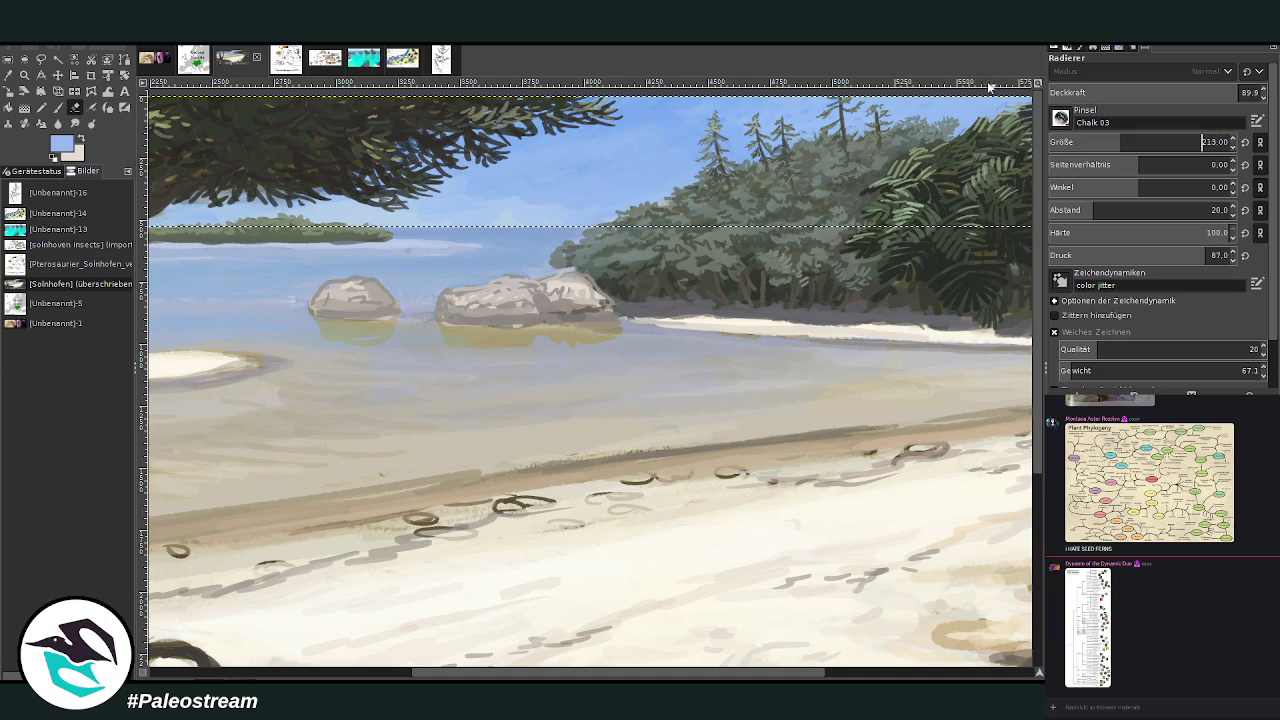
left_click_drag(580, 351, 653, 340)
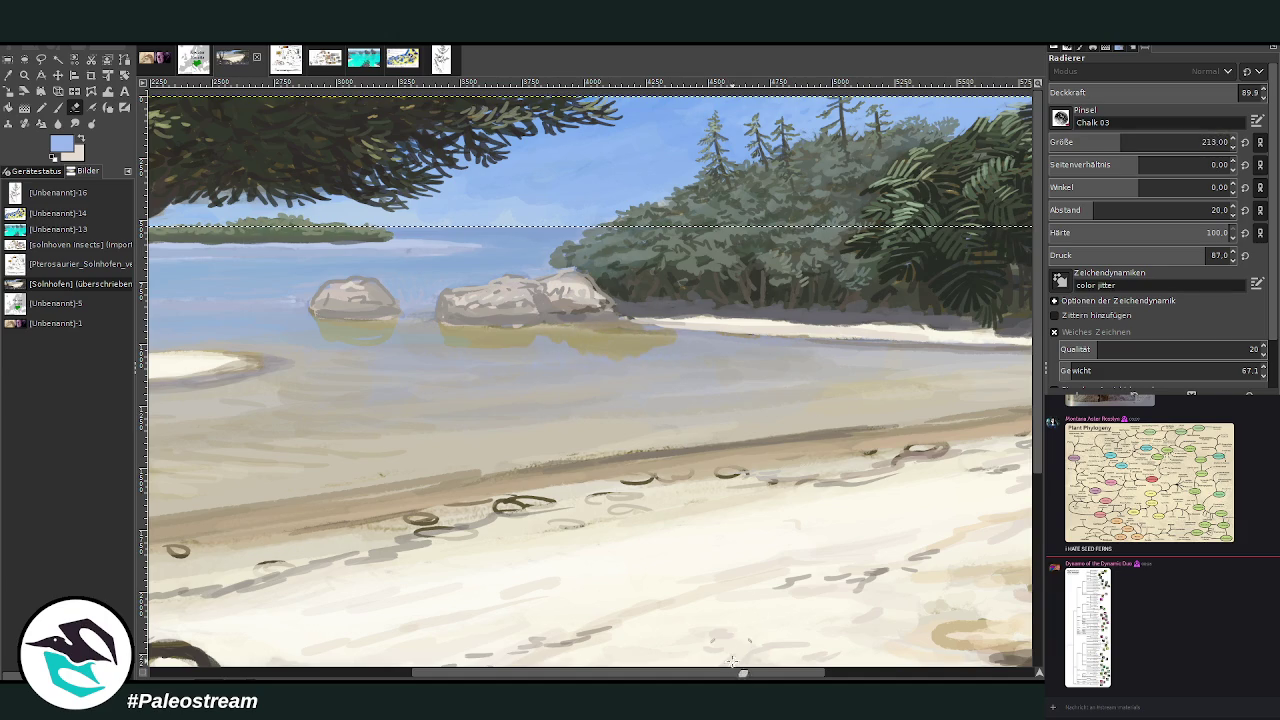
left_click_drag(741, 670, 877, 670)
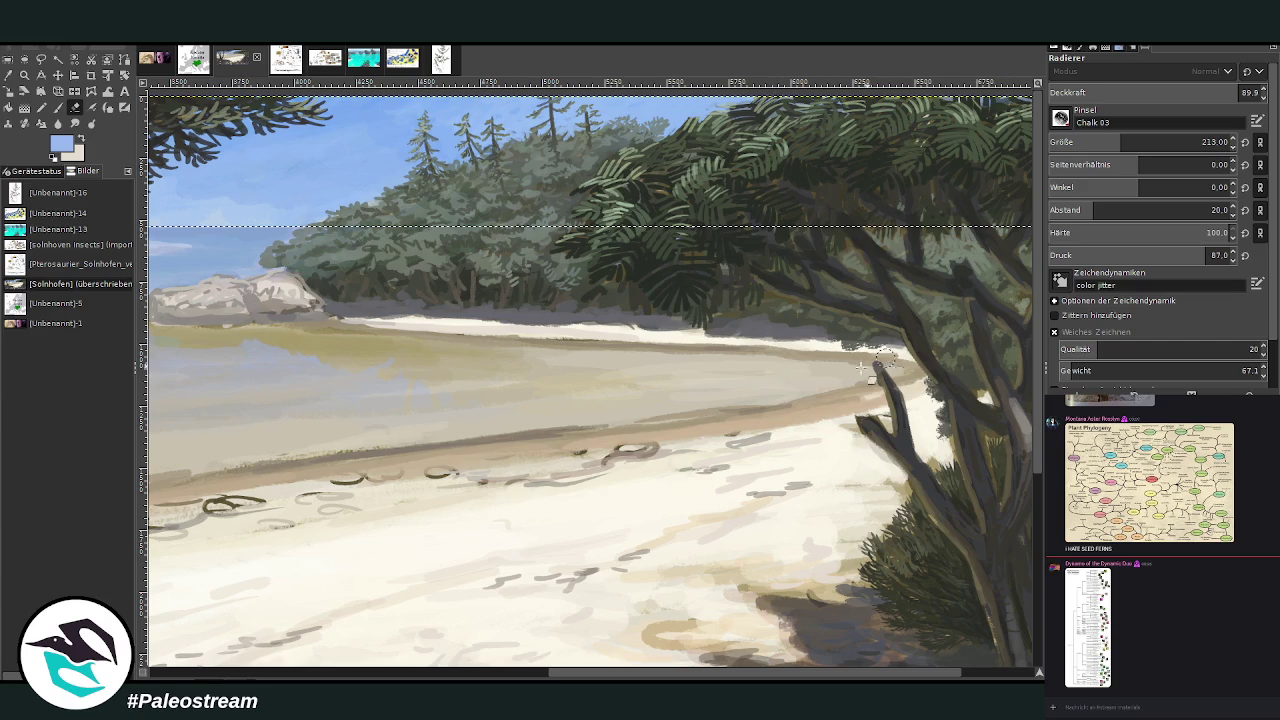
- Erase a long pale sandbar across the horizon water, extending it further left
left_click_drag(705, 672, 355, 672)
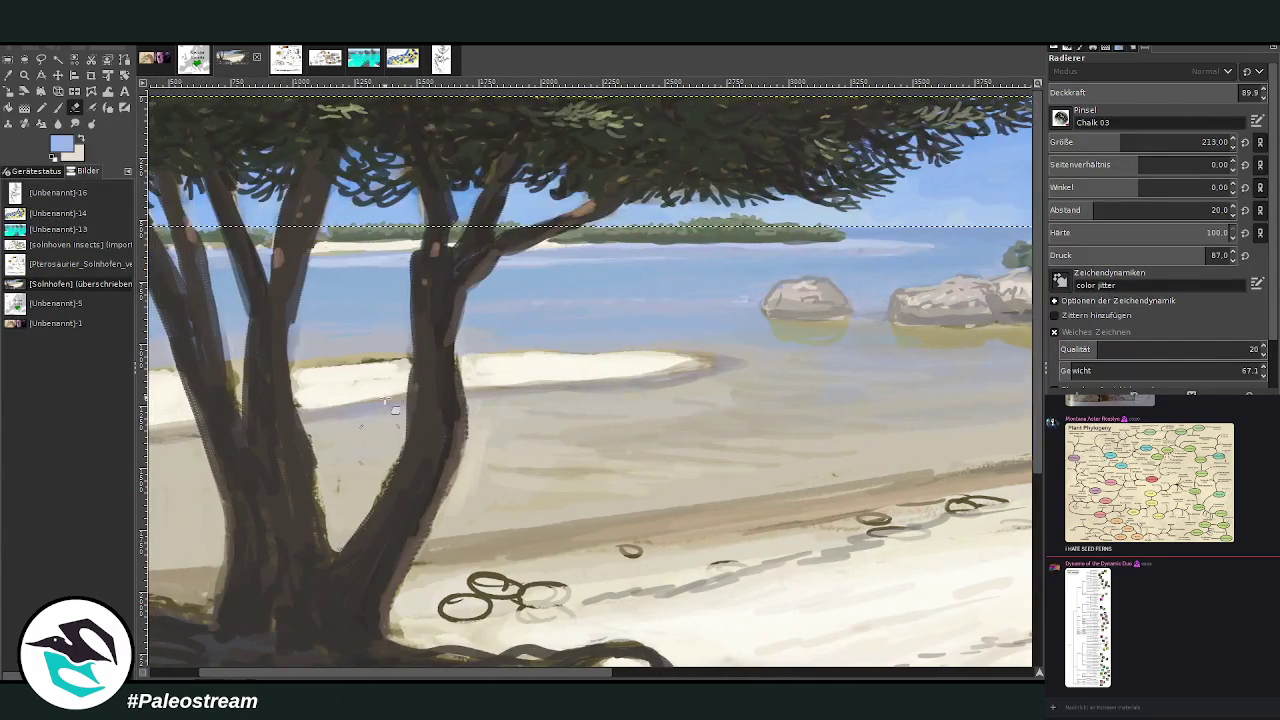
left_click_drag(908, 245, 655, 252)
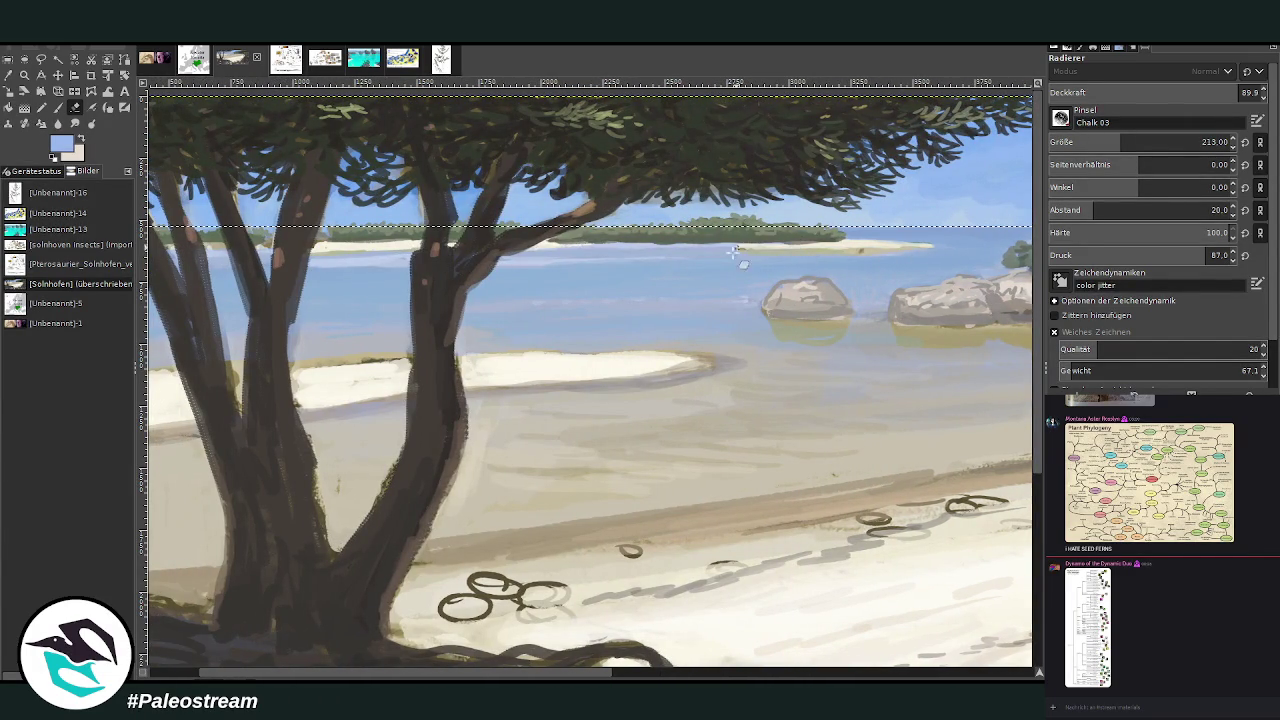
mouse_move(924, 247)
left_mouse_down()
mouse_move(215, 260)
mouse_move(286, 251)
left_mouse_up()
scroll(280, 300, "left", 2)
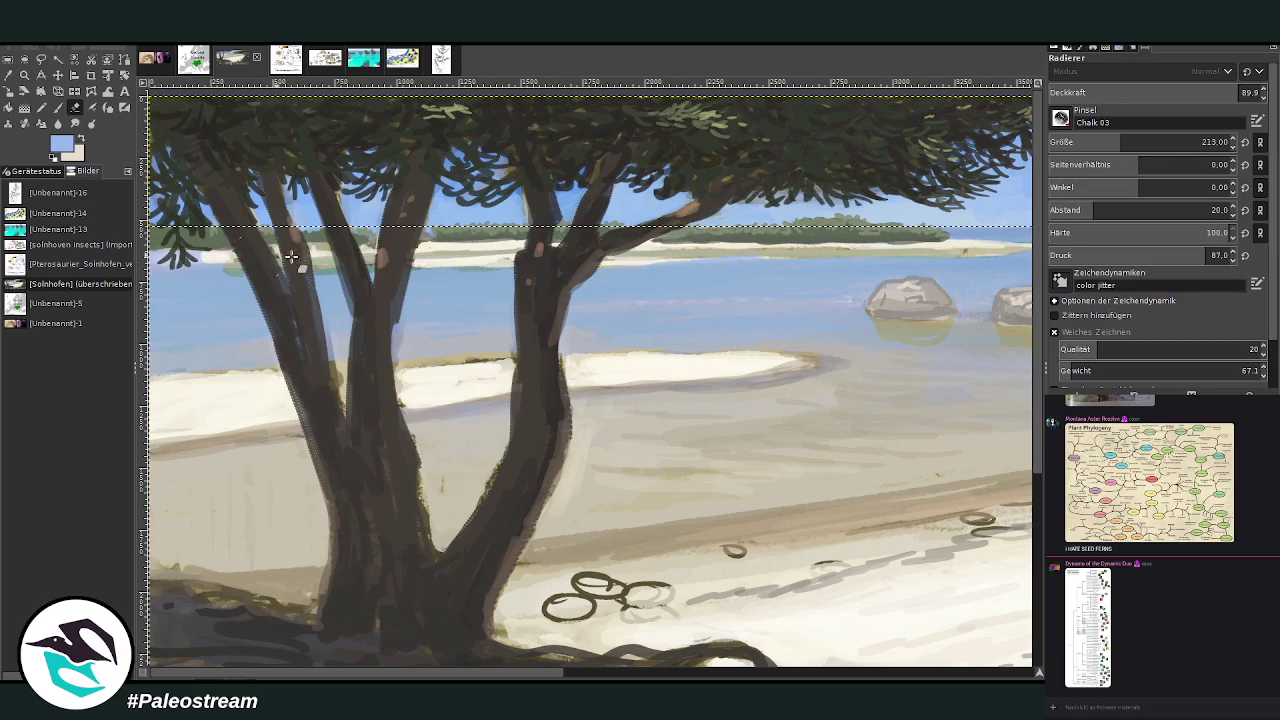
- Set the eraser to size 85 at 98.7 opacity, then fit the whole image in the window
left_click_drag(1236, 92, 1100, 92)
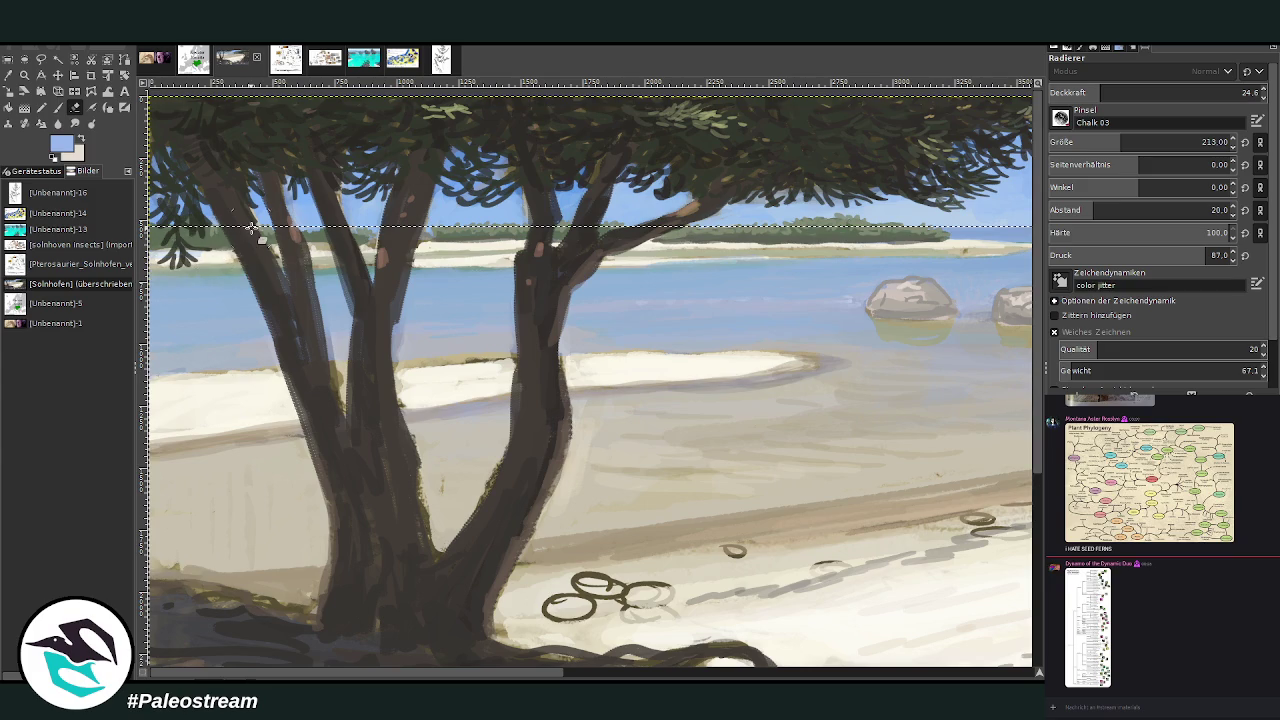
left_click_drag(1100, 92, 1222, 92)
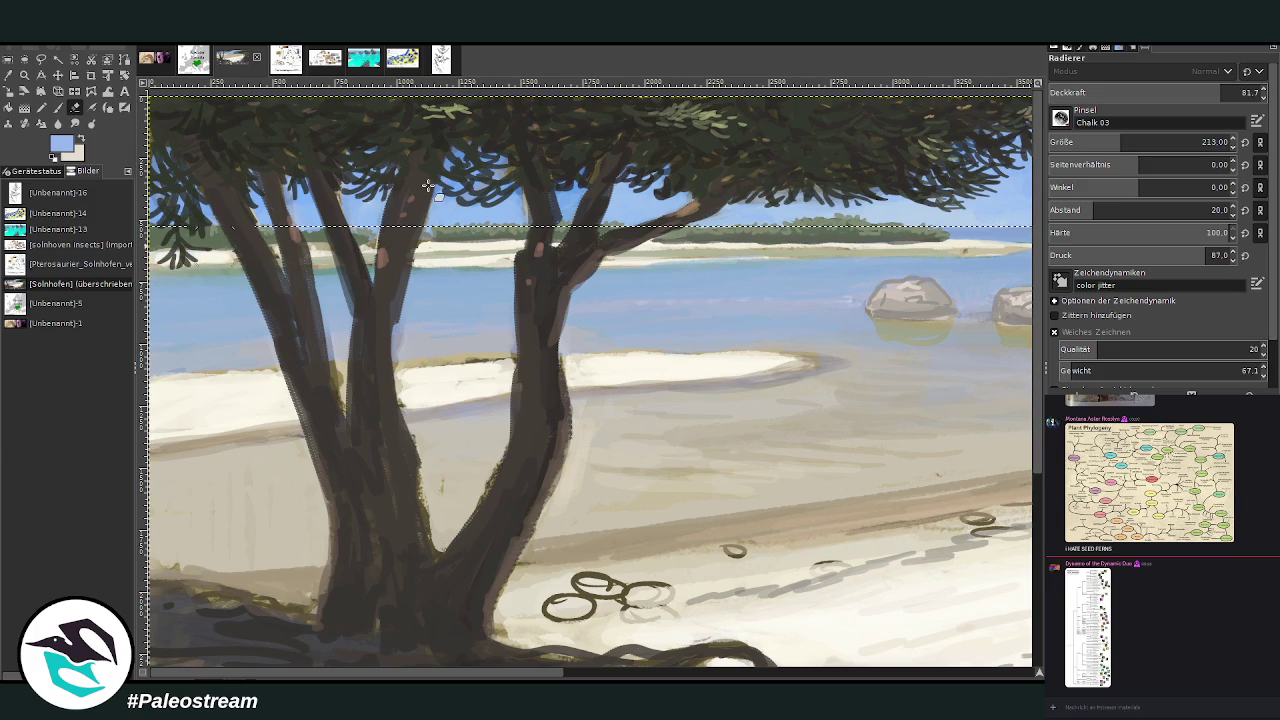
left_click(1108, 92)
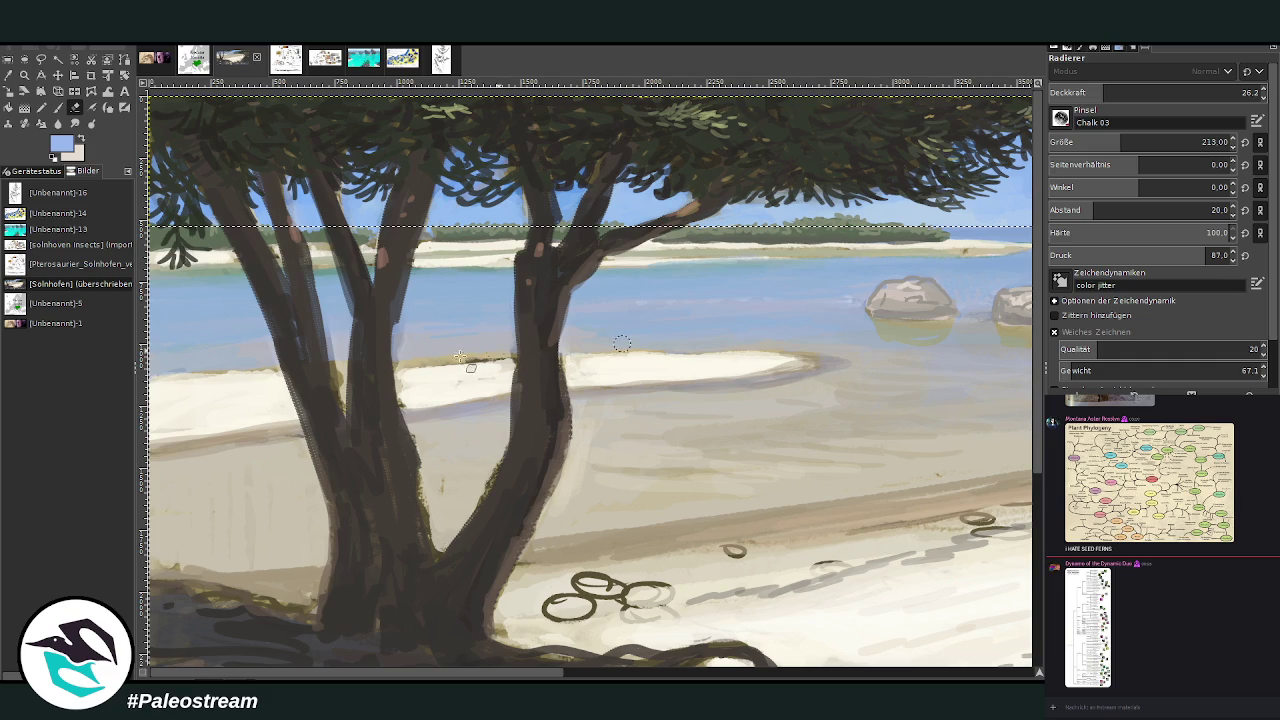
scroll(620, 222, "right", 5)
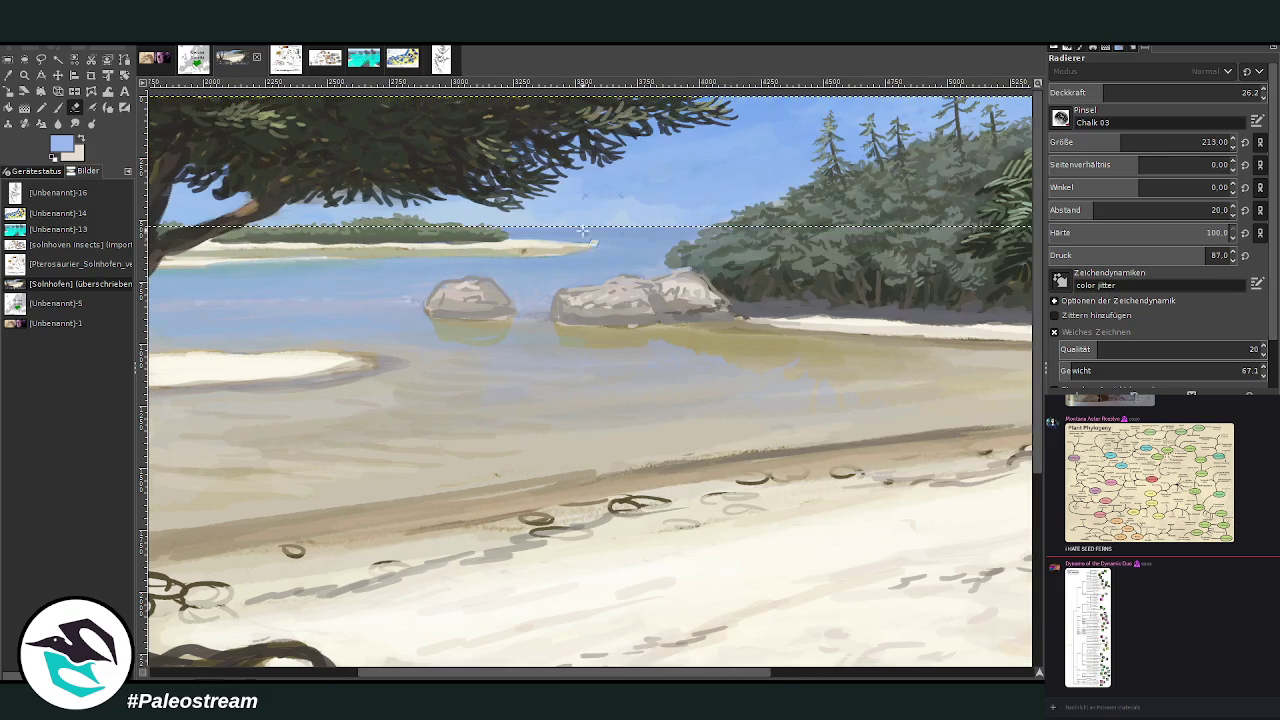
left_click(1077, 90)
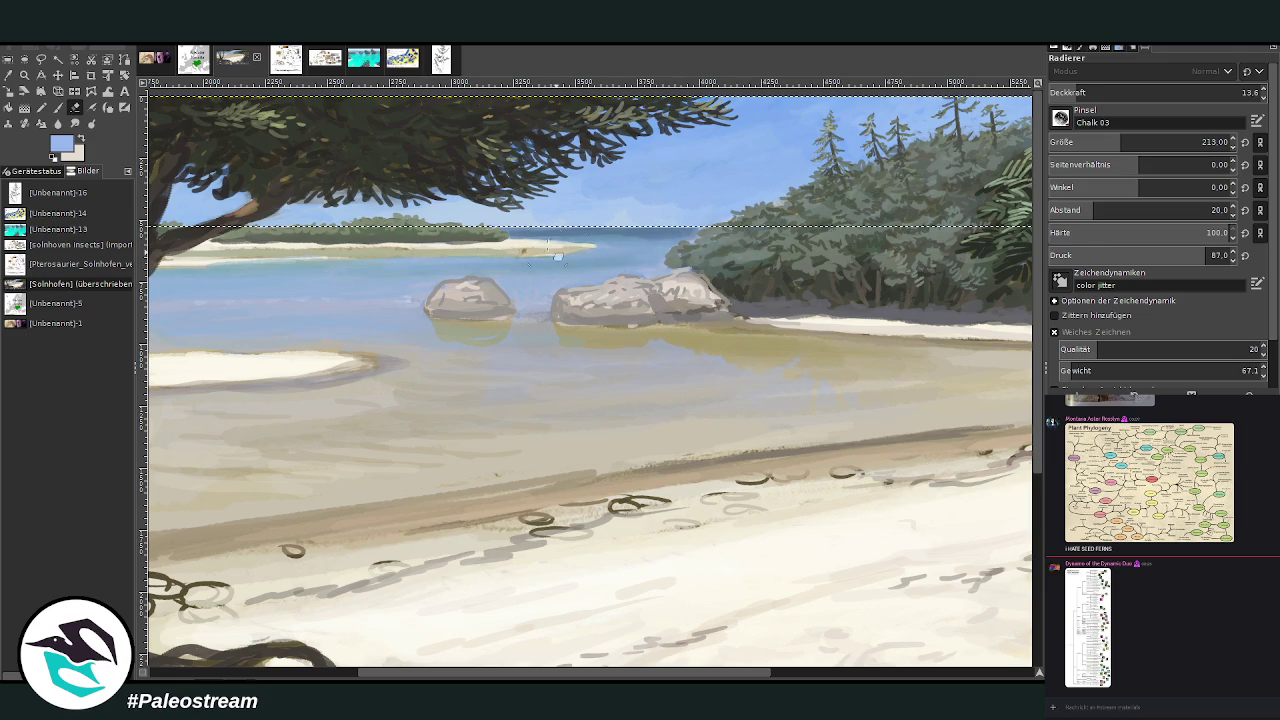
left_click(1230, 84)
left_click_drag(1120, 142, 1105, 142)
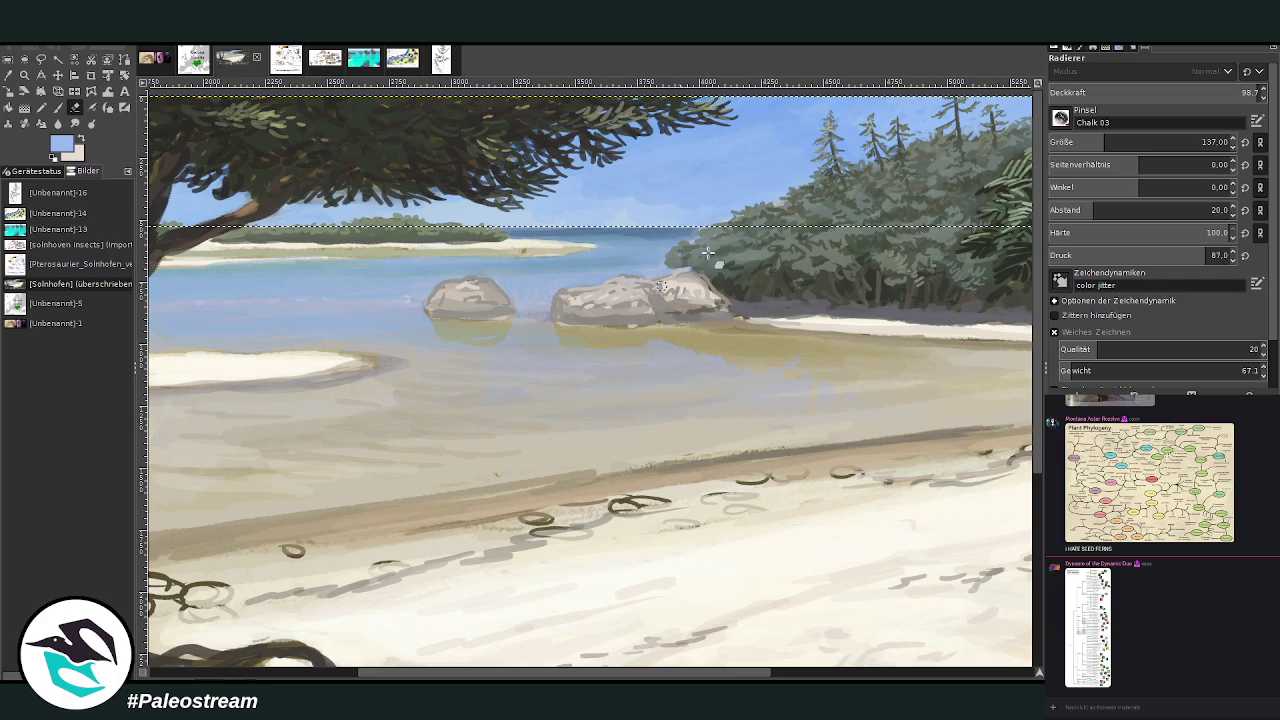
left_click_drag(1110, 135, 1090, 142)
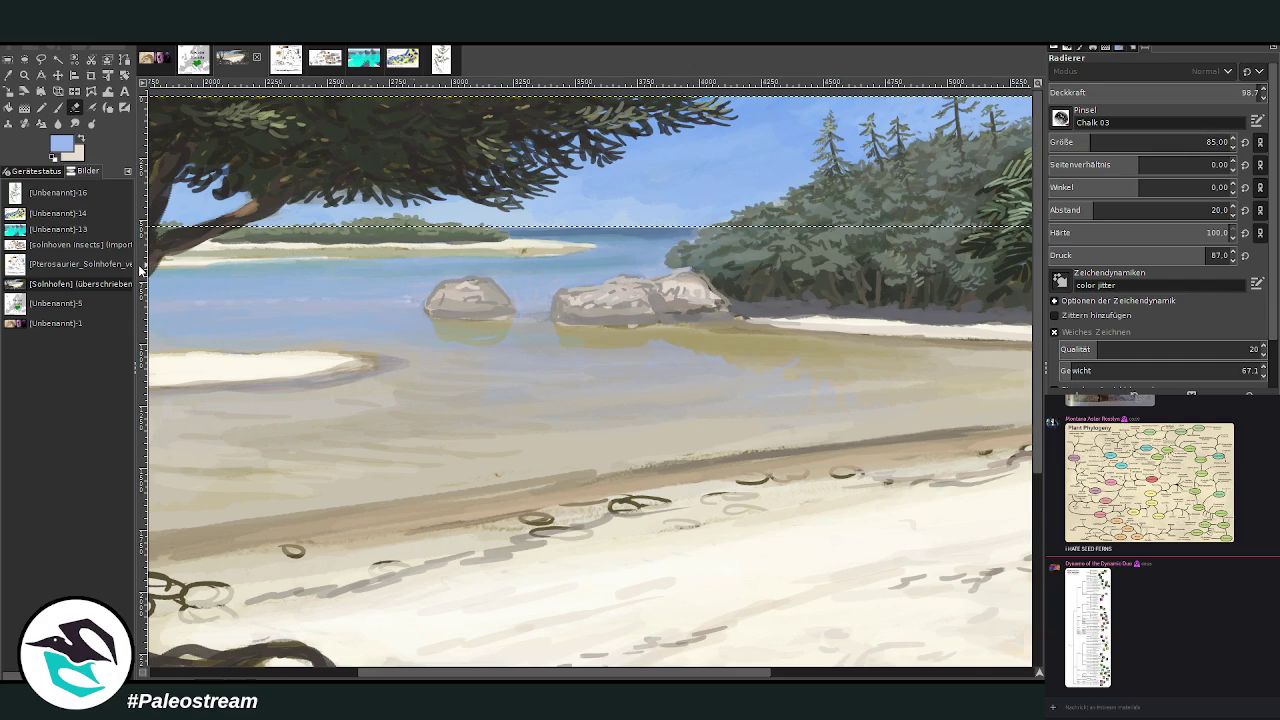
key("shift+ctrl+j")
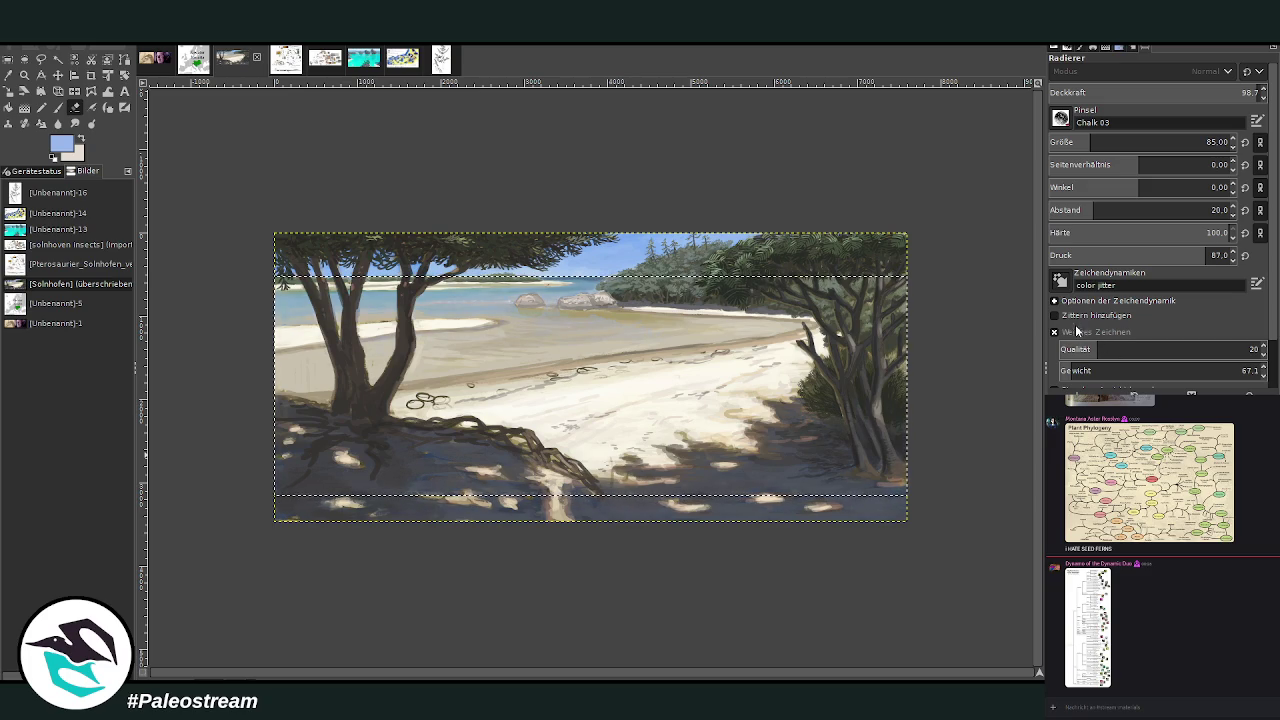
- Zoom in with a rectangle so the beach painting fills more of the view
key("z")
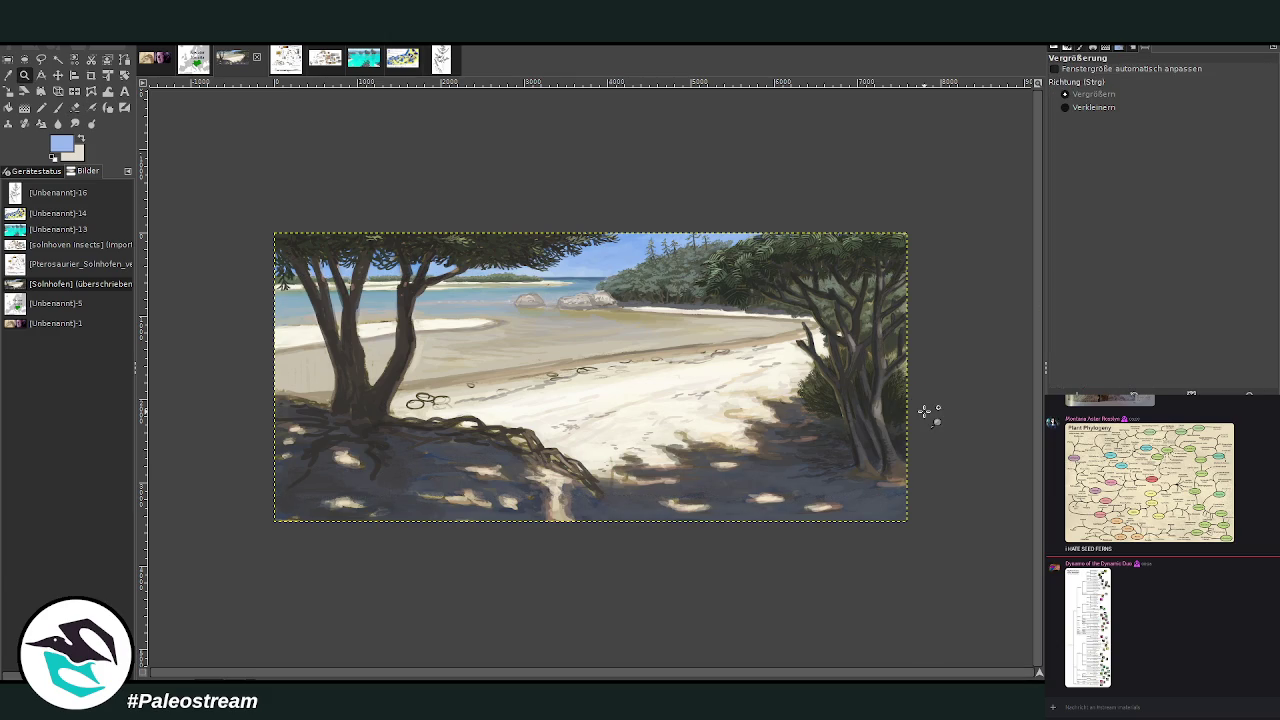
left_click_drag(276, 276, 907, 495)
key("Escape")
left_click(8, 58)
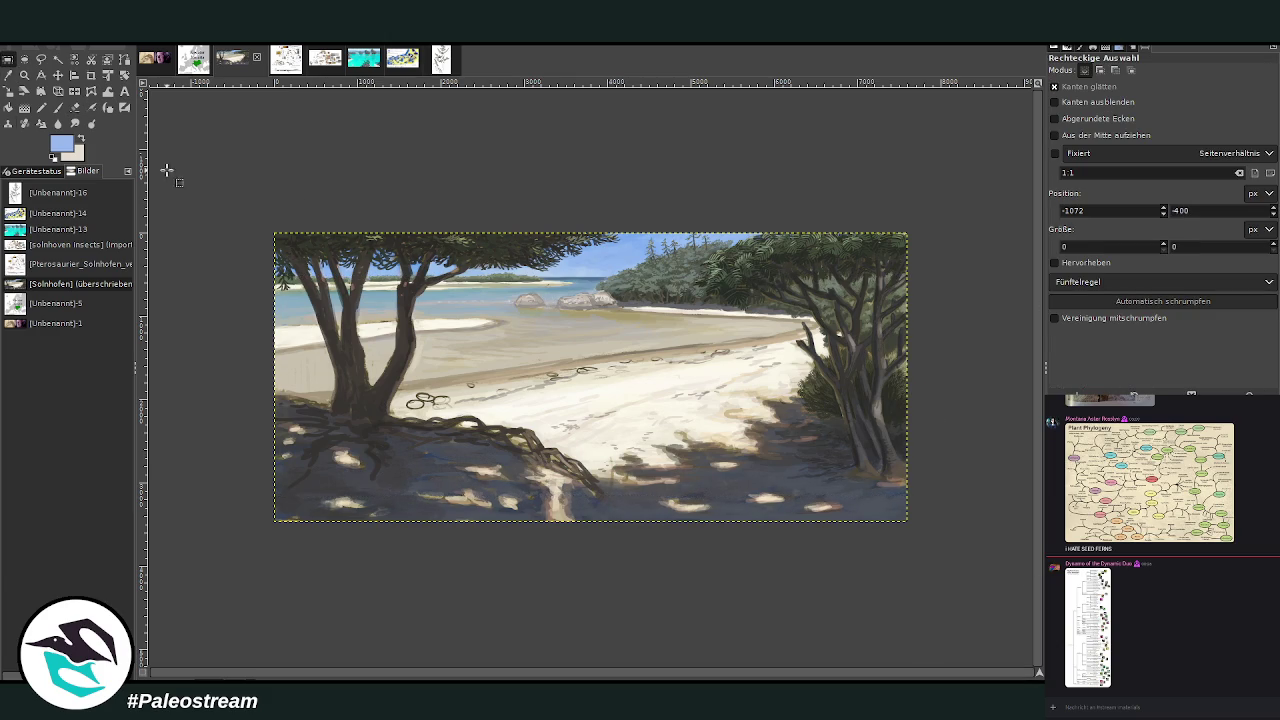
left_click(24, 74)
left_click_drag(237, 209, 940, 560)
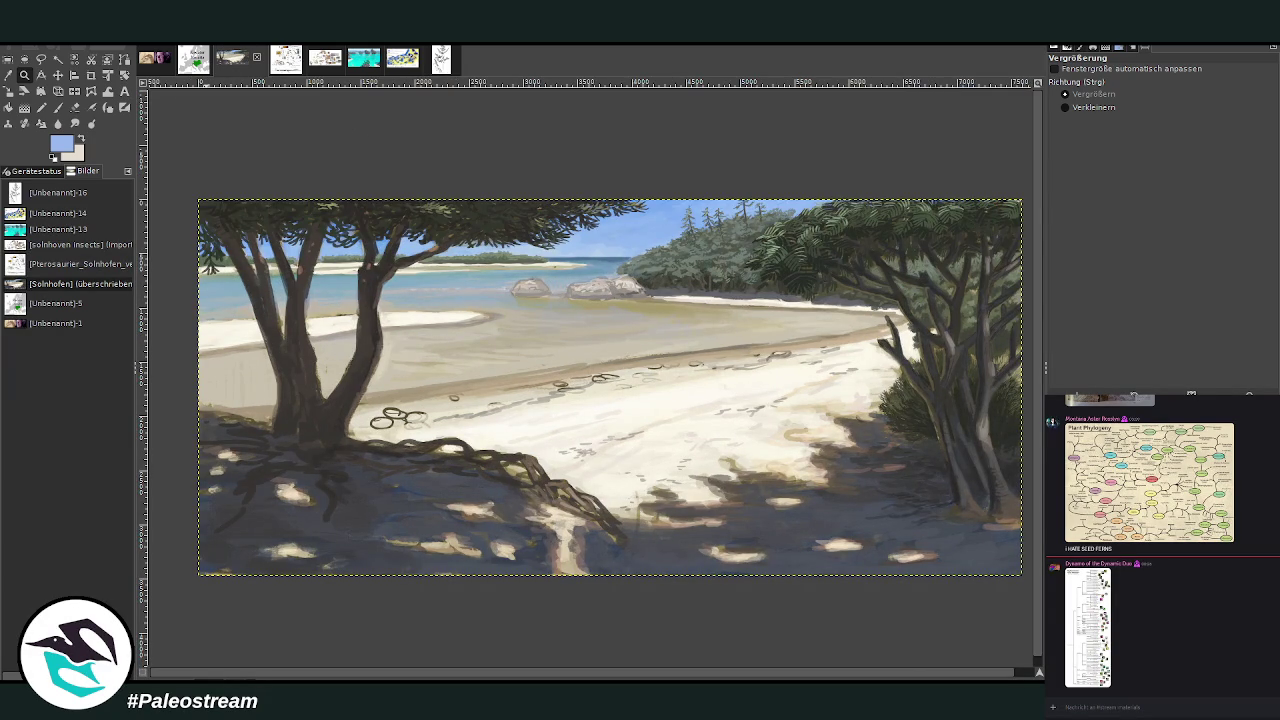
- Apply a Colors > Saturation adjustment to the painting through the GEGL operation tool
key("ctrl+shift+f")
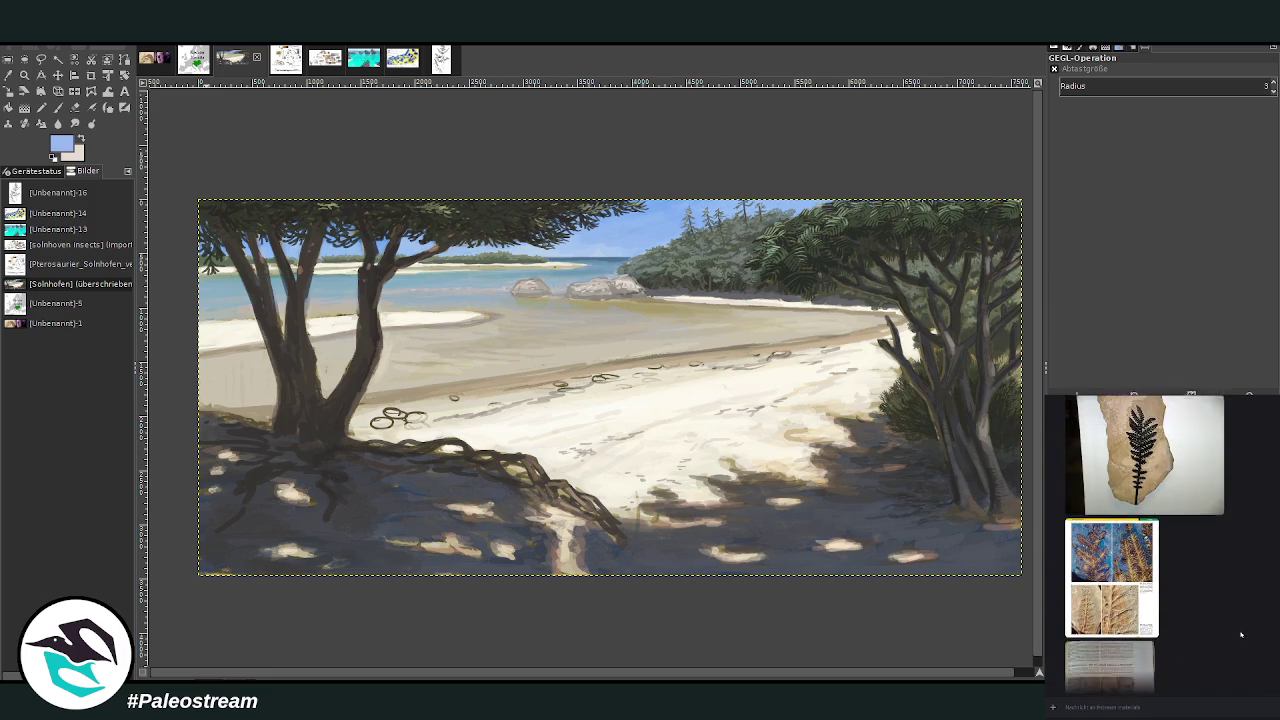
scroll(1240, 634, "up", 1)
scroll(1240, 634, "up", 1)
scroll(1240, 634, "up", 2)
scroll(1240, 634, "up", 1)
scroll(1240, 634, "up", 3)
scroll(1240, 634, "up", 3)
scroll(1240, 634, "up", 2)
scroll(1239, 632, "up", 3)
scroll(1239, 632, "up", 3)
scroll(1239, 632, "up", 3)
scroll(1239, 632, "up", 2)
scroll(1239, 632, "up", 3)
scroll(1239, 632, "up", 2)
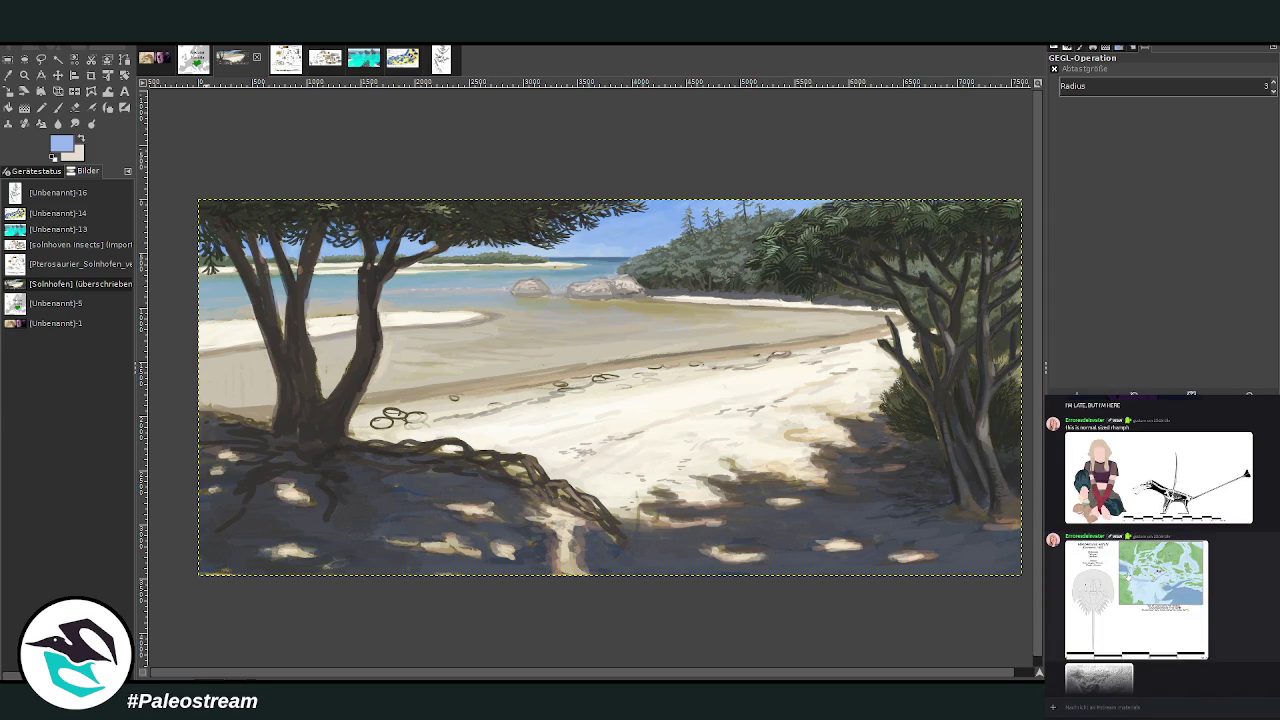
left_click(1150, 600)
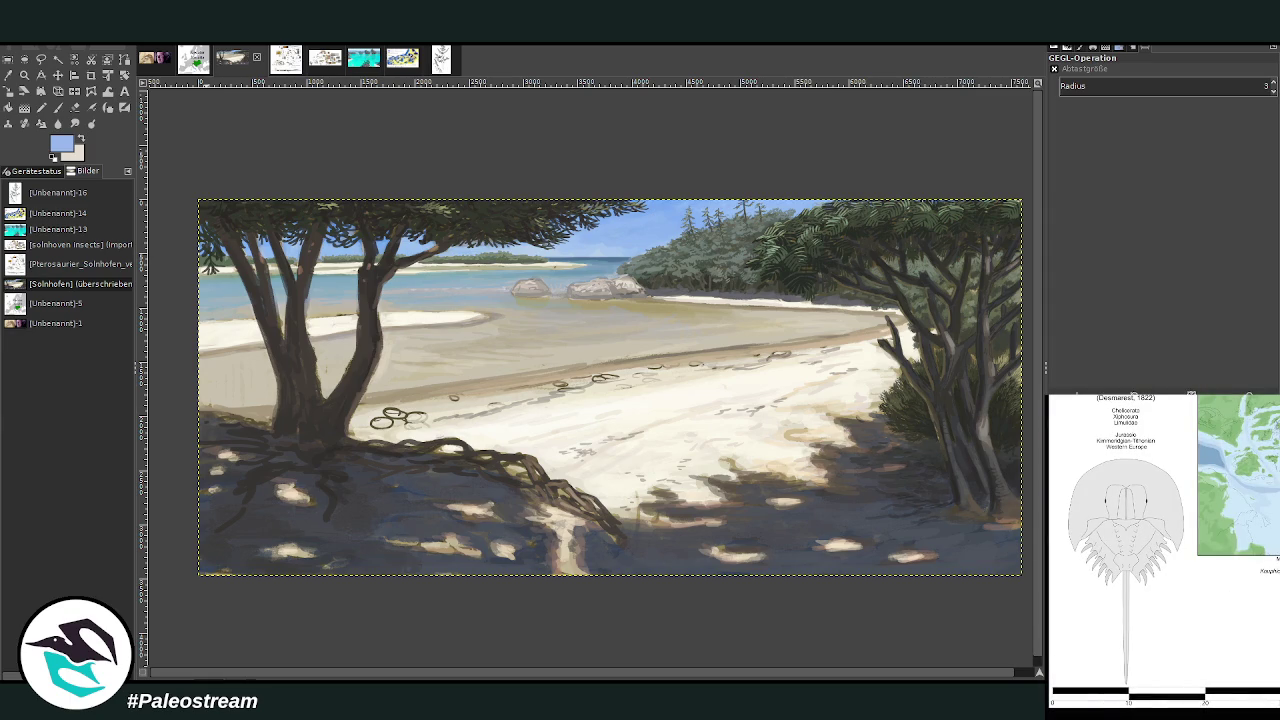
left_click(1247, 621)
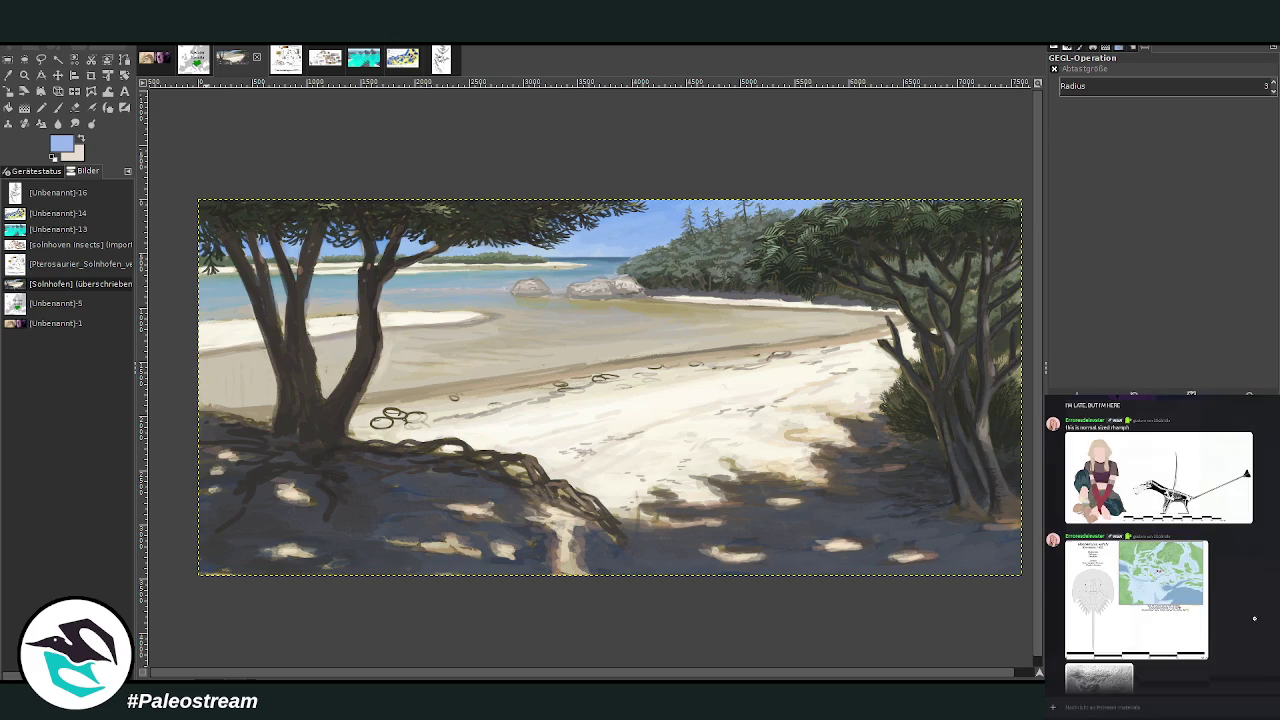
scroll(1160, 550, "down", 3)
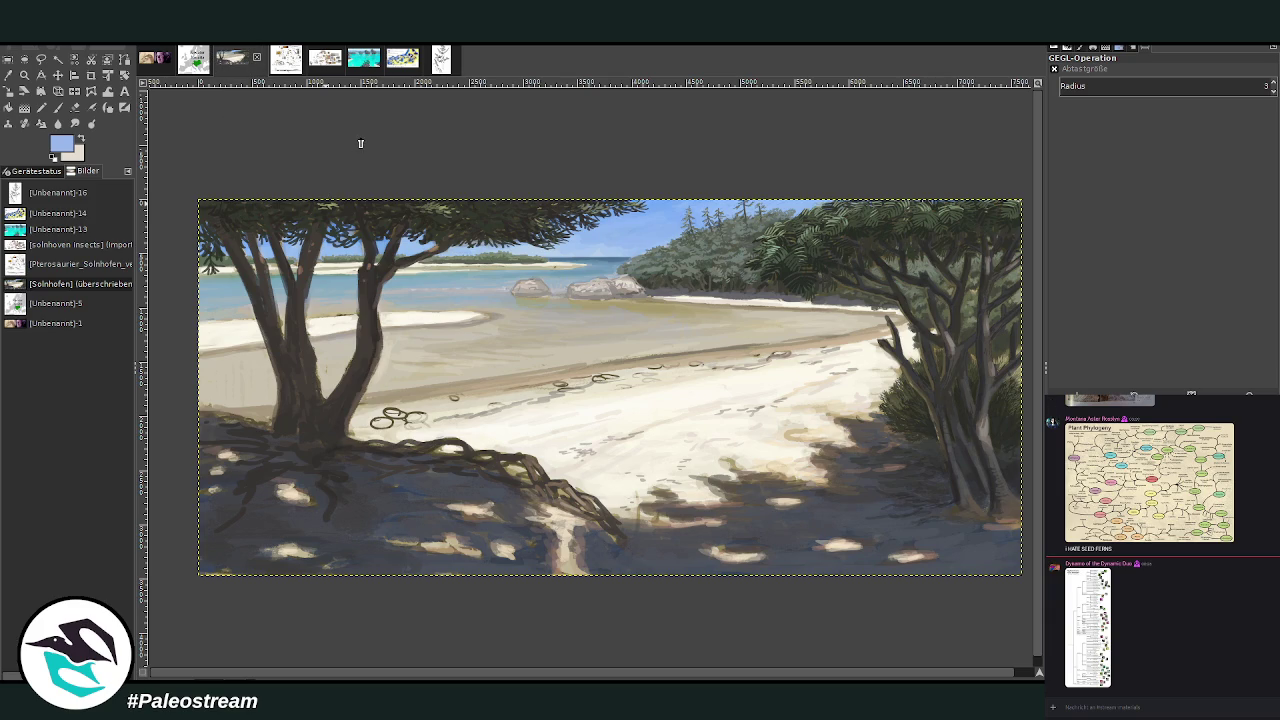
key("ctrl+f")
- Drag the Kimmeridgian Europe map into the Altmühltal overview as a new layer and start scaling it
left_click(314, 62)
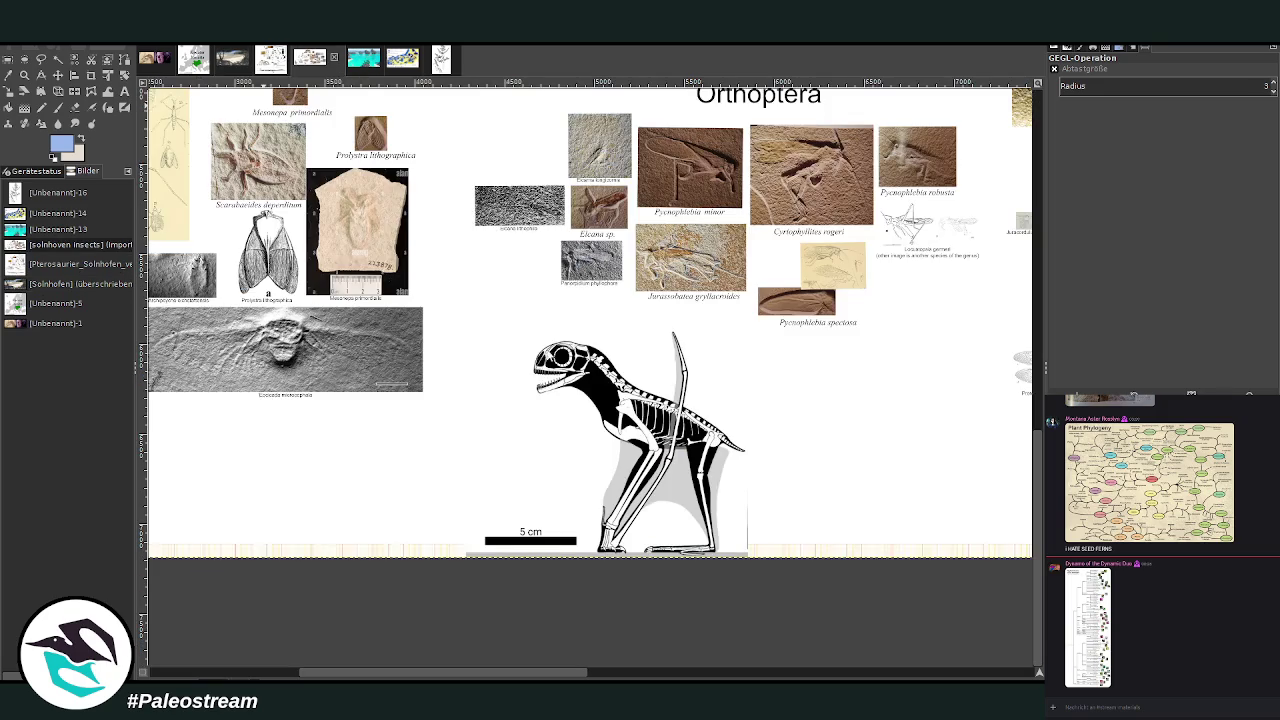
scroll(358, 188, "up", 5)
scroll(358, 188, "up", 8)
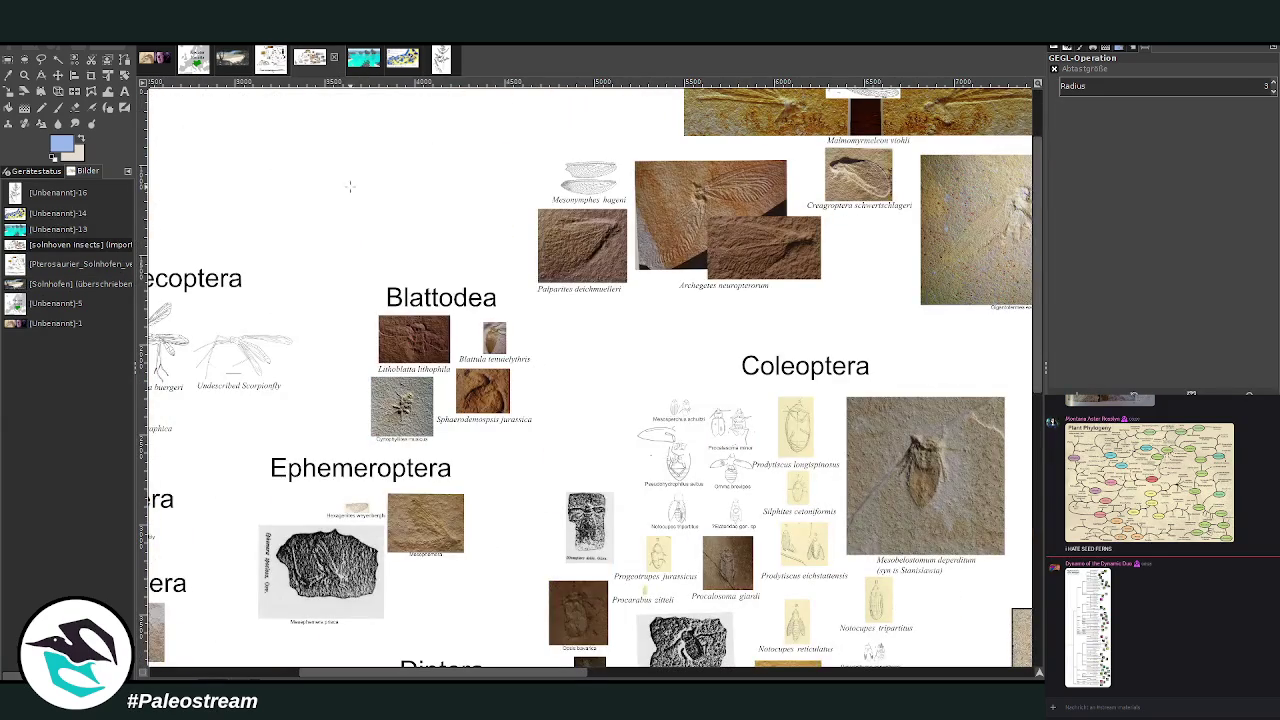
left_click(274, 64)
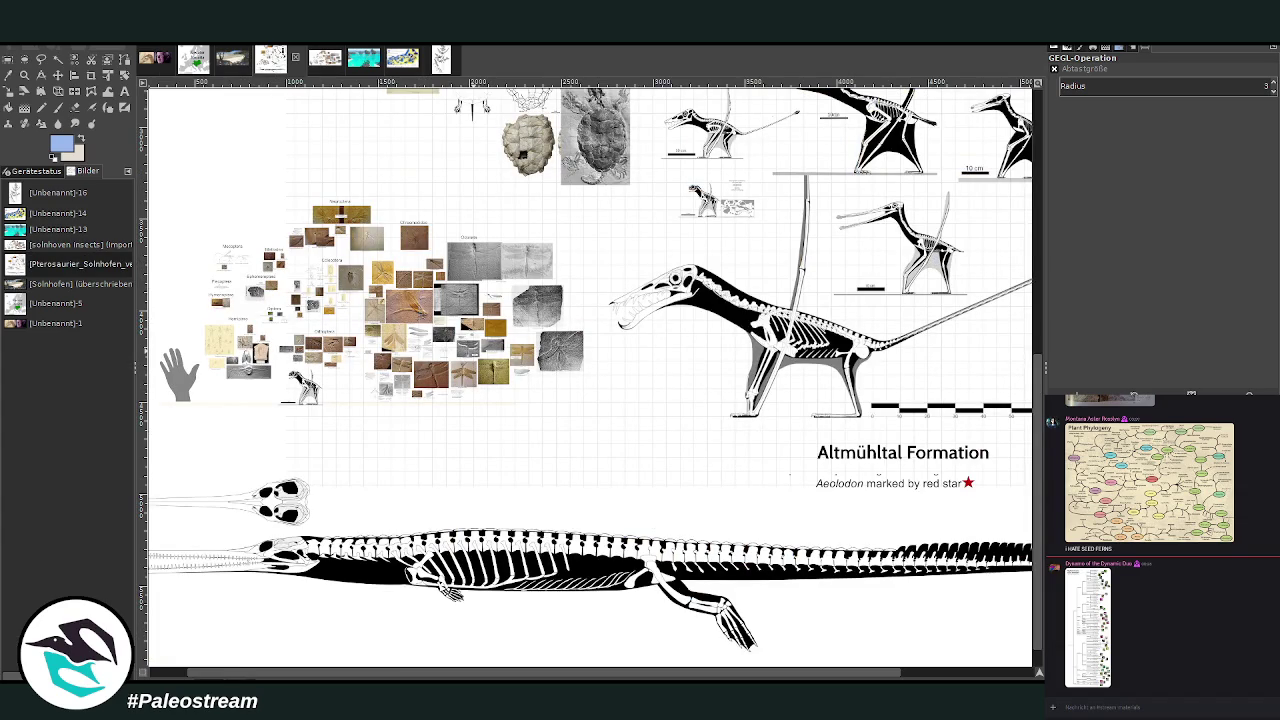
left_click(581, 400)
left_click_drag(896, 493, 592, 350)
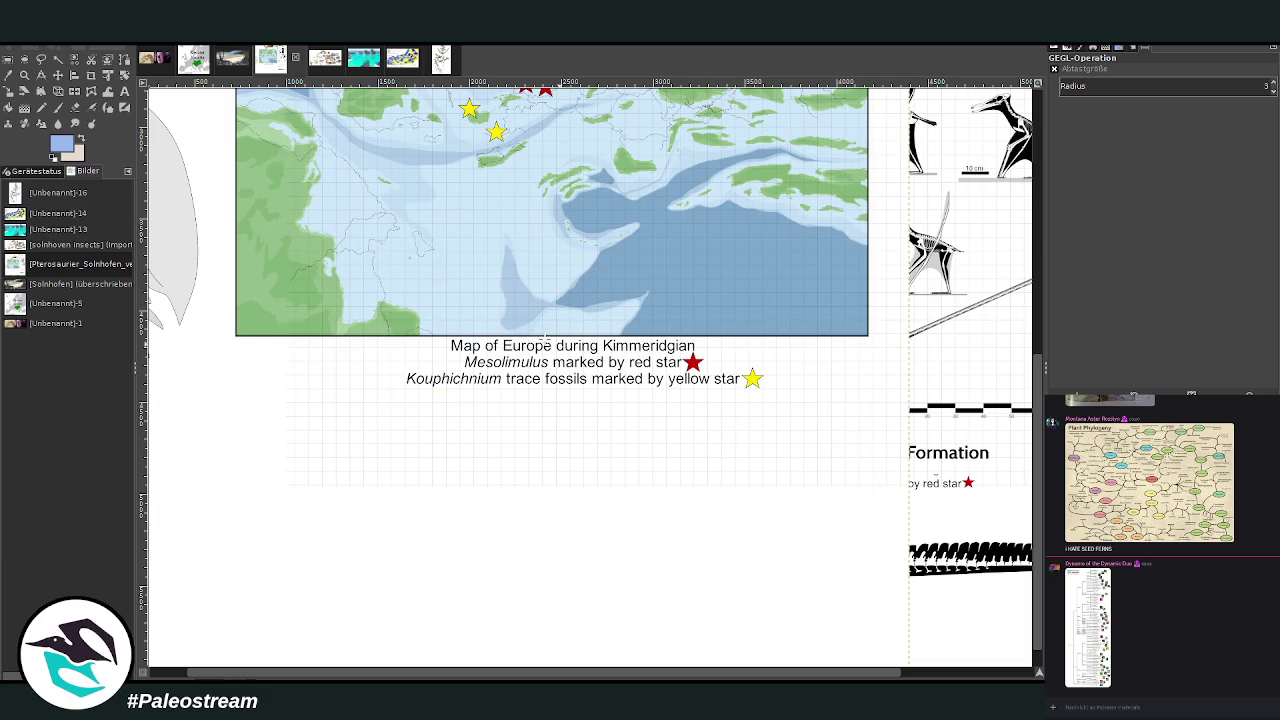
left_click(8, 91)
left_click(295, 273)
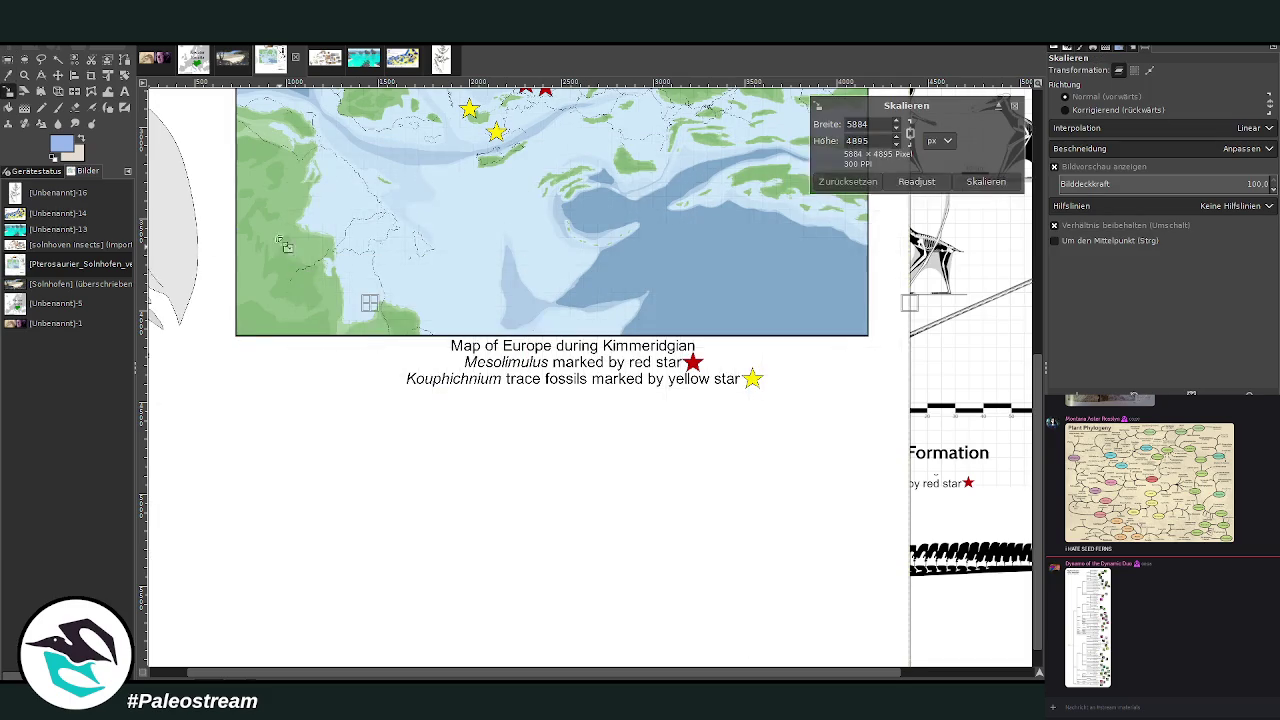
- Scale the new layer down to 956×795, then again to 915×761 px
left_click_drag(288, 254, 480, 395)
mouse_move(596, 428)
left_mouse_down()
mouse_move(465, 385)
mouse_move(622, 347)
left_mouse_up()
mouse_move(748, 238)
left_mouse_down()
mouse_move(700, 240)
mouse_move(665, 307)
left_mouse_up()
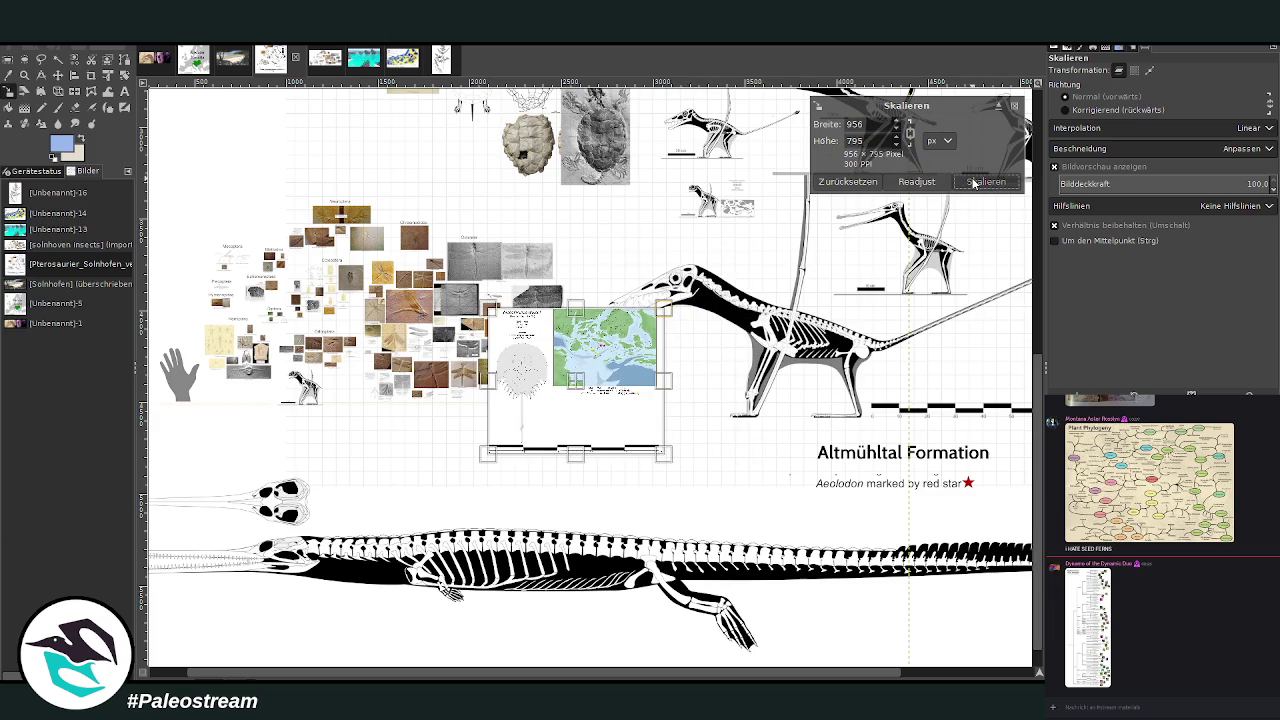
left_click(982, 182)
left_click(24, 74)
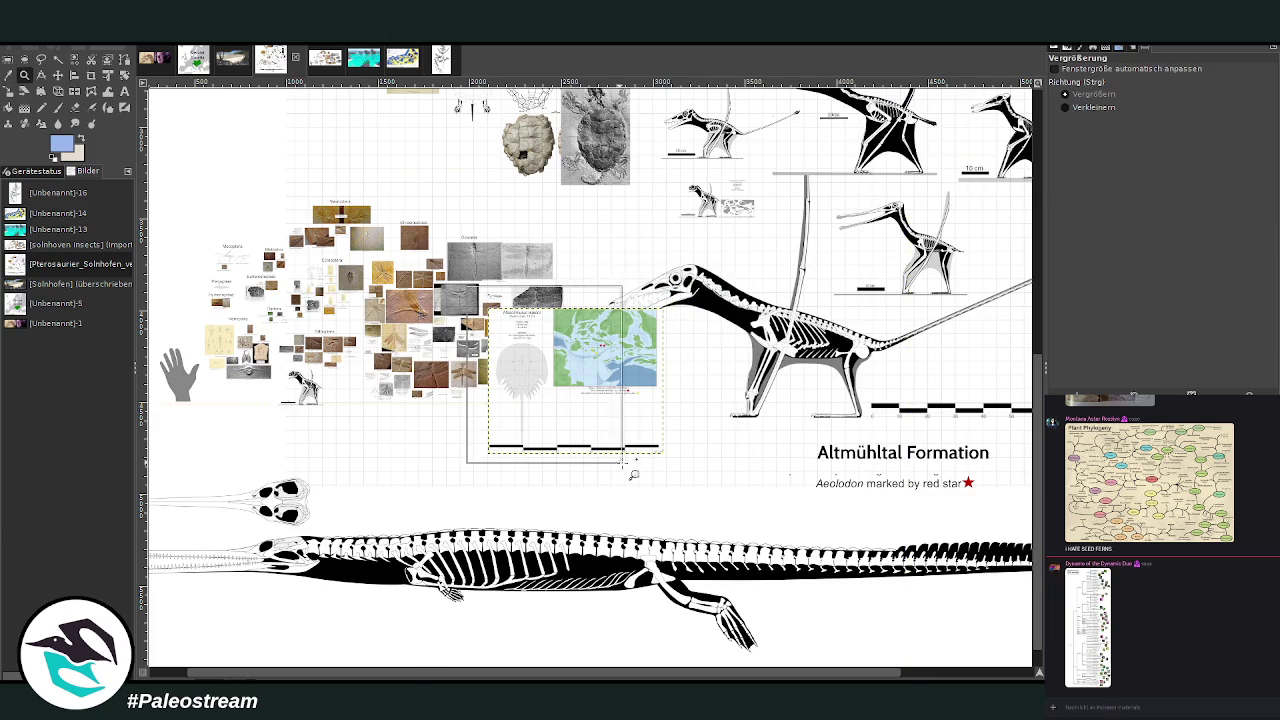
left_click_drag(512, 292, 622, 457)
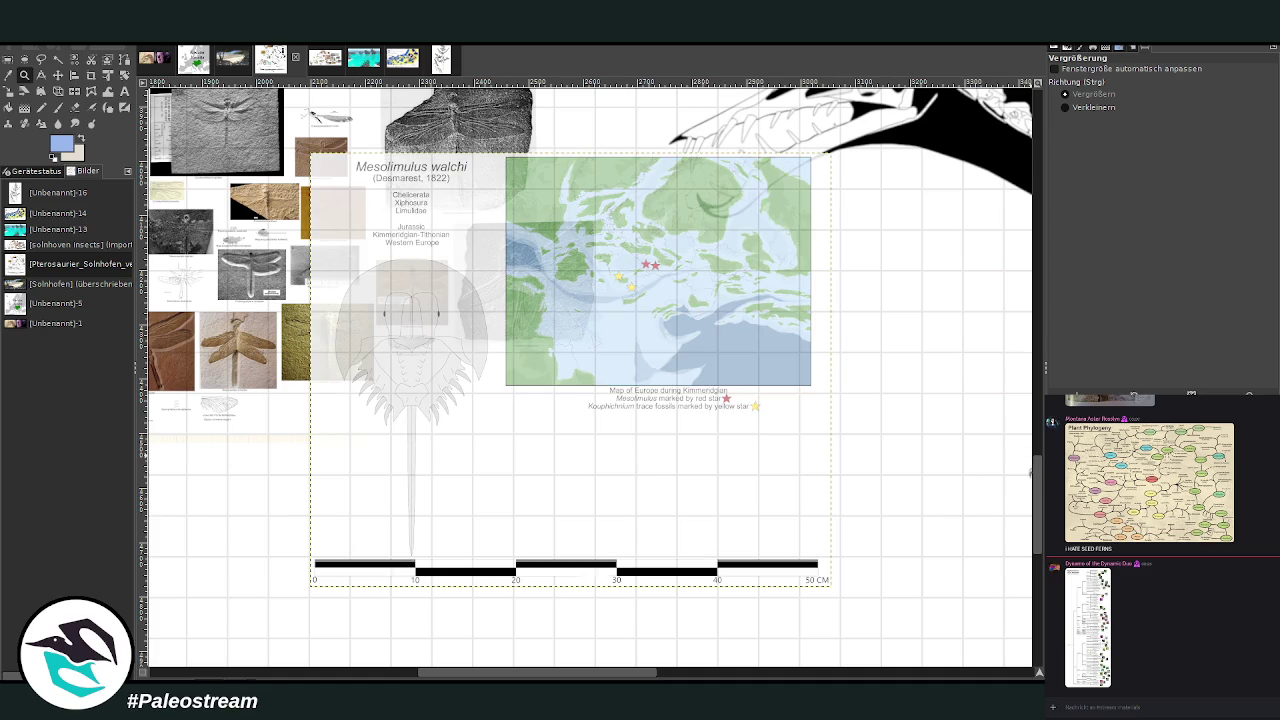
left_click(9, 92)
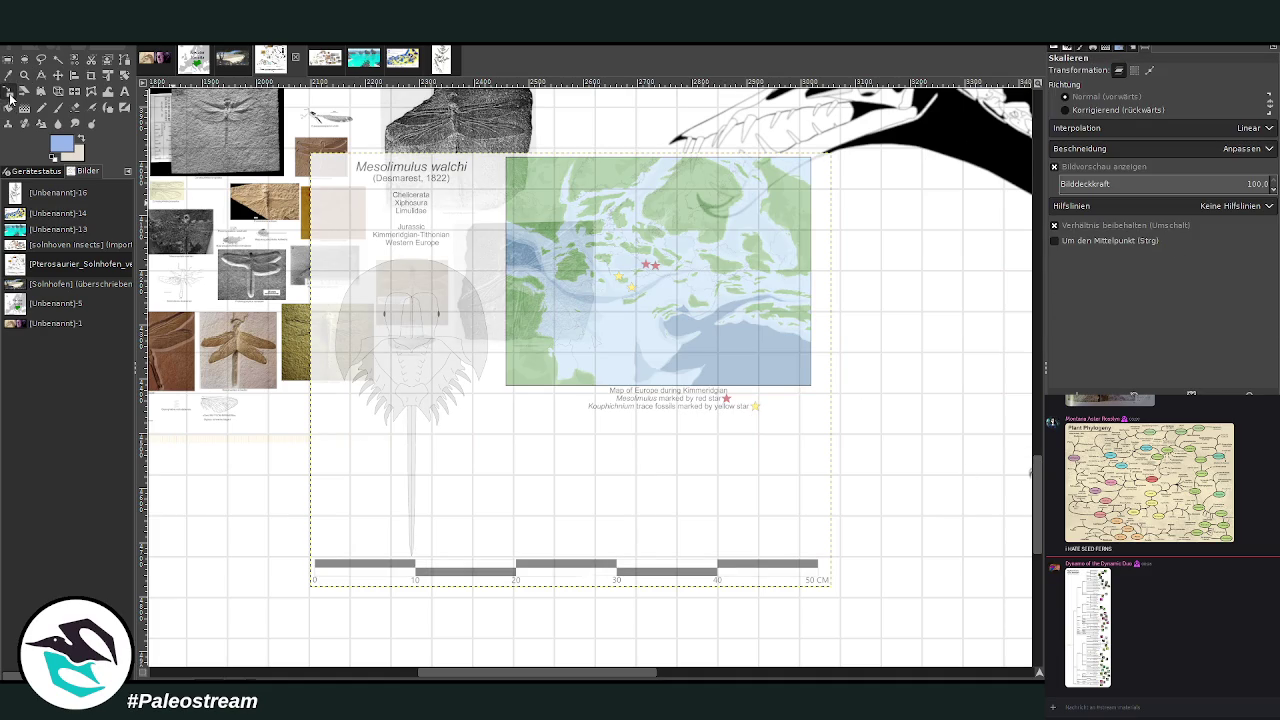
left_click(527, 282)
left_click_drag(527, 282, 577, 388)
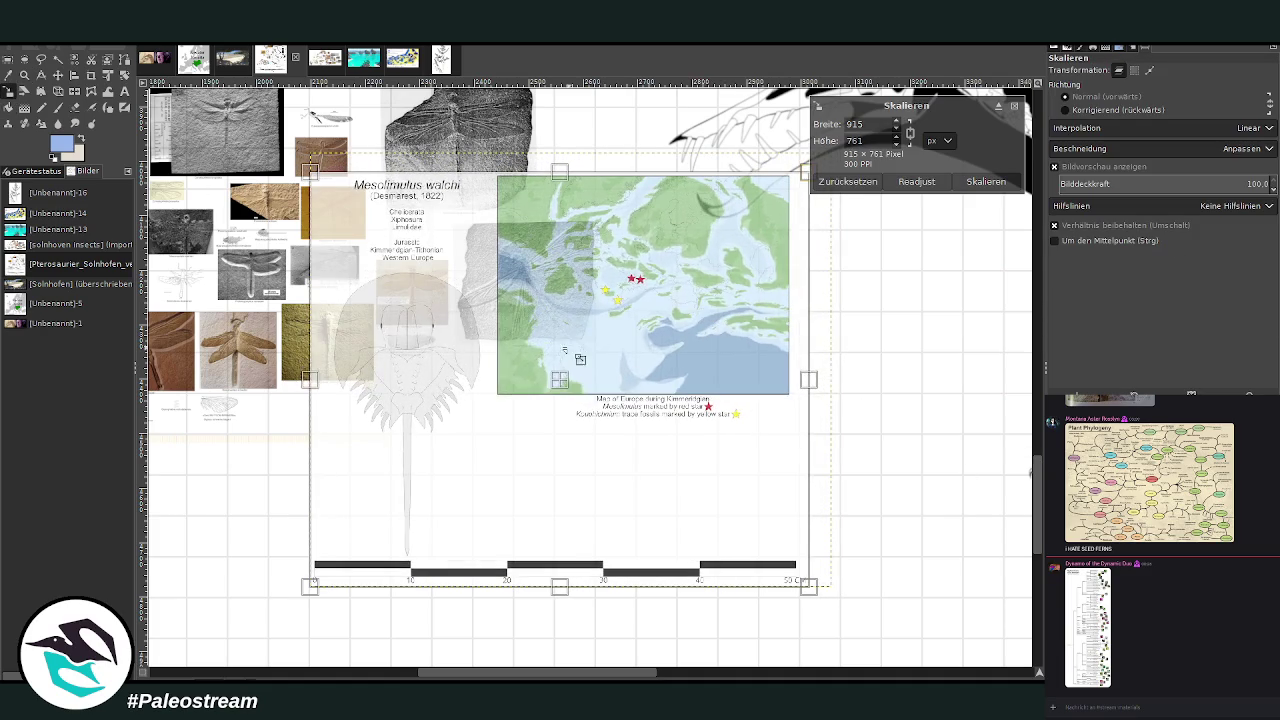
key("Return")
- Crop the current layer only to the Mesolimulus walchi horseshoe crab panel
key("shift+c")
mouse_move(305, 207)
left_mouse_down()
mouse_move(358, 458)
mouse_move(468, 591)
left_mouse_up()
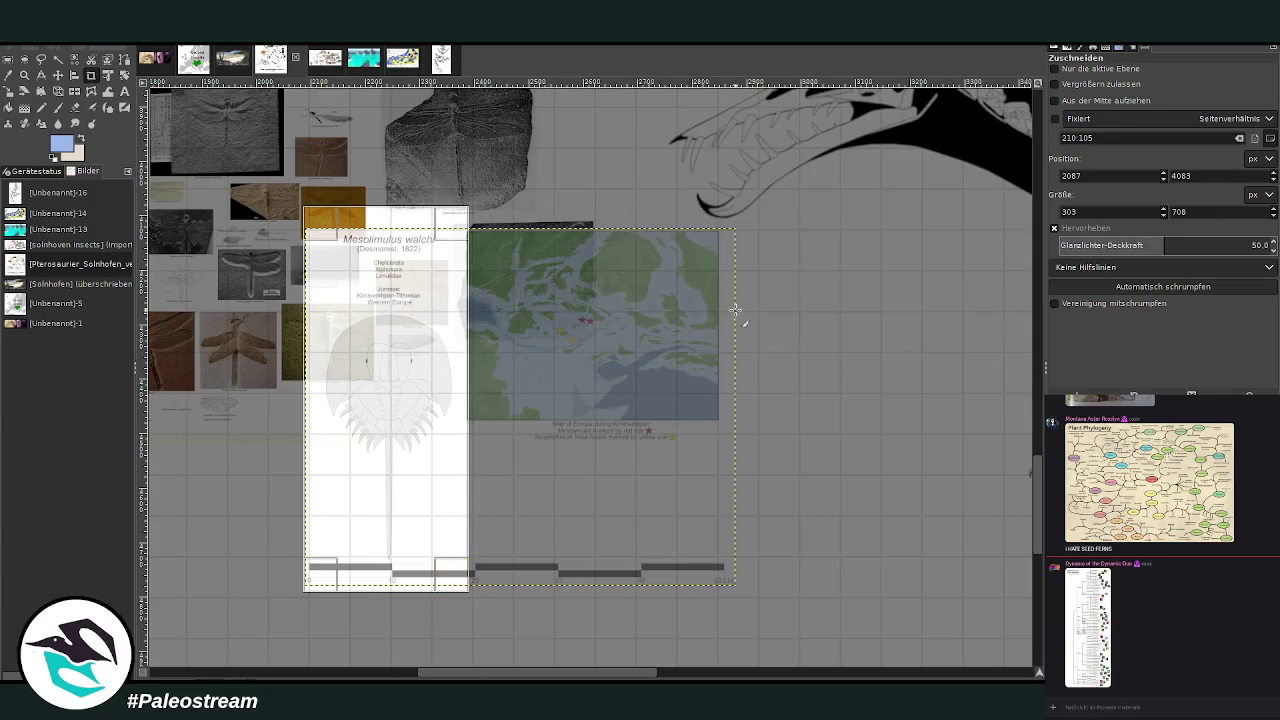
left_click(1062, 70)
left_click_drag(452, 416, 449, 416)
double_click(410, 403)
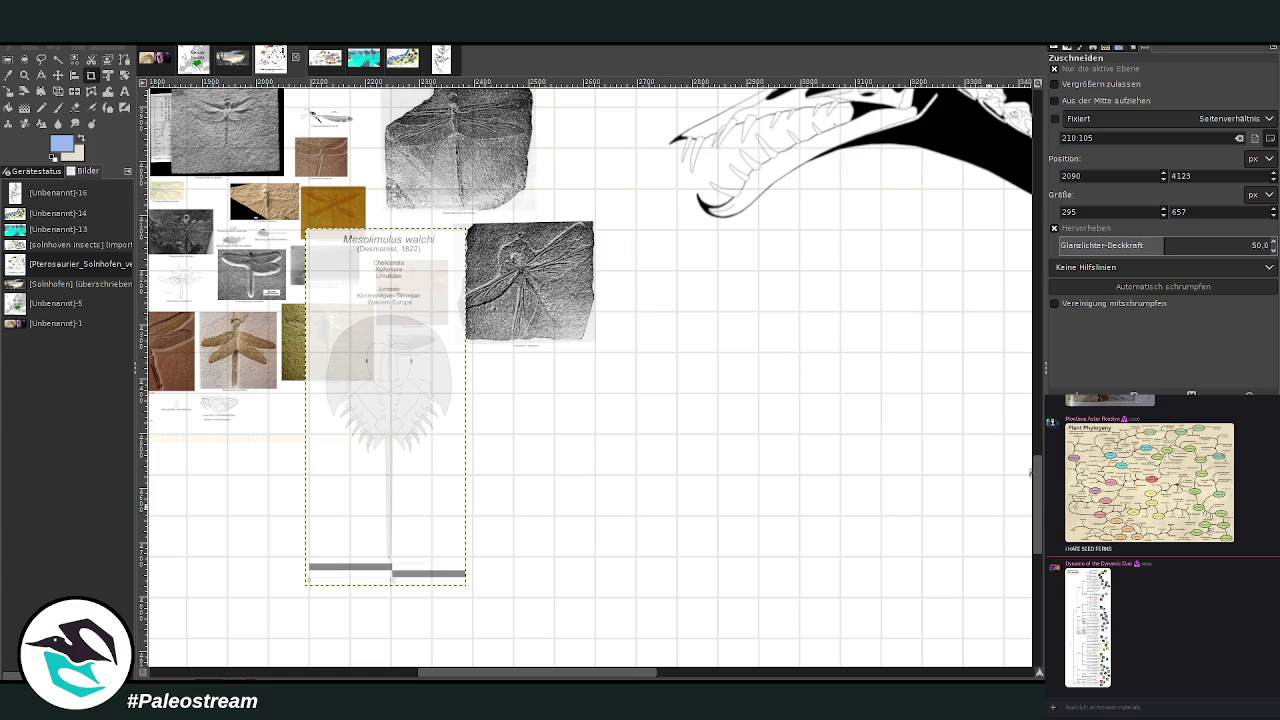
left_click(24, 74)
left_click(1085, 107)
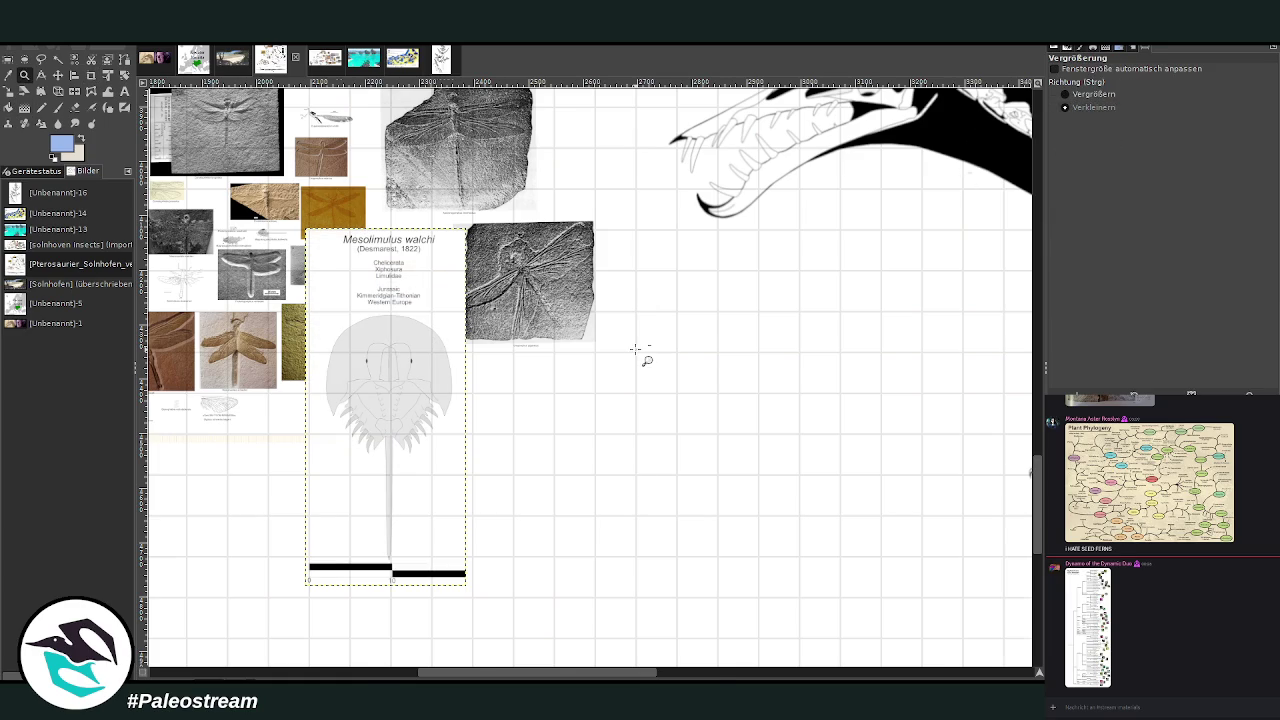
- Zoom out to the full pterosaur skeleton and shift the horseshoe crab card to the right
left_click(647, 352)
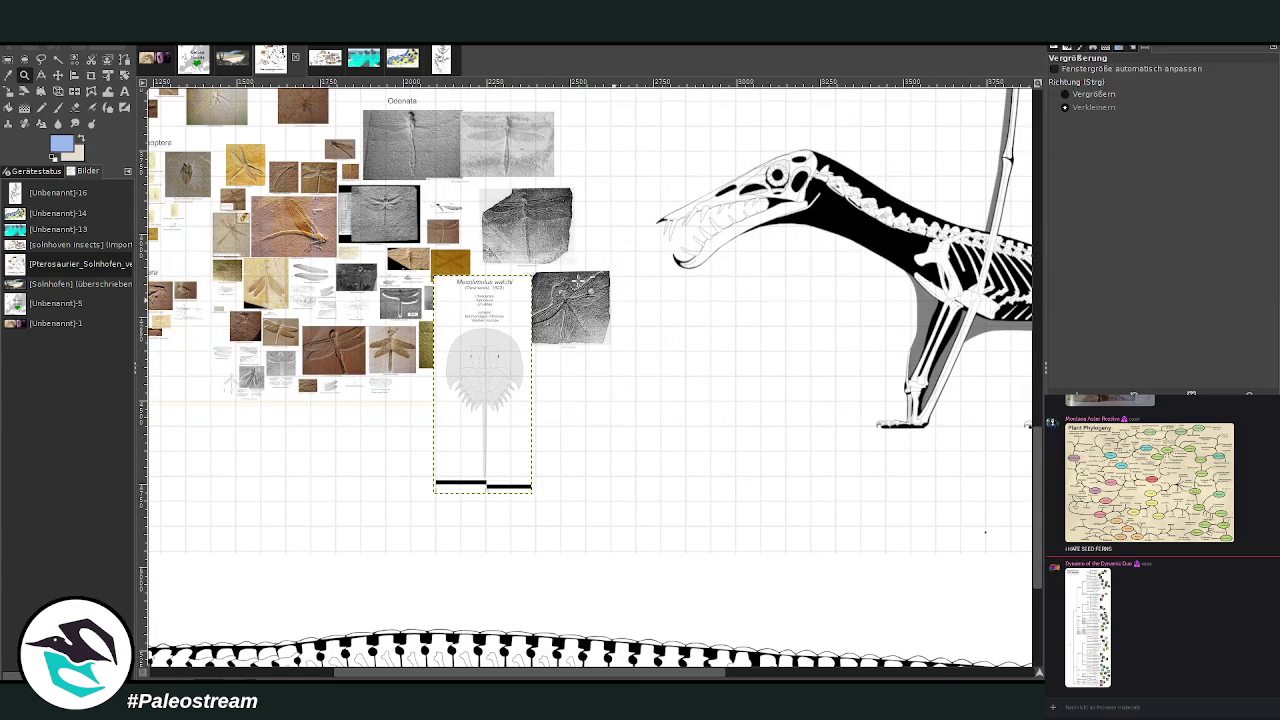
left_click(58, 74)
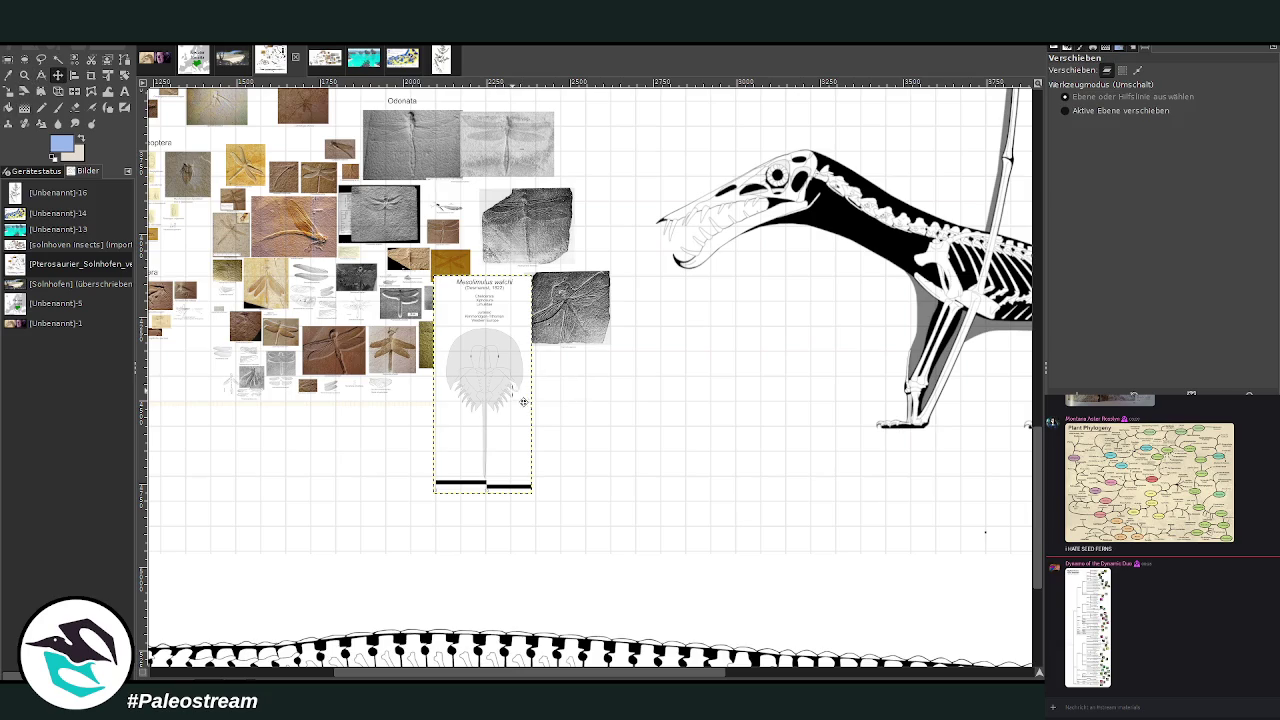
scroll(523, 401, "up", 5)
scroll(523, 401, "right", 2)
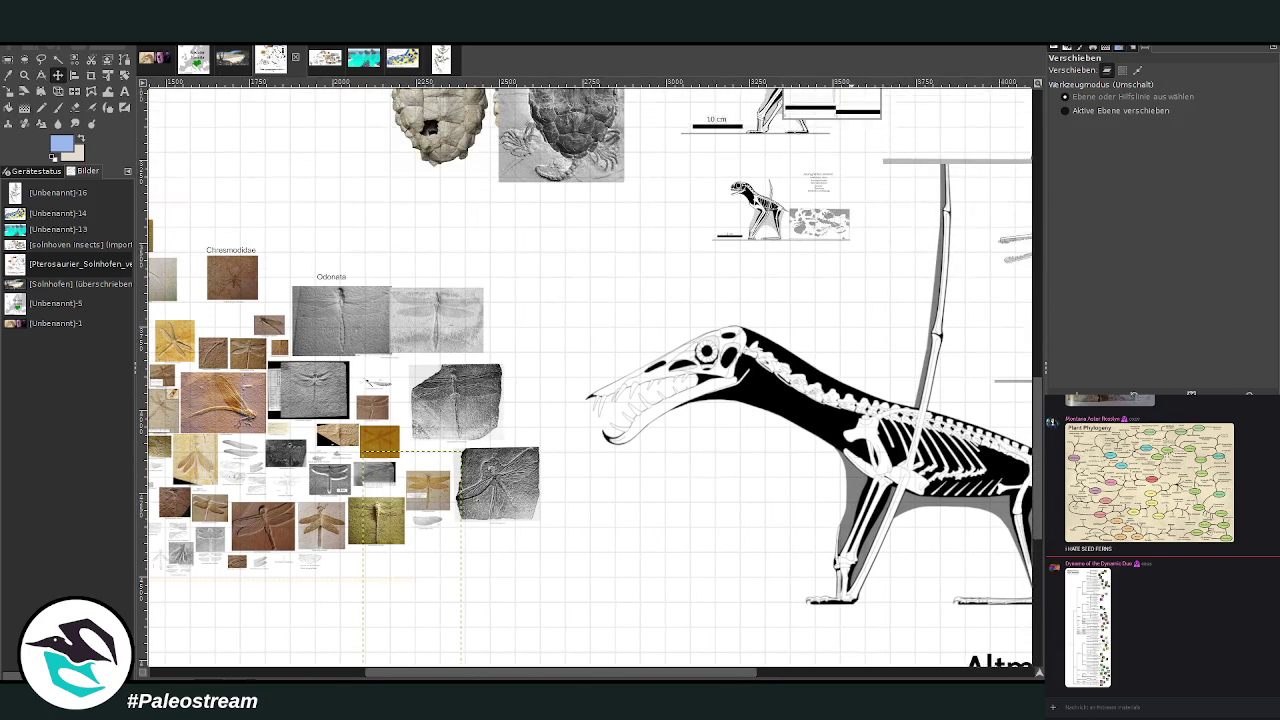
scroll(590, 377, "up", 2)
scroll(590, 377, "left", 2)
scroll(365, 283, "up", 4)
scroll(365, 283, "left", 6)
mouse_move(365, 283)
left_mouse_down()
mouse_move(405, 298)
mouse_move(416, 280)
left_mouse_up()
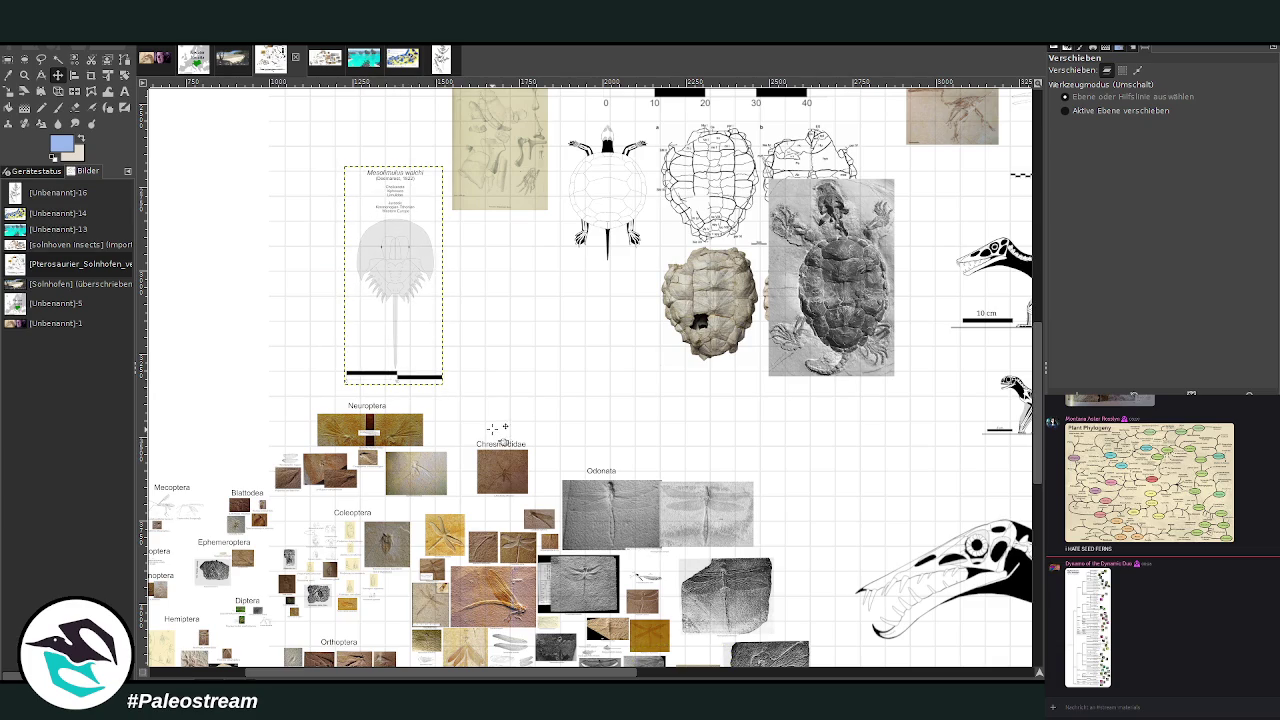
- Paste the figure-with-pterosaur picture and move it beside the large pterosaur skeleton
left_click(24, 75)
left_click(1098, 108)
left_click(633, 447)
left_click(633, 447)
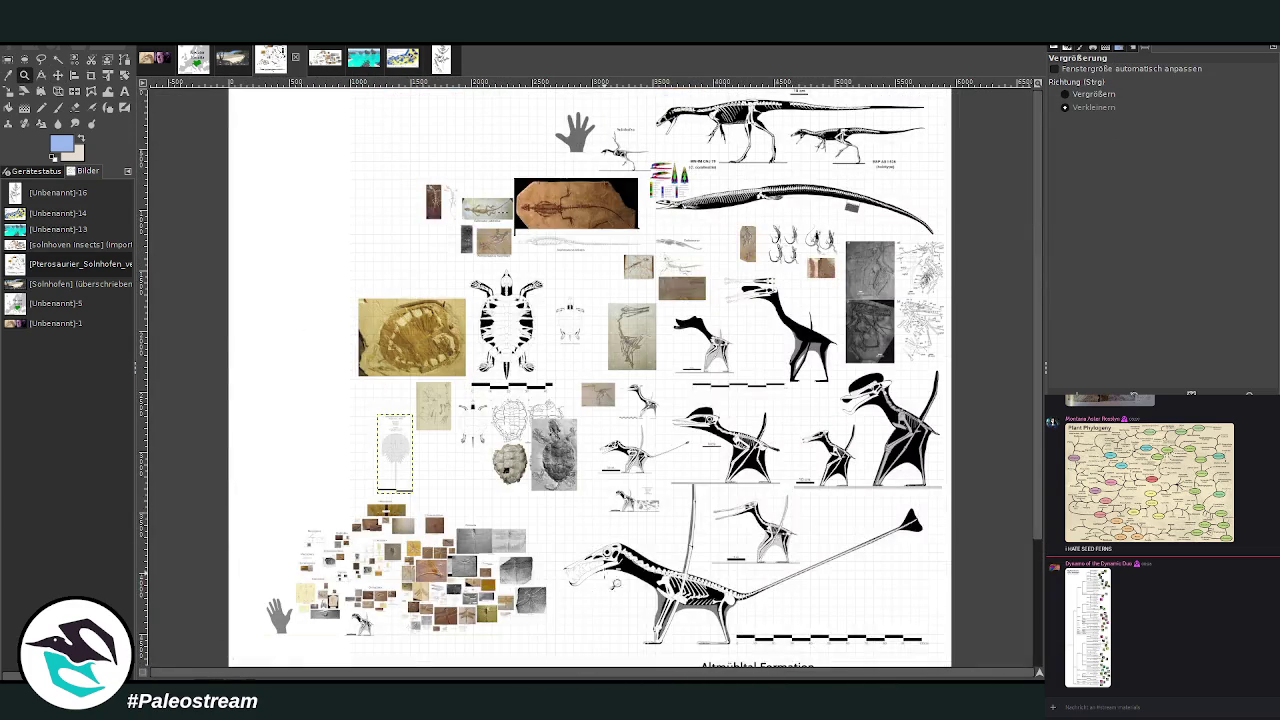
left_click(583, 551)
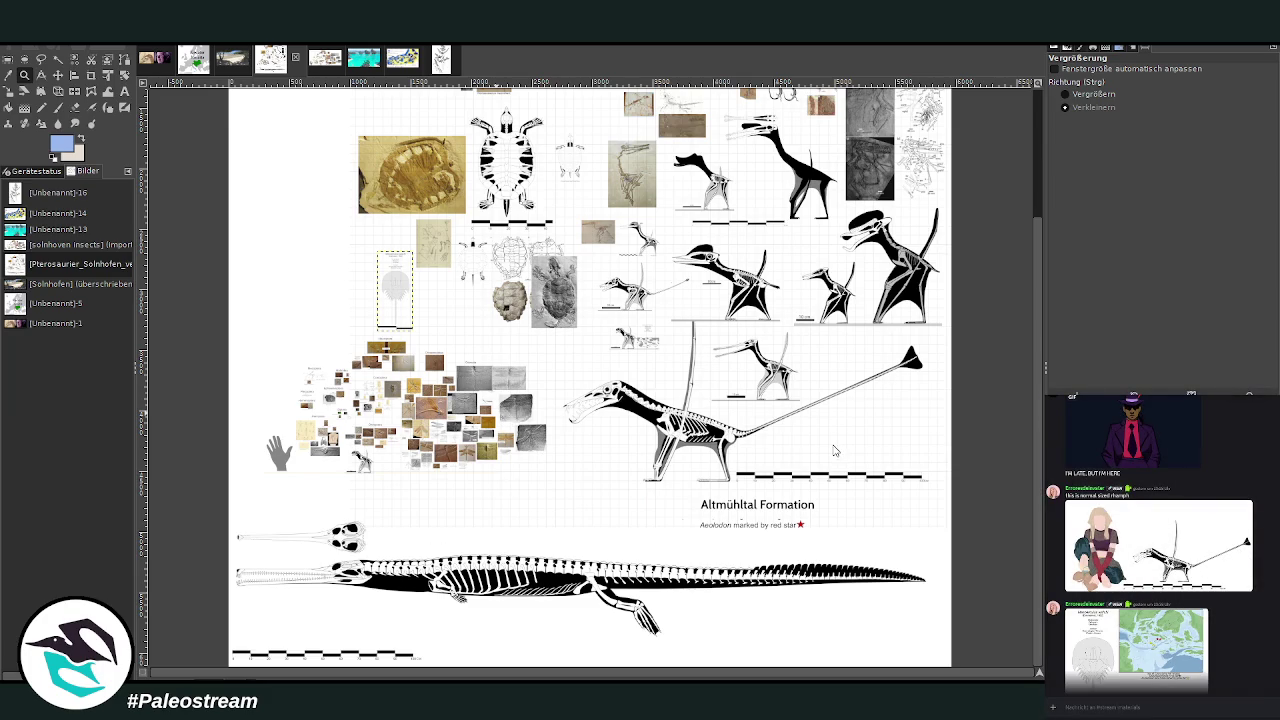
key("ctrl+v")
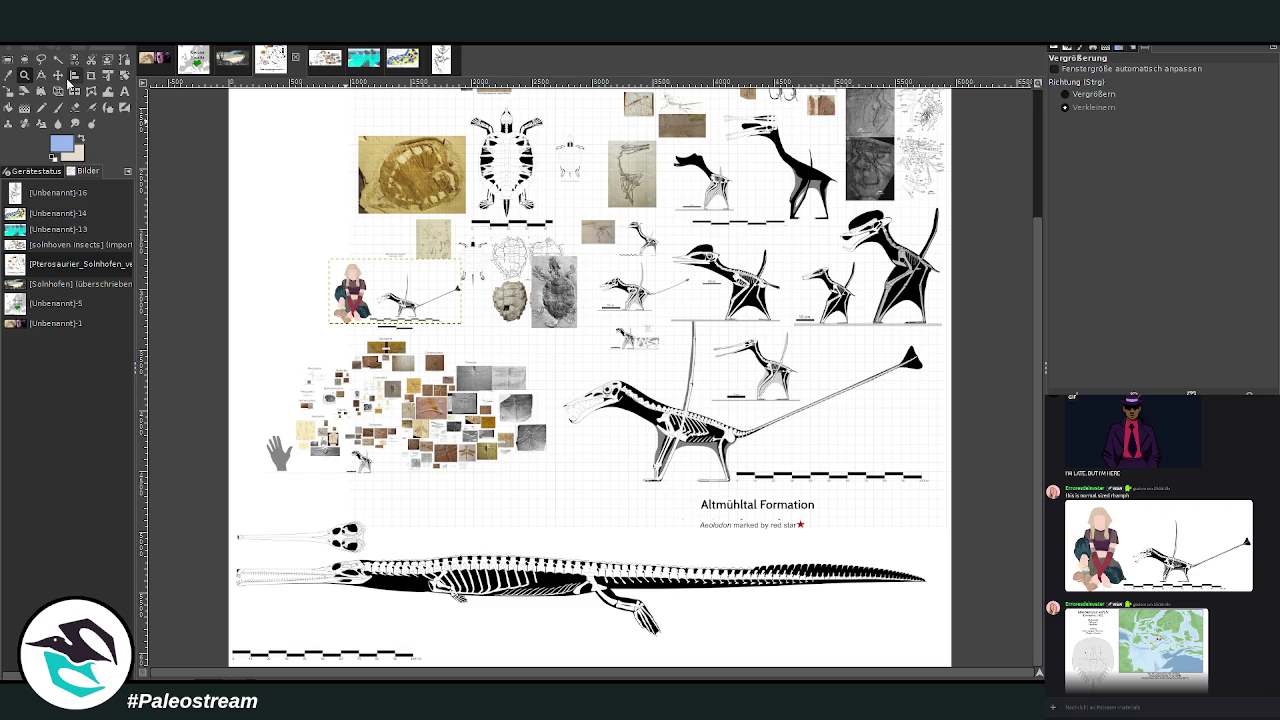
left_click(58, 74)
left_click_drag(430, 321, 805, 468)
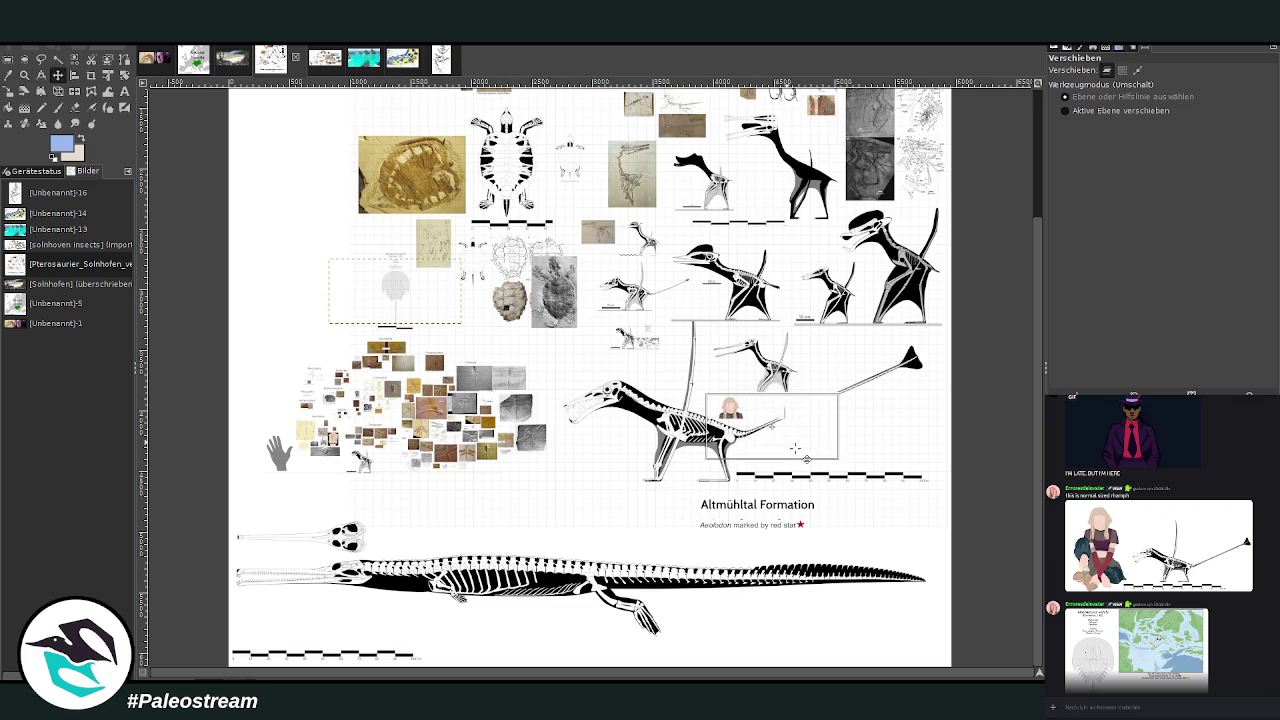
- Zoom in on the pasted comparison and drag its Scale handle to preview 3013 × 1476 px
left_click(24, 74)
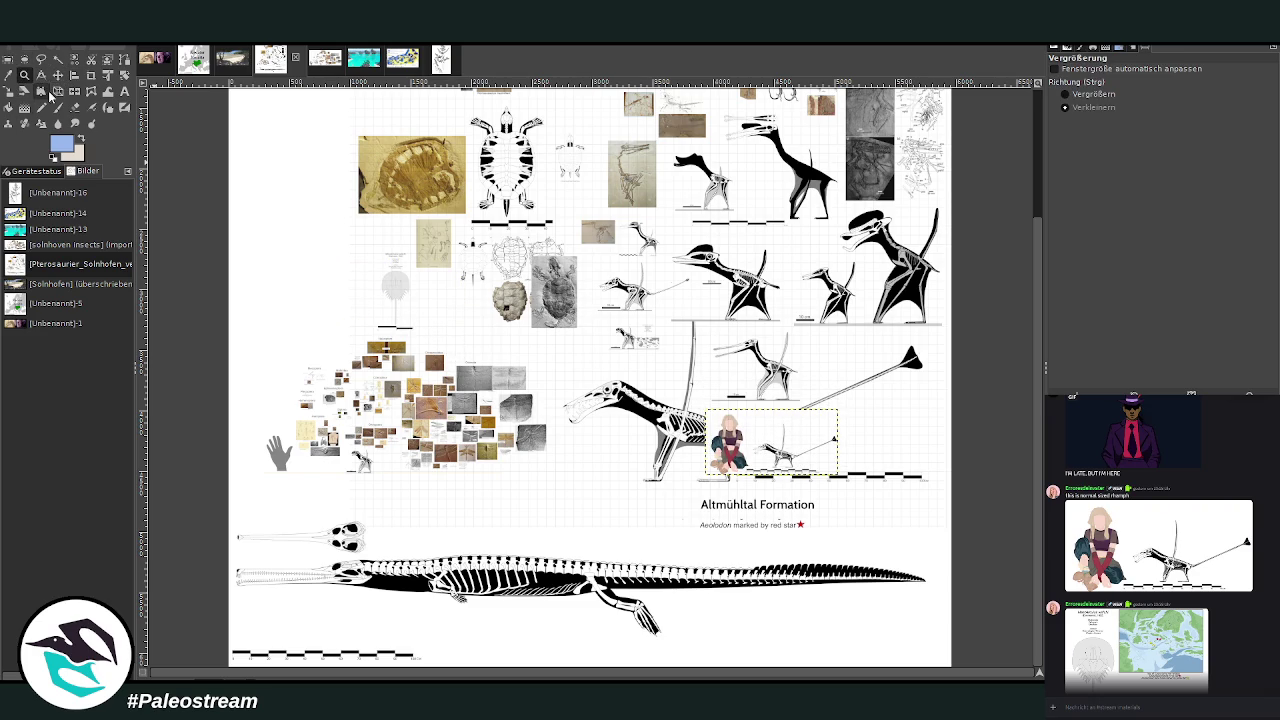
left_click_drag(670, 413, 928, 508)
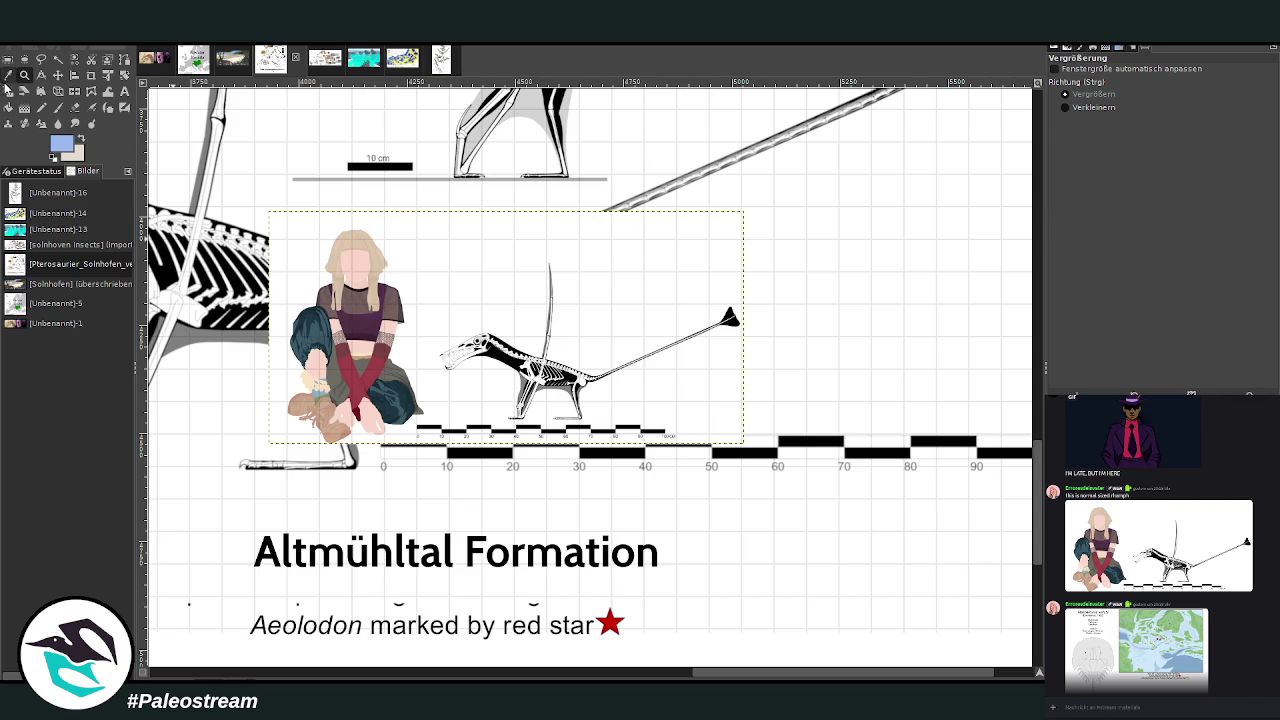
left_click(8, 90)
left_click(482, 394)
mouse_move(743, 443)
left_mouse_down()
mouse_move(823, 483)
mouse_move(271, 236)
mouse_move(720, 316)
mouse_move(458, 164)
mouse_move(713, 285)
mouse_move(626, 209)
mouse_move(636, 183)
left_mouse_up()
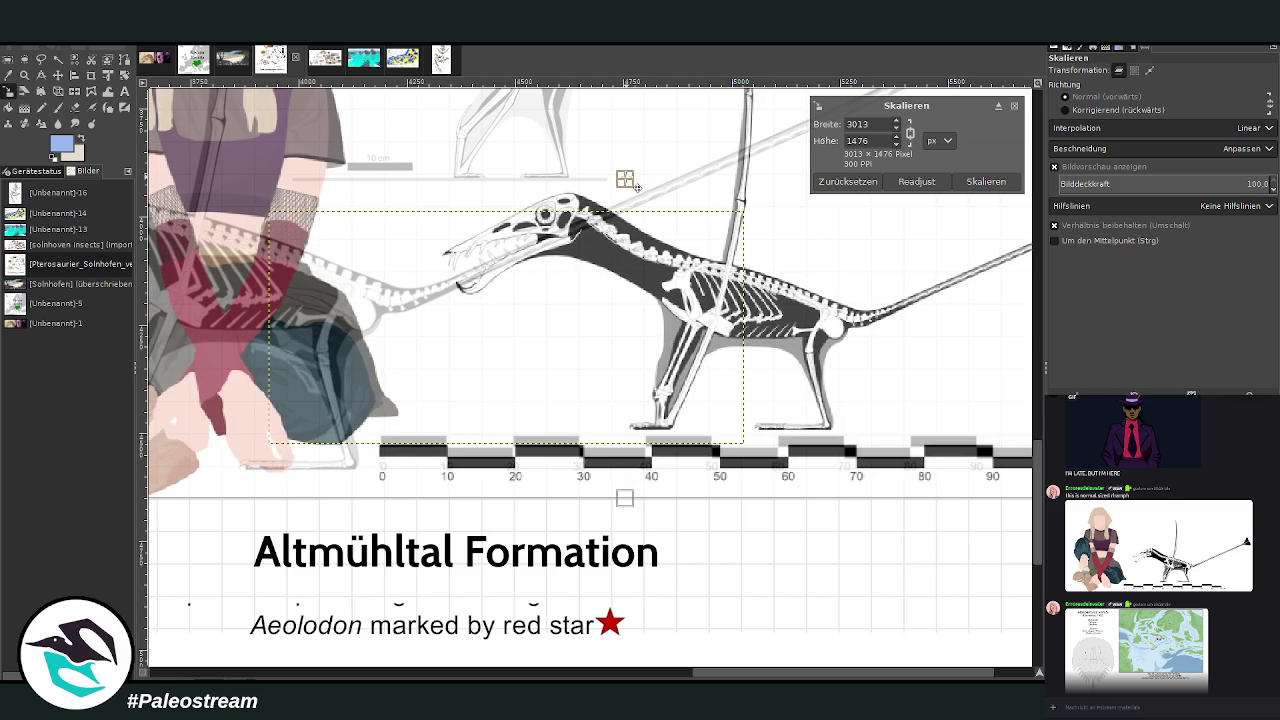
- Fine-tune and apply the pasted comparison's scale at 2939 × 1440 px
mouse_move(716, 246)
left_mouse_down()
mouse_move(720, 232)
mouse_move(752, 244)
left_mouse_up()
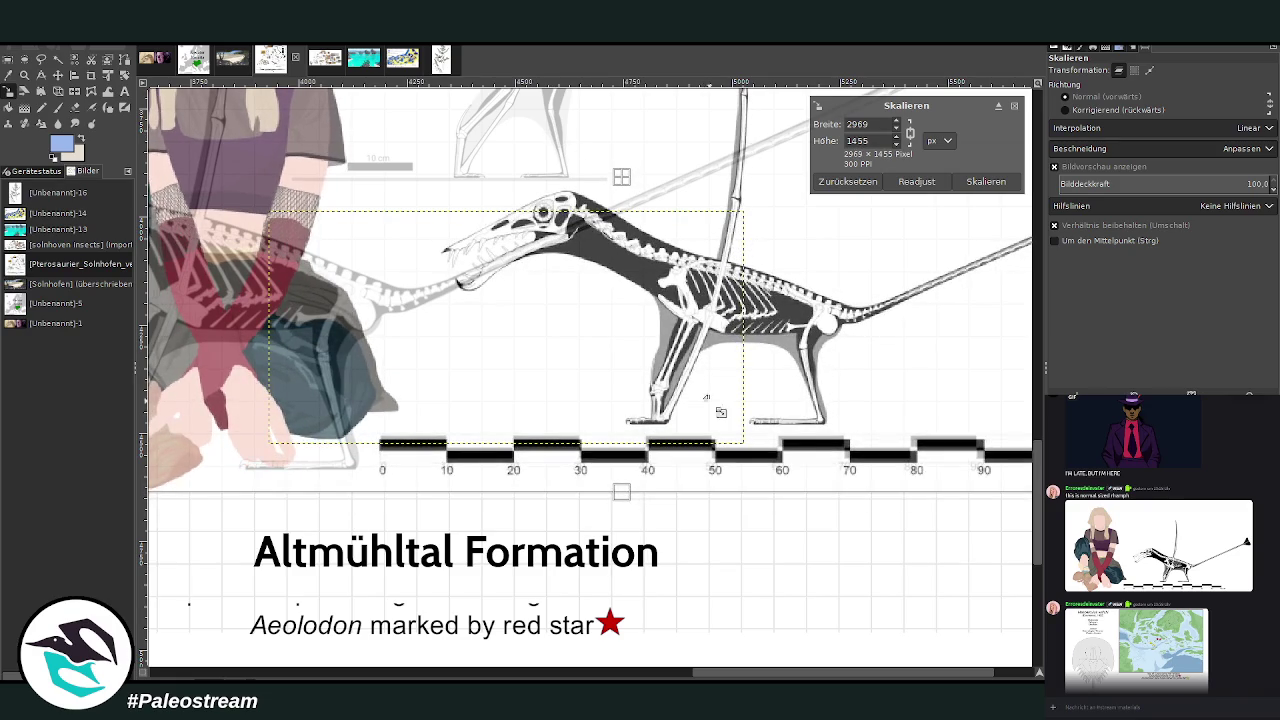
left_click_drag(700, 672, 738, 672)
scroll(678, 484, "up", 2)
mouse_move(543, 389)
left_mouse_down()
mouse_move(685, 372)
mouse_move(912, 266)
left_mouse_up()
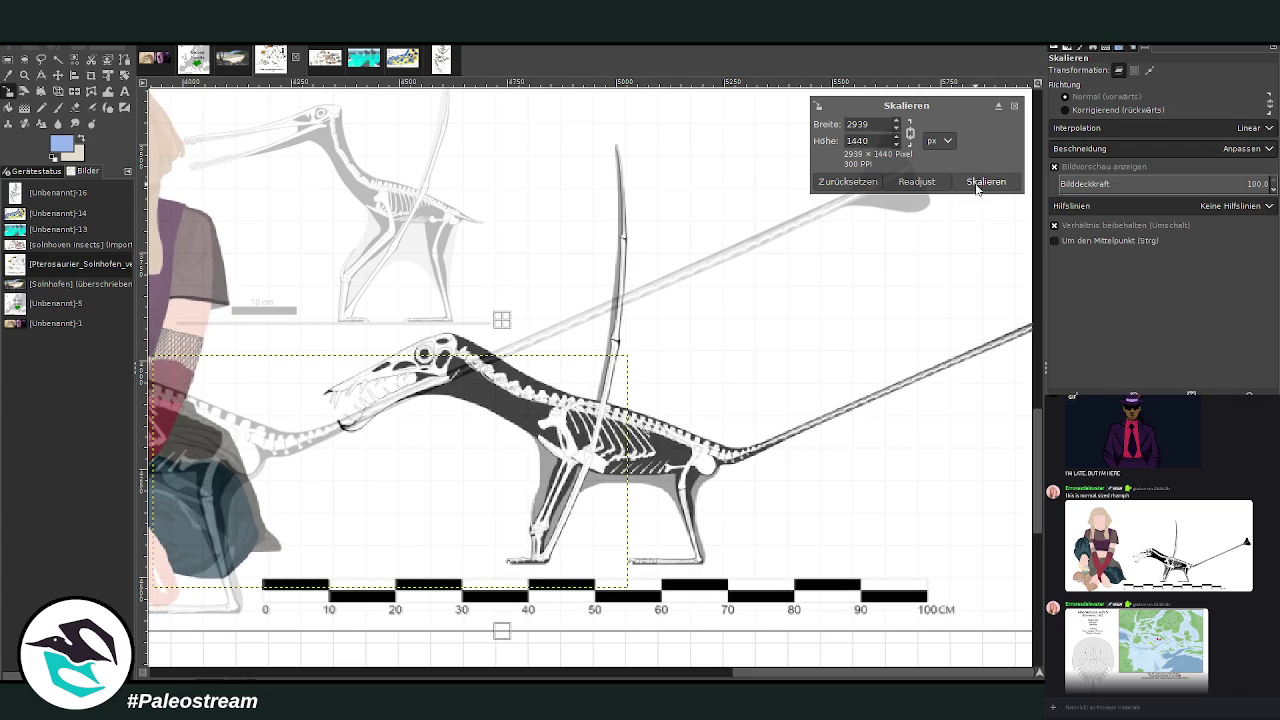
left_click(980, 181)
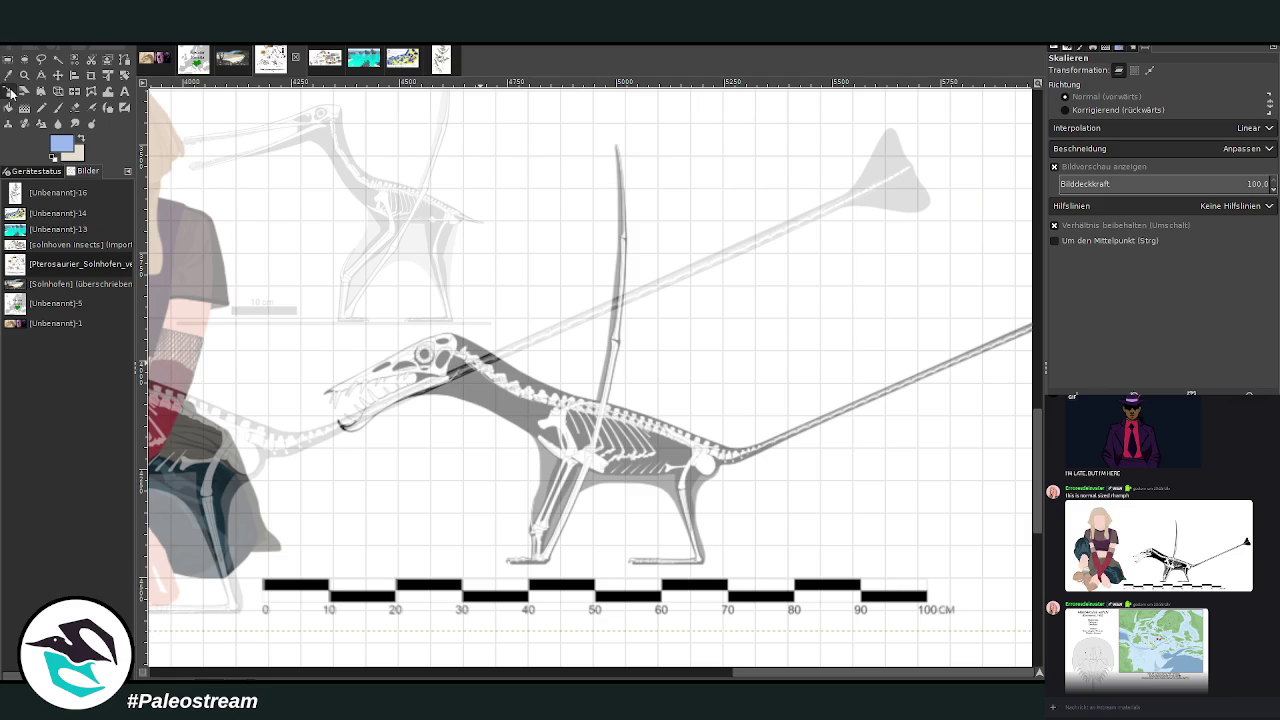
- Zoom out and move the pasted layer so its scale bar lines up with the chart's
left_click(24, 75)
left_click(1066, 107)
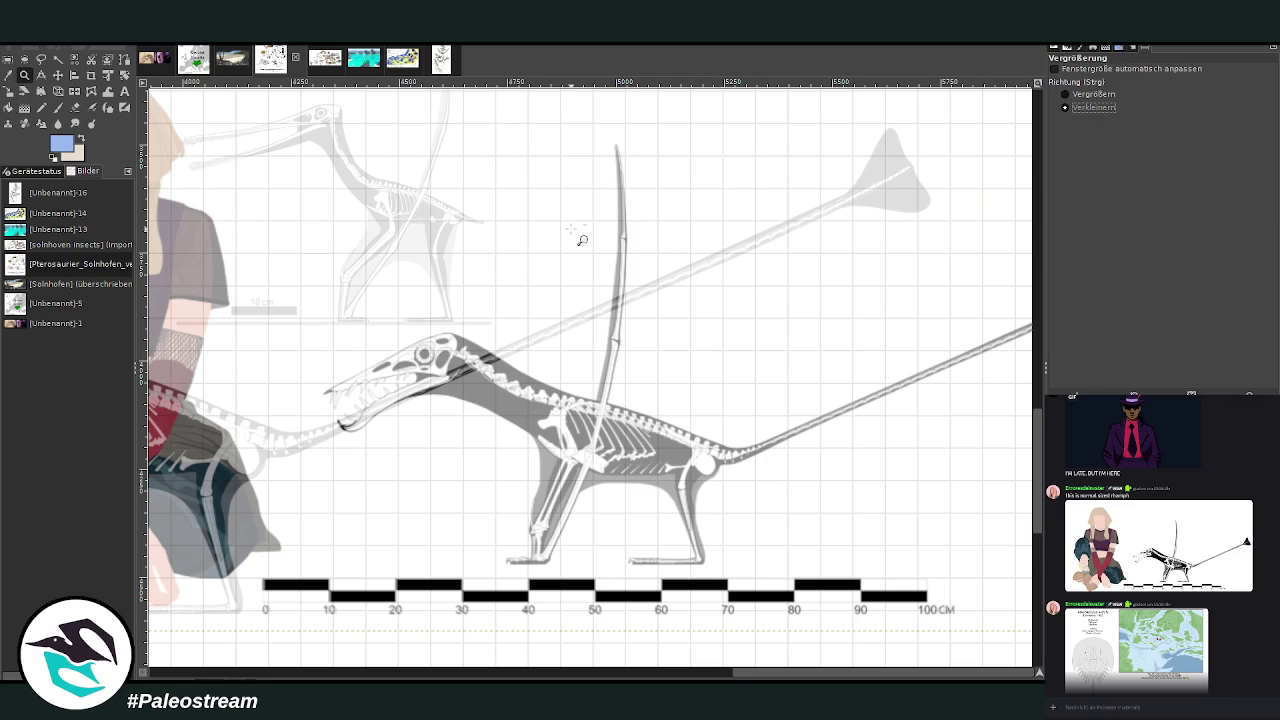
left_click(575, 230)
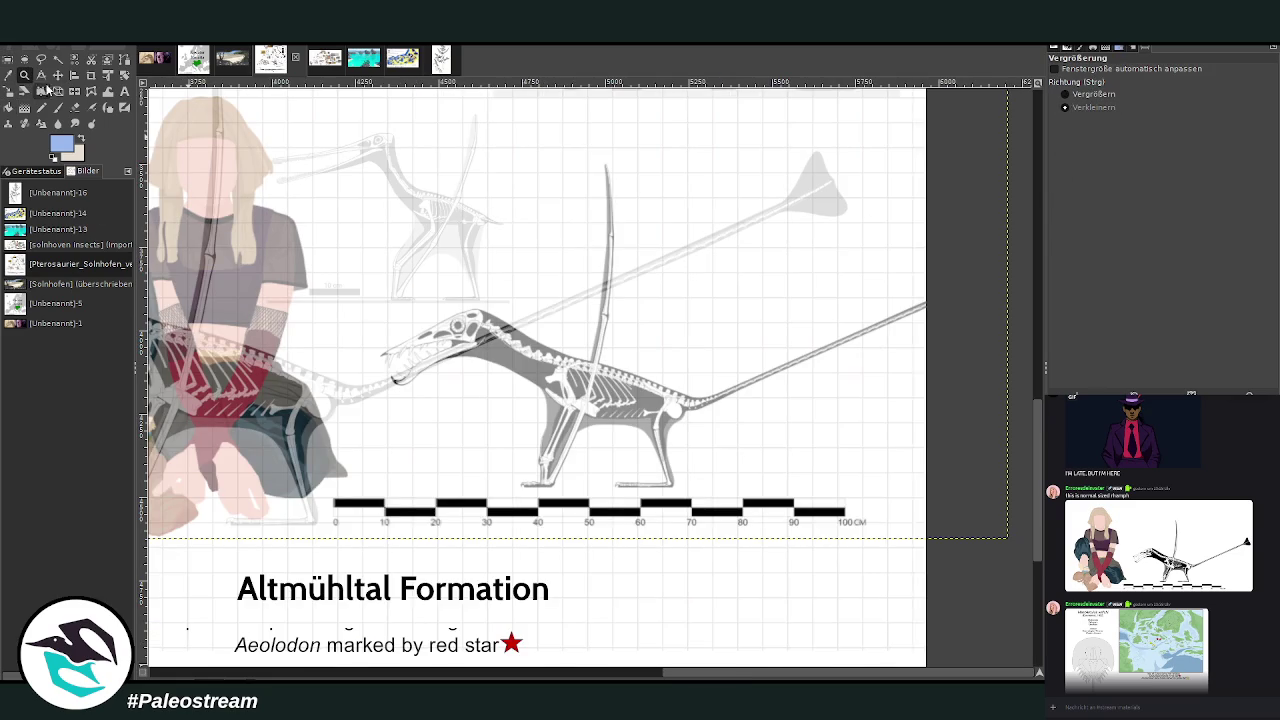
left_click(57, 75)
left_click_drag(510, 378, 421, 391)
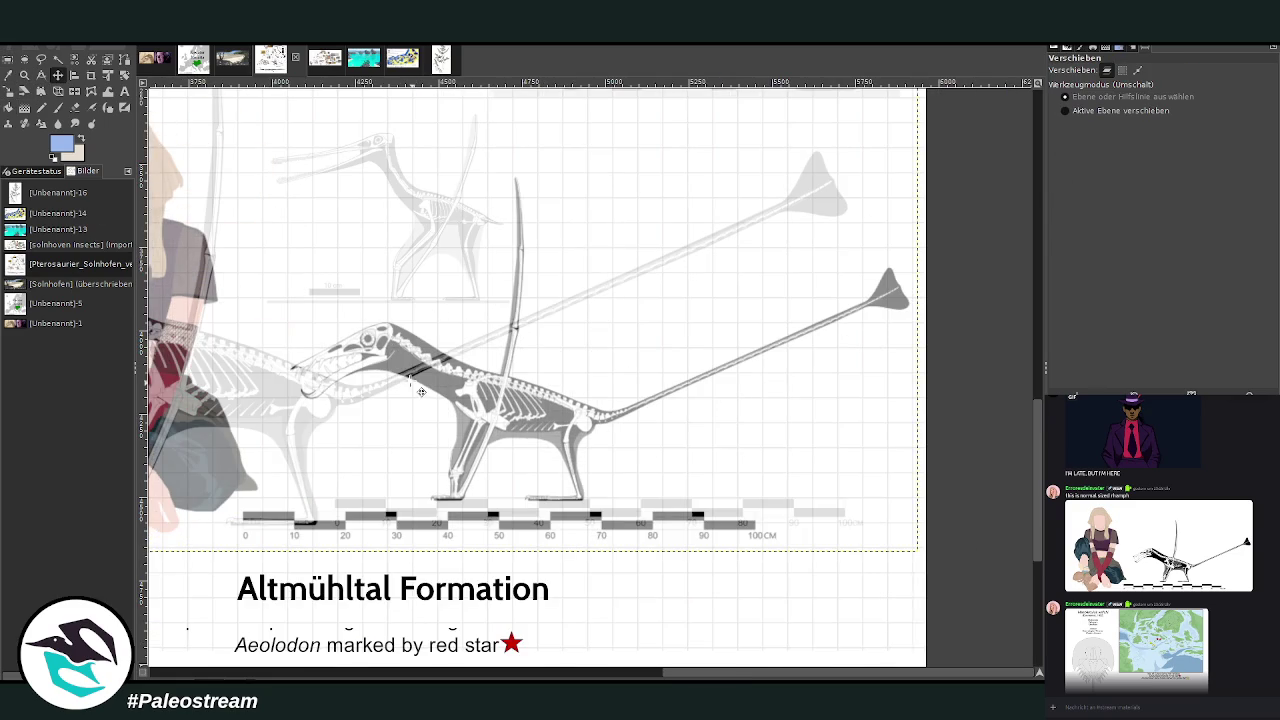
- Crop the pasted layer to just the pterosaur skeleton and its scale bar
left_click(91, 75)
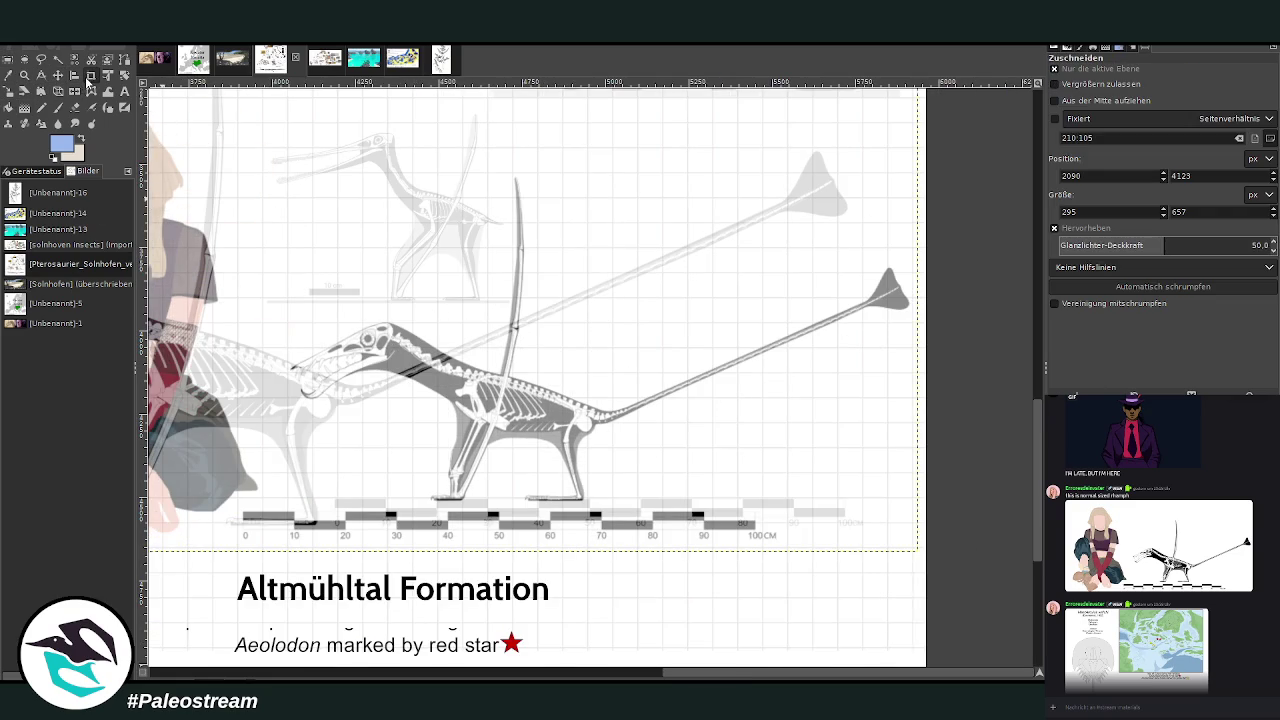
left_click_drag(242, 175, 917, 551)
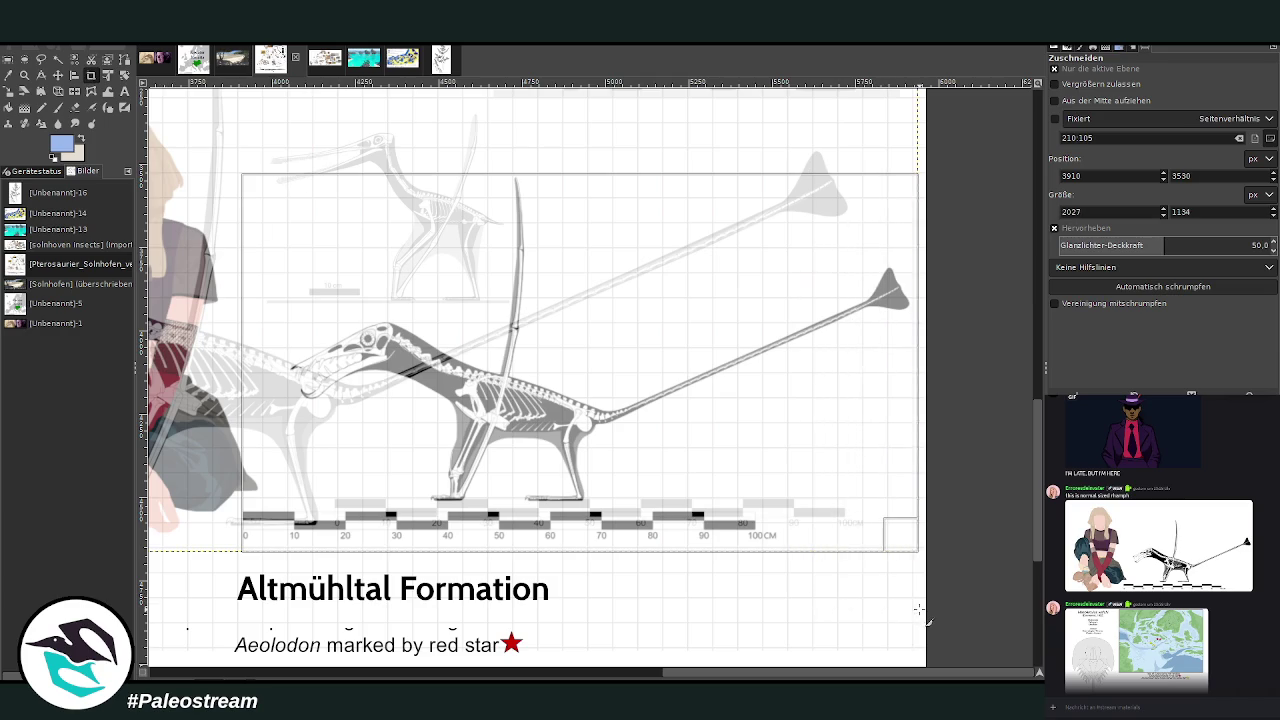
left_click_drag(294, 409, 288, 410)
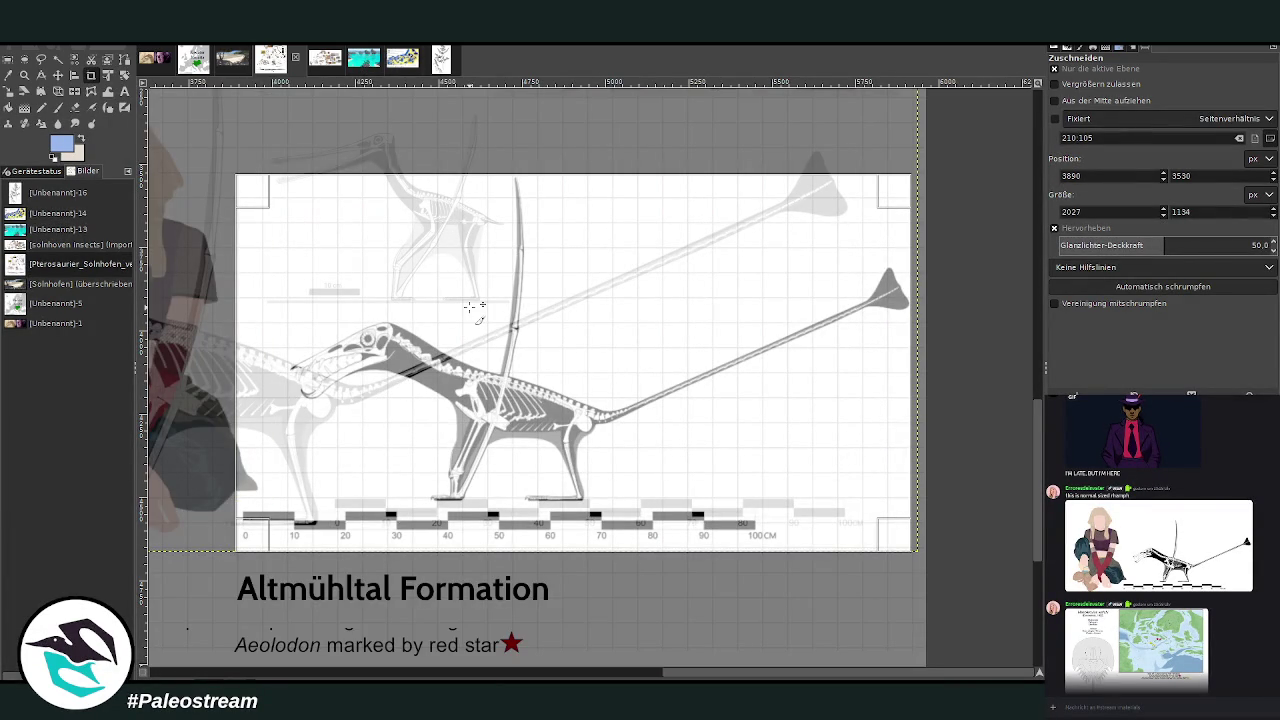
key("Return")
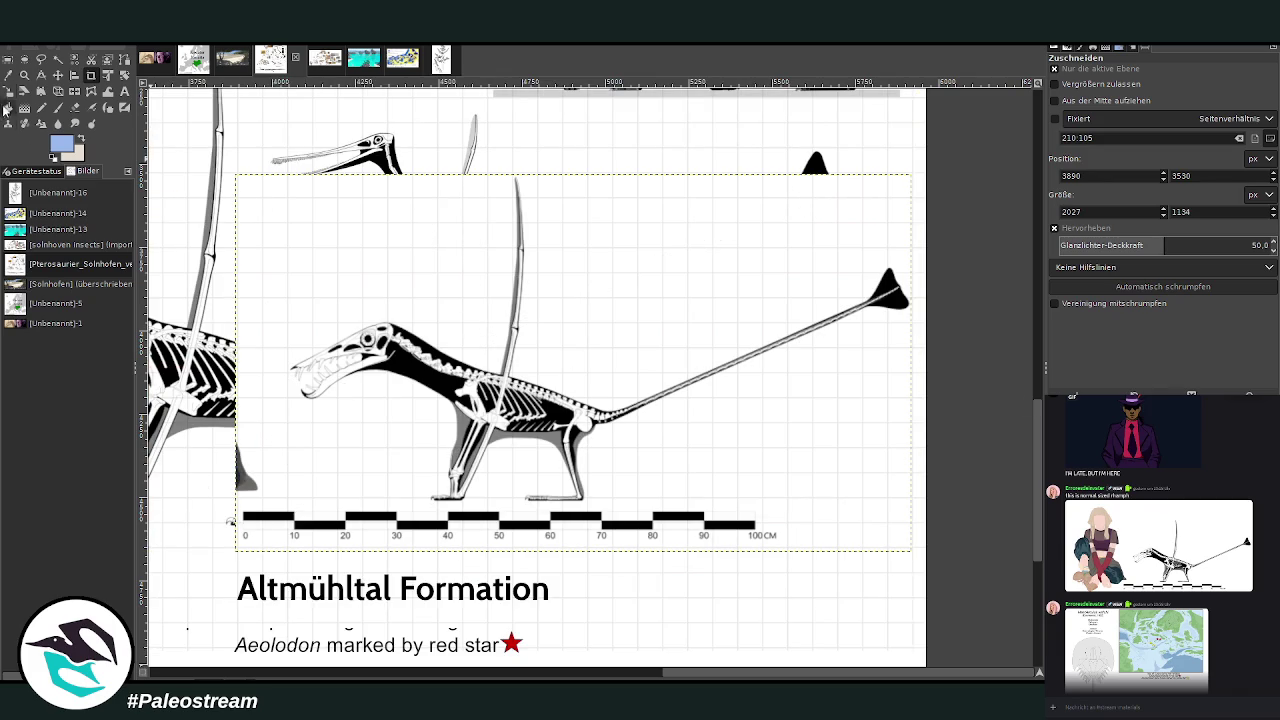
- Erase the grey blob by the scale bar and delete the white background around the skeleton
left_click(76, 107)
left_click_drag(266, 490, 244, 468)
left_click(58, 59)
left_click(443, 233)
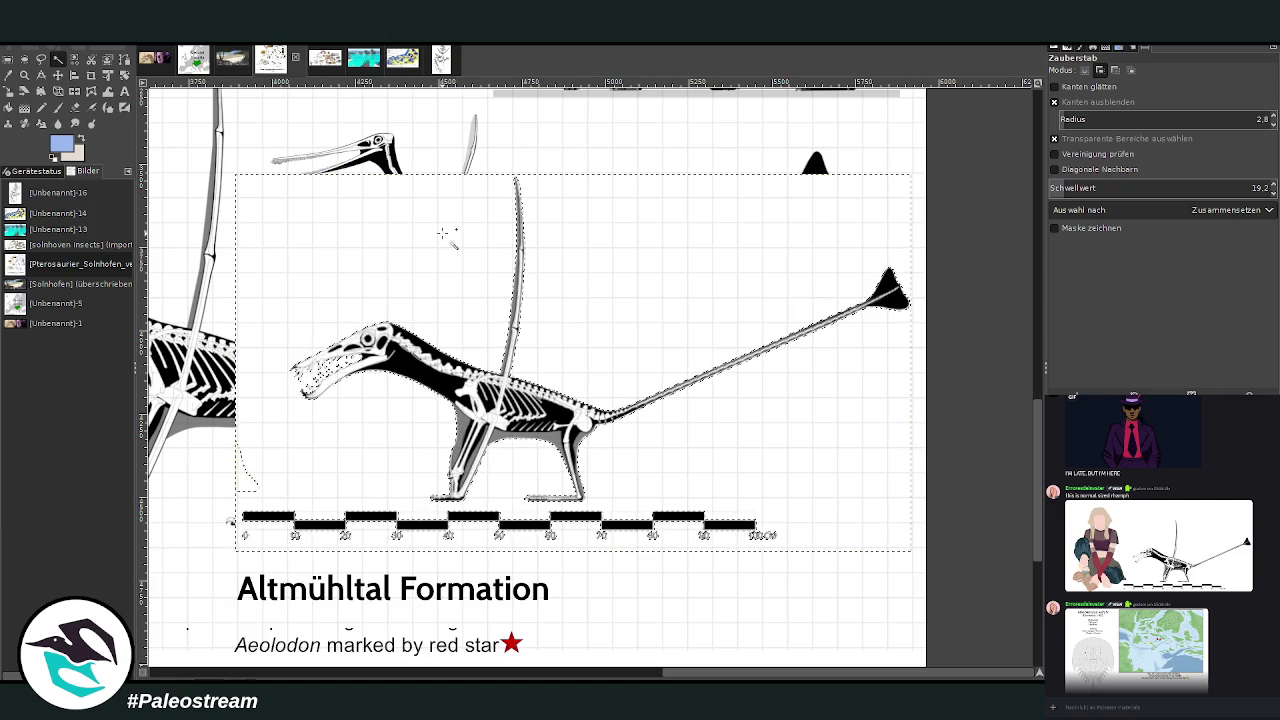
key("Delete")
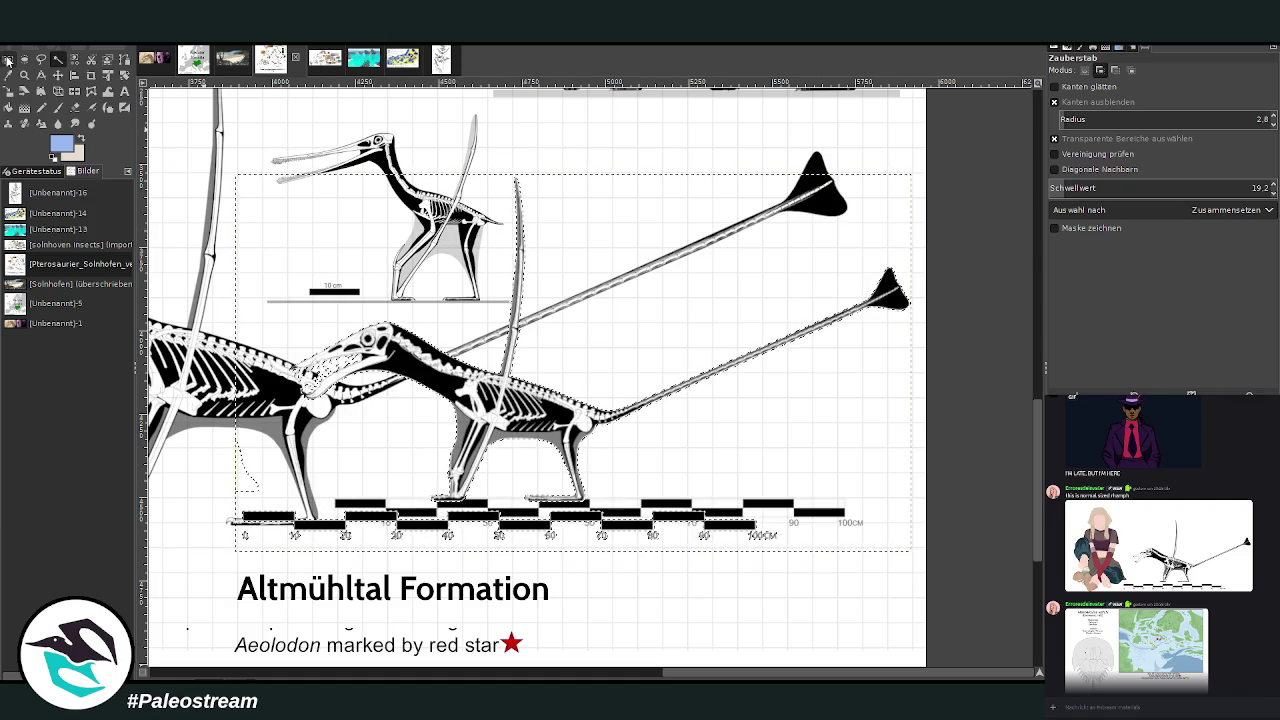
- Select the scale-bar area and erase the pasted layer's duplicate scale bar with a 762 px eraser
left_click(7, 59)
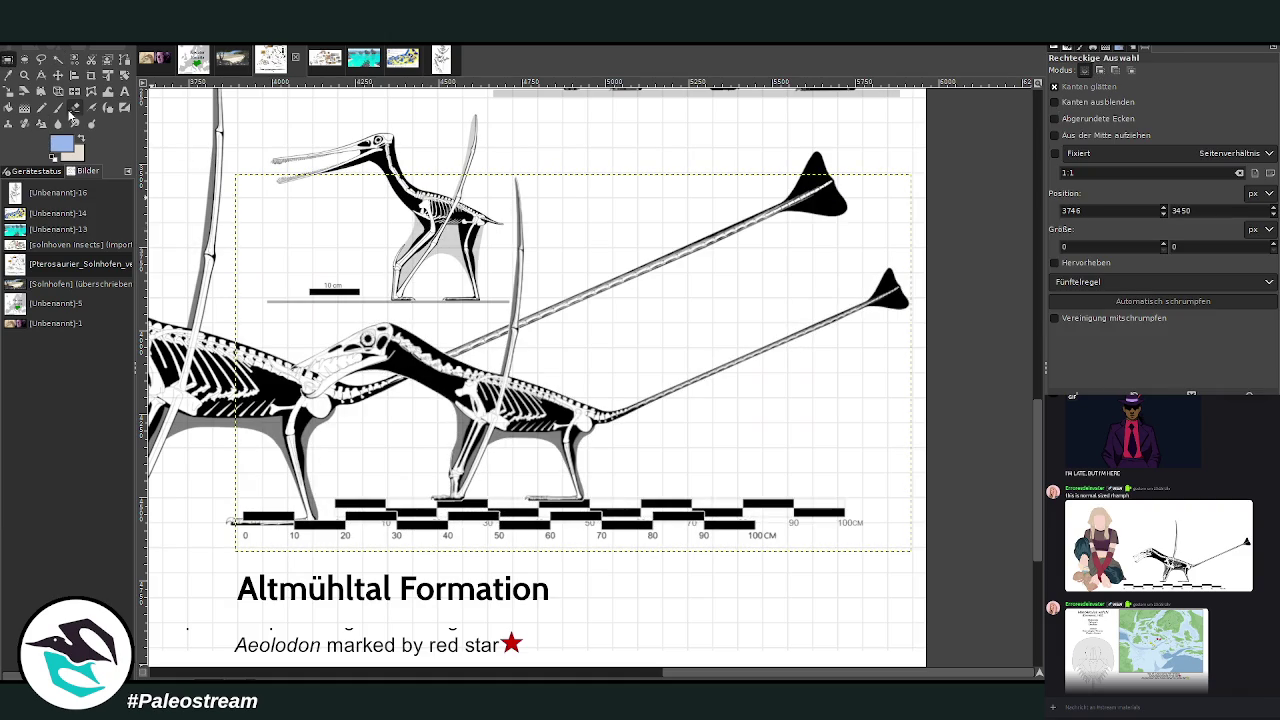
left_click_drag(234, 500, 884, 571)
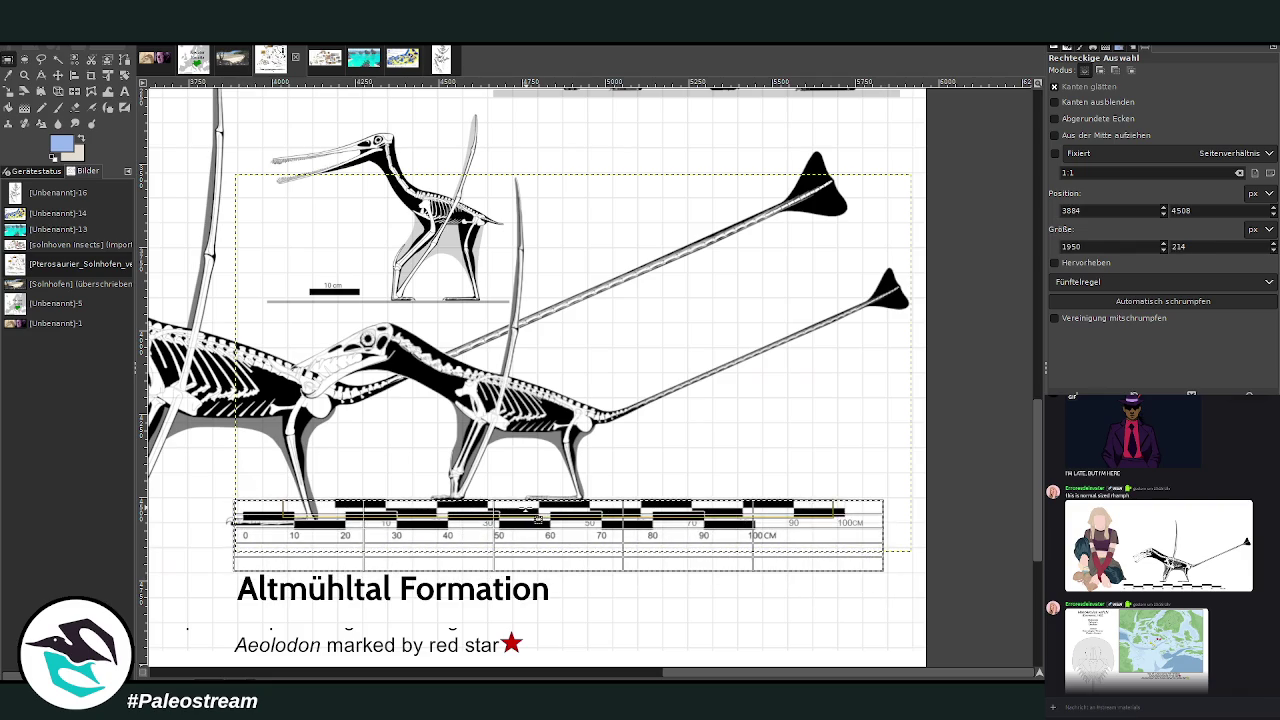
left_click_drag(534, 520, 534, 522)
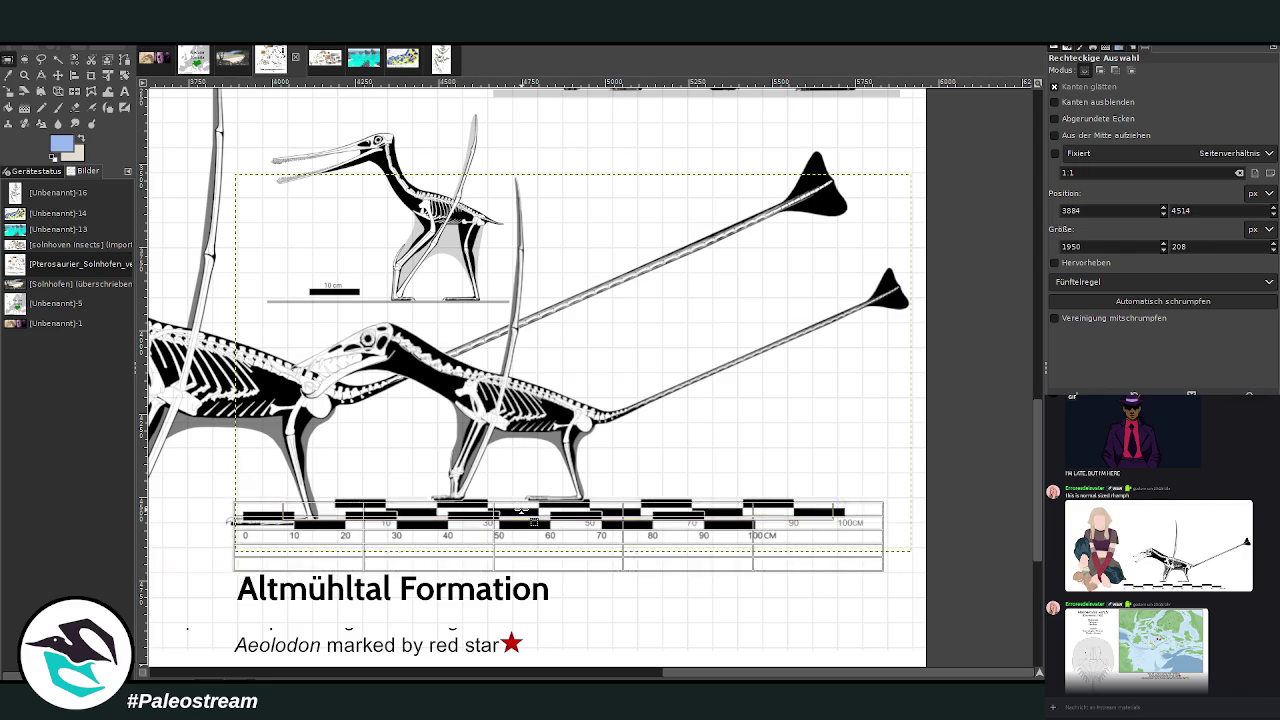
left_click(75, 107)
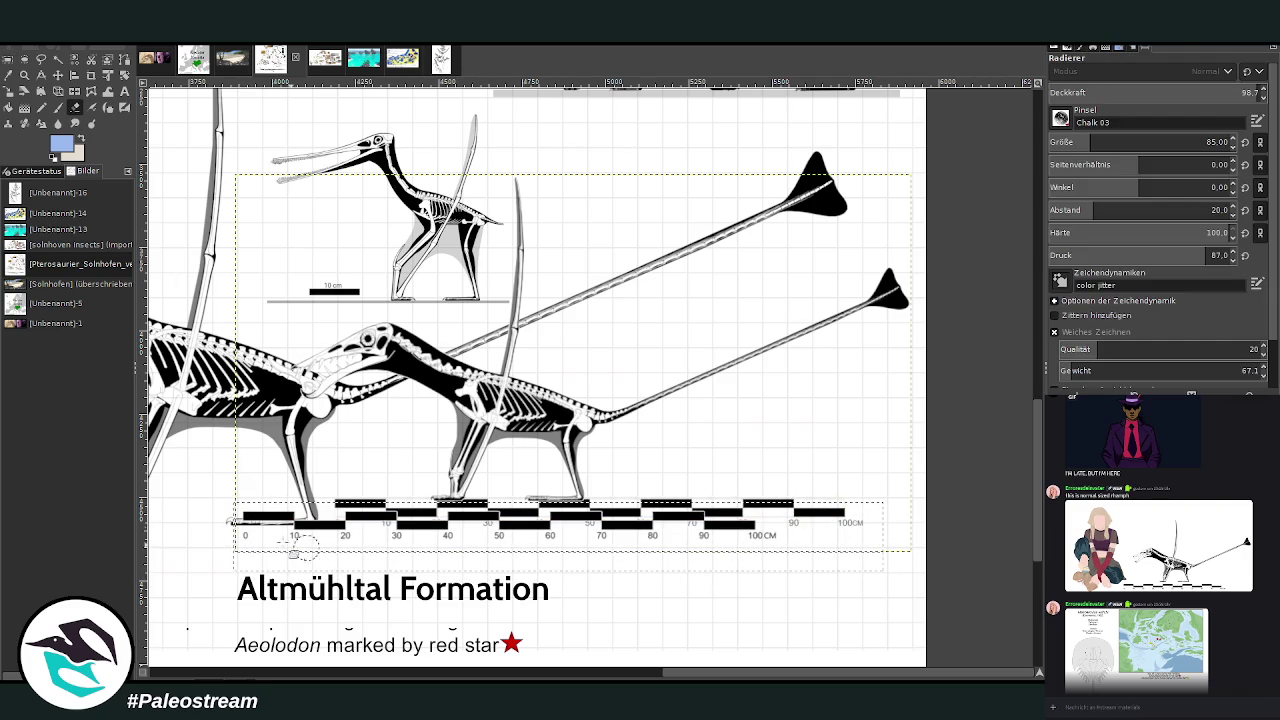
left_click_drag(1100, 142, 1160, 142)
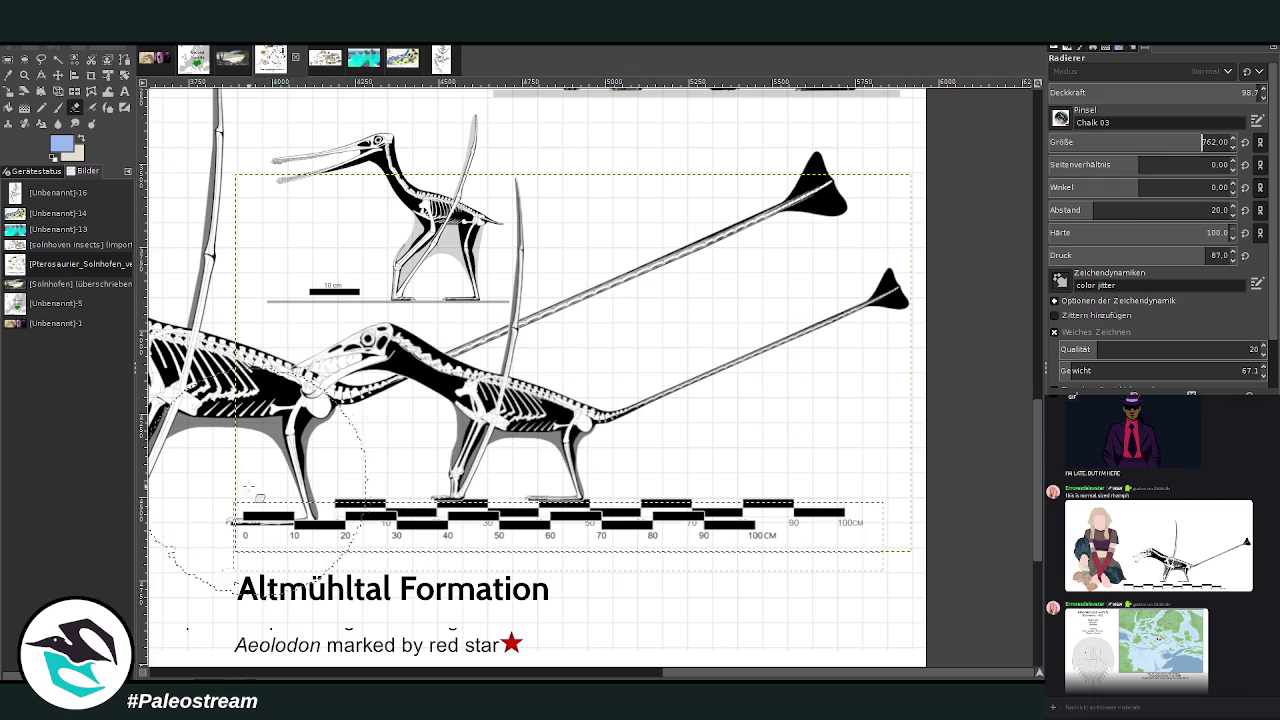
left_click_drag(497, 525, 714, 471)
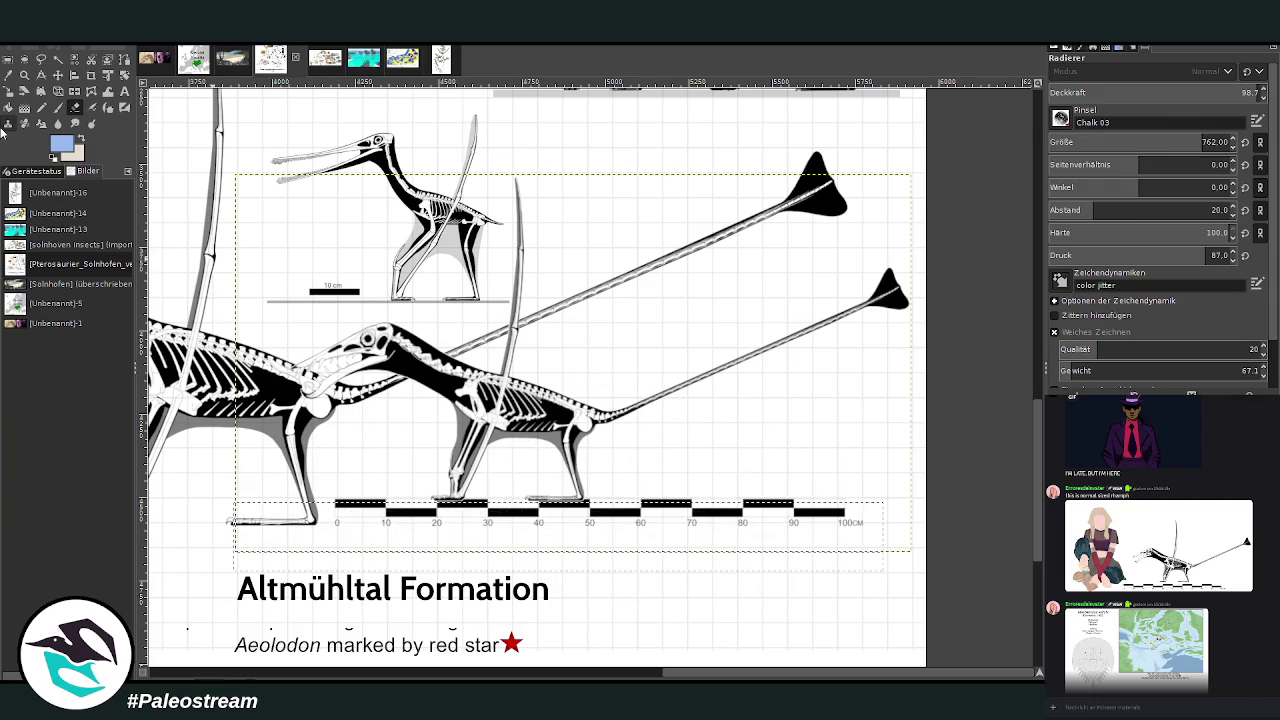
- Drag the pasted pterosaur left and up to overlap the other skeleton
left_click(8, 58)
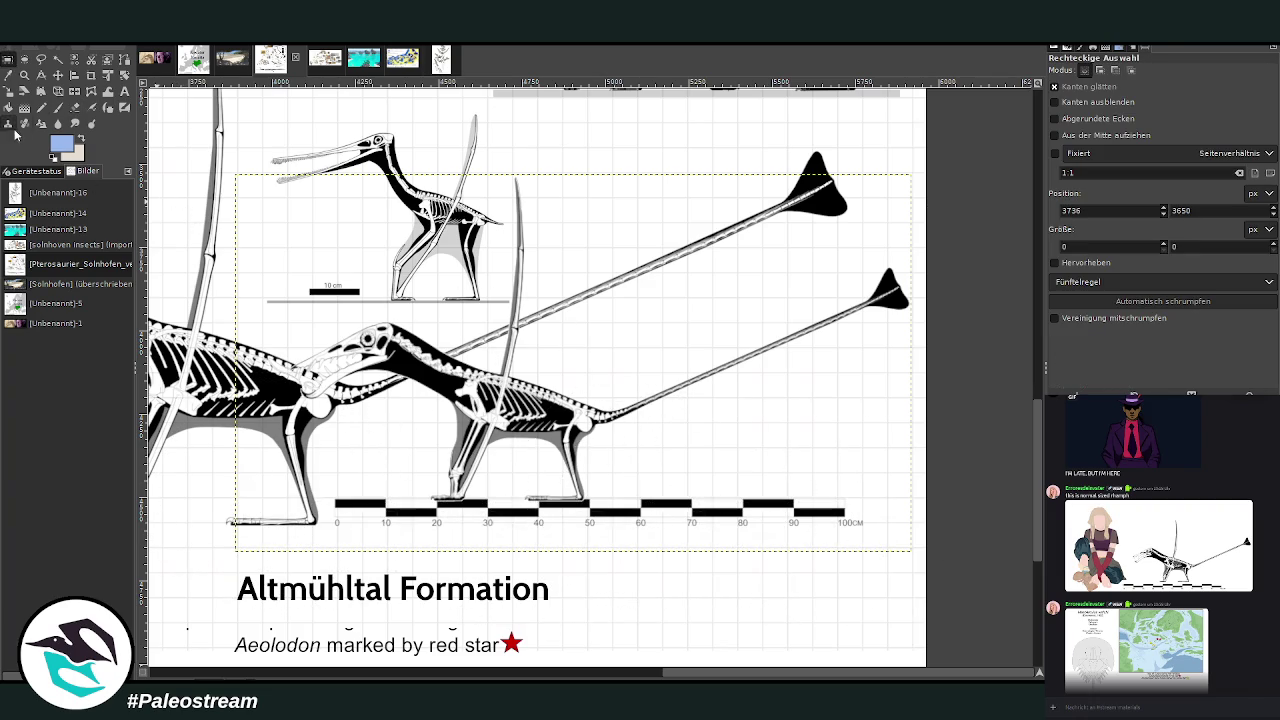
left_click(58, 75)
left_click_drag(526, 450, 339, 451)
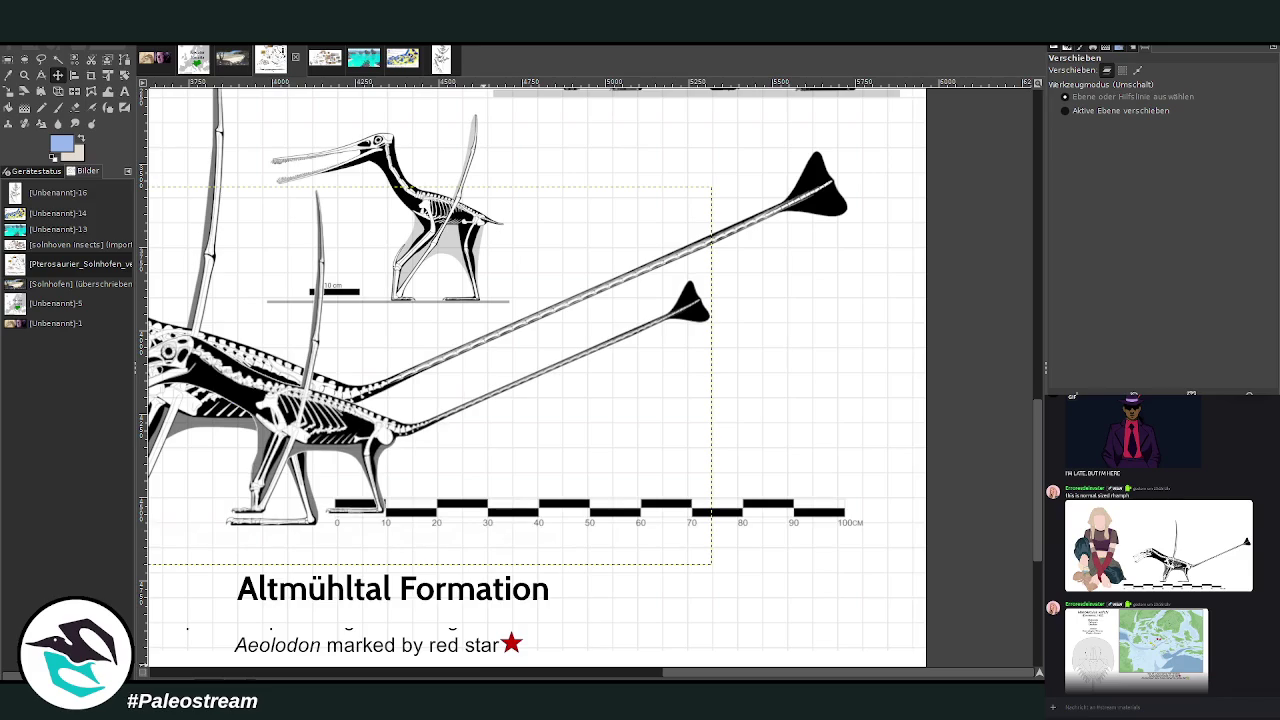
- Shift the pasted pterosaur further left, then zoom out to show the whole poster
left_click_drag(678, 677, 613, 677)
mouse_move(585, 447)
left_mouse_down()
mouse_move(544, 452)
mouse_move(537, 440)
left_mouse_up()
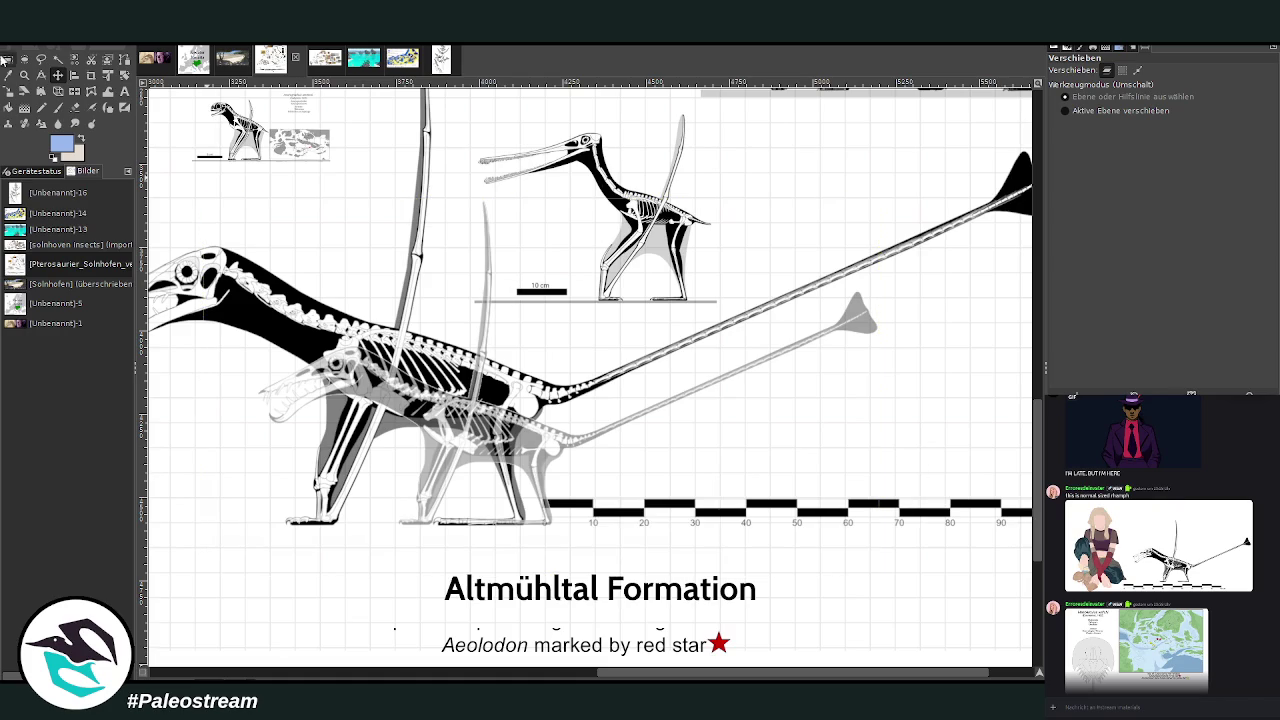
left_click(25, 75)
left_click(632, 272, "ctrl")
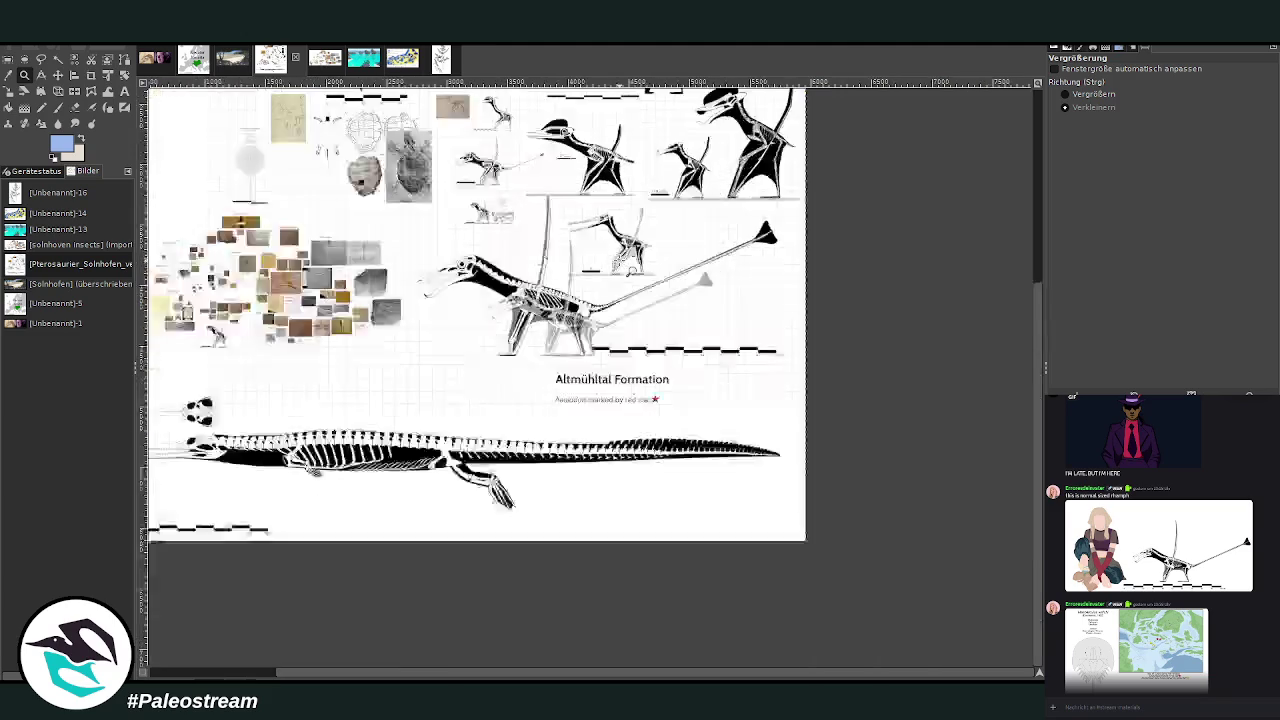
left_click(632, 272, "ctrl")
- Zoom into the poster to check the pterosaur's placement, then return to the beach painting
left_click(1088, 94)
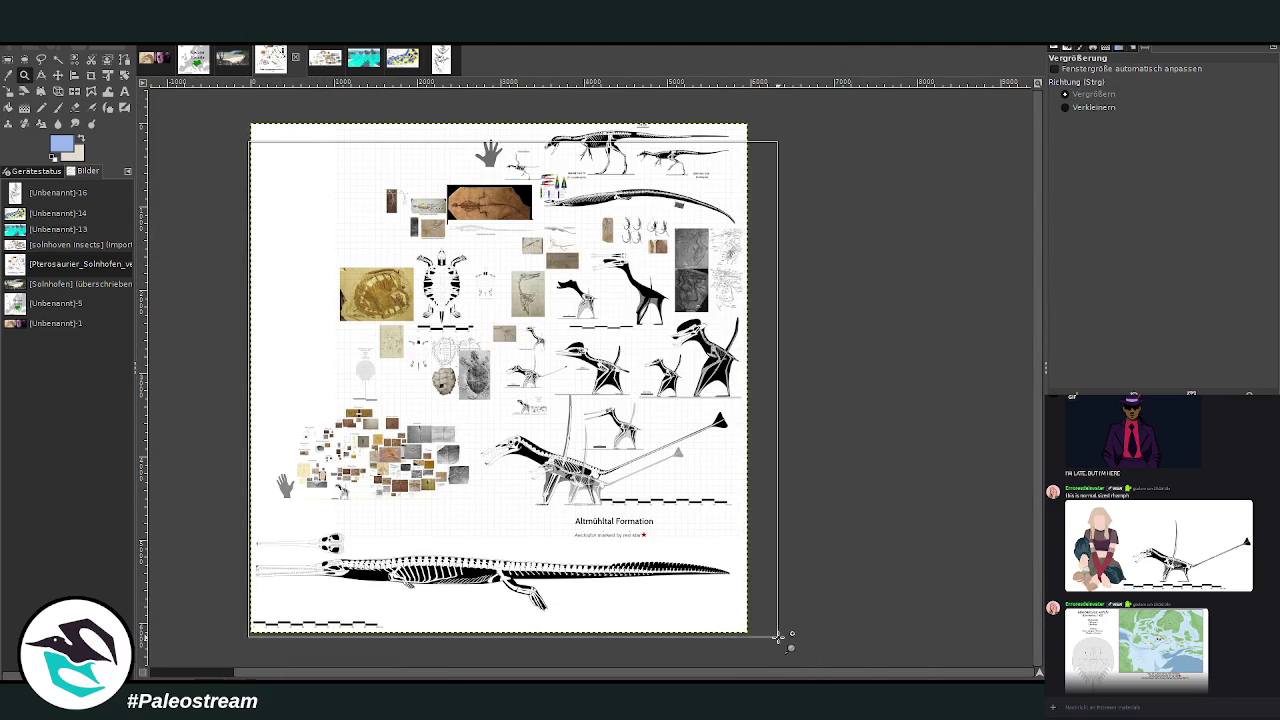
left_click_drag(256, 146, 790, 634)
scroll(716, 572, "up", 1)
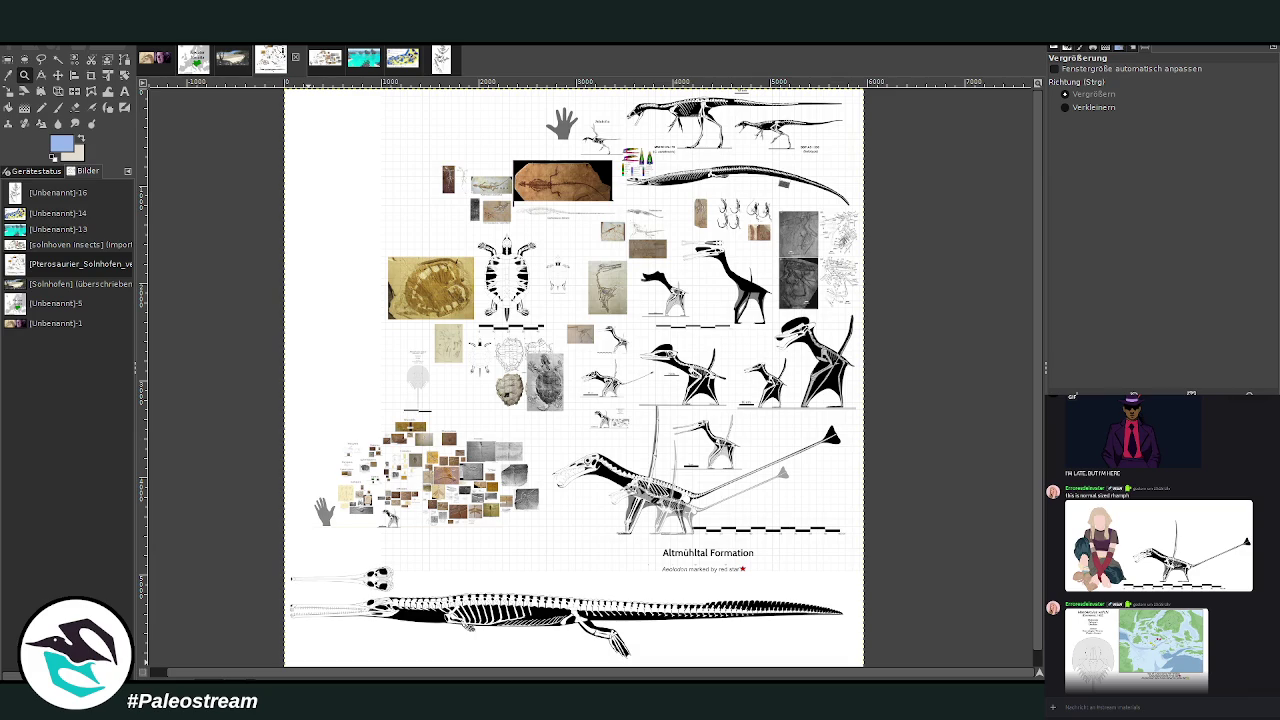
scroll(481, 541, "down", 1)
scroll(481, 541, "up", 1)
scroll(481, 541, "down", 1)
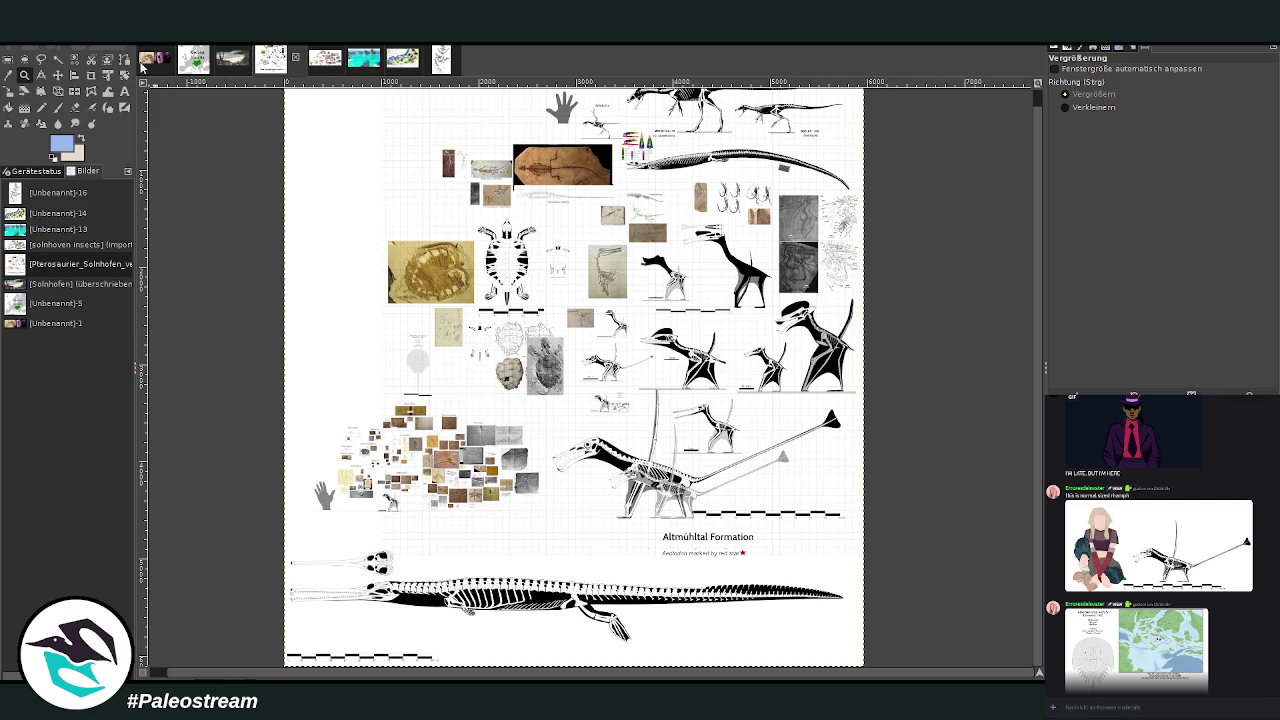
left_click(226, 62)
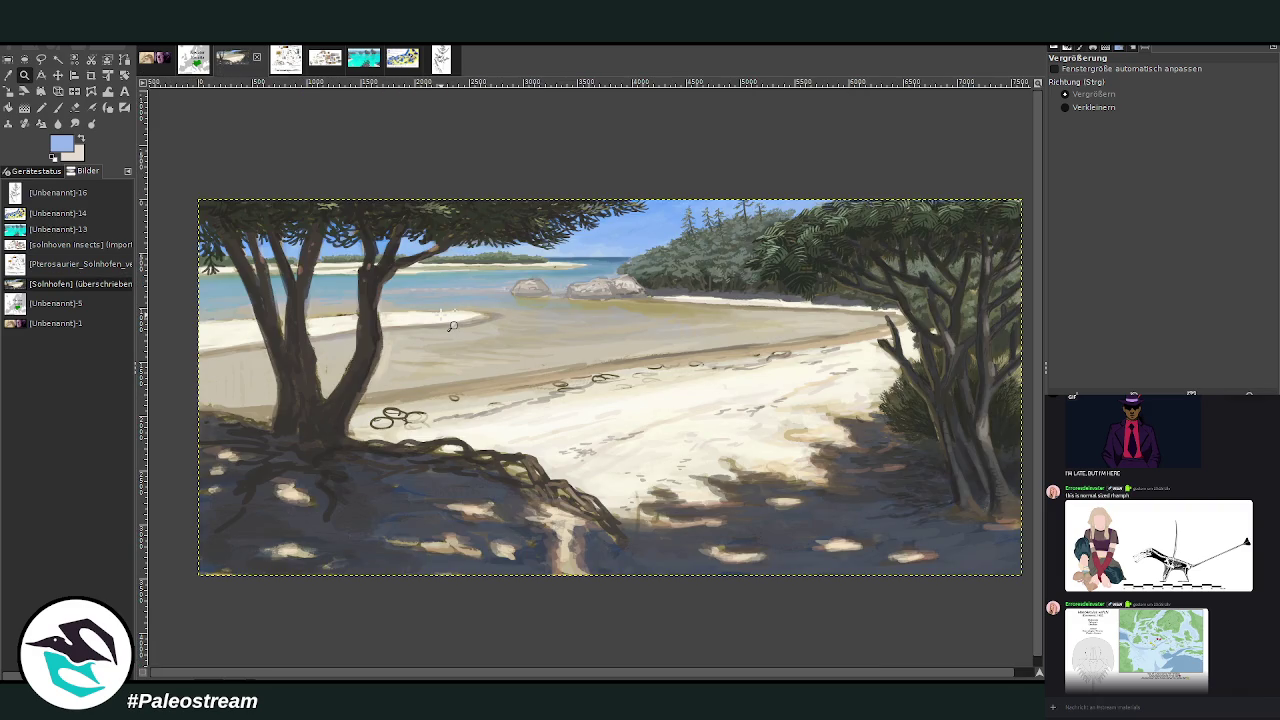
- Zoom out to the full beach painting, then zoom in on the rocks and forested point
left_click_drag(245, 177, 920, 568)
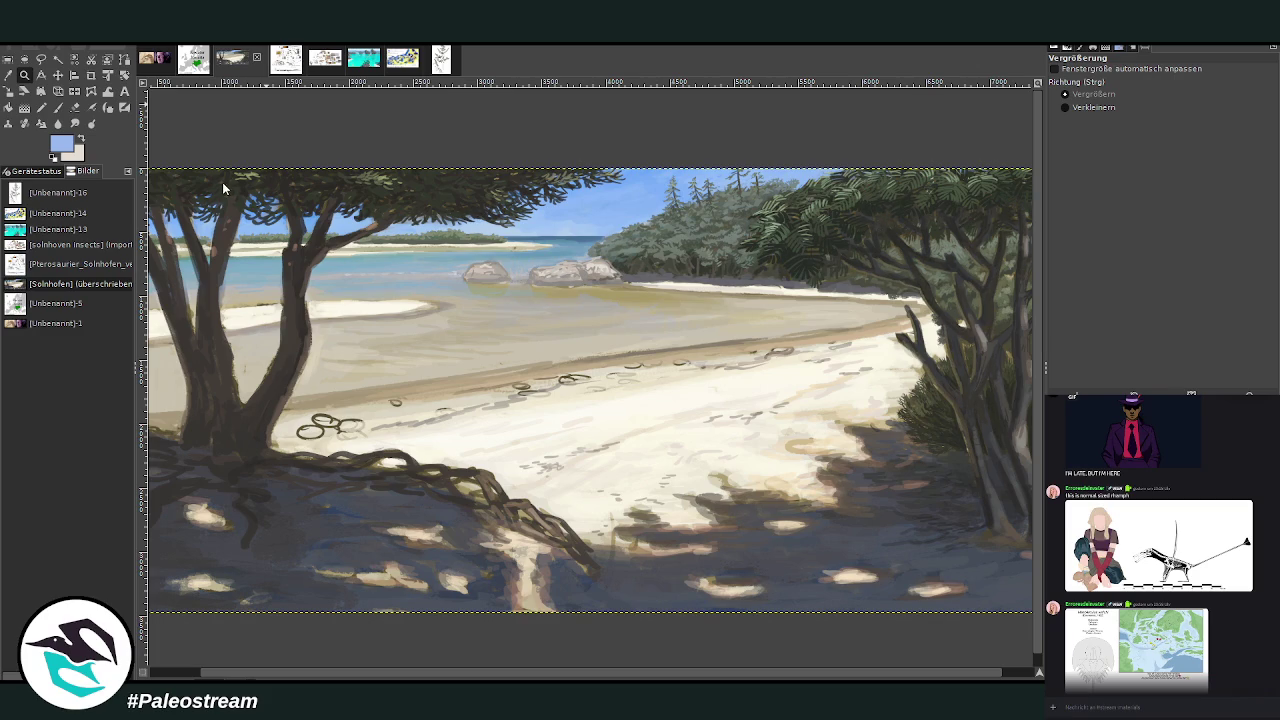
key("ctrl+m")
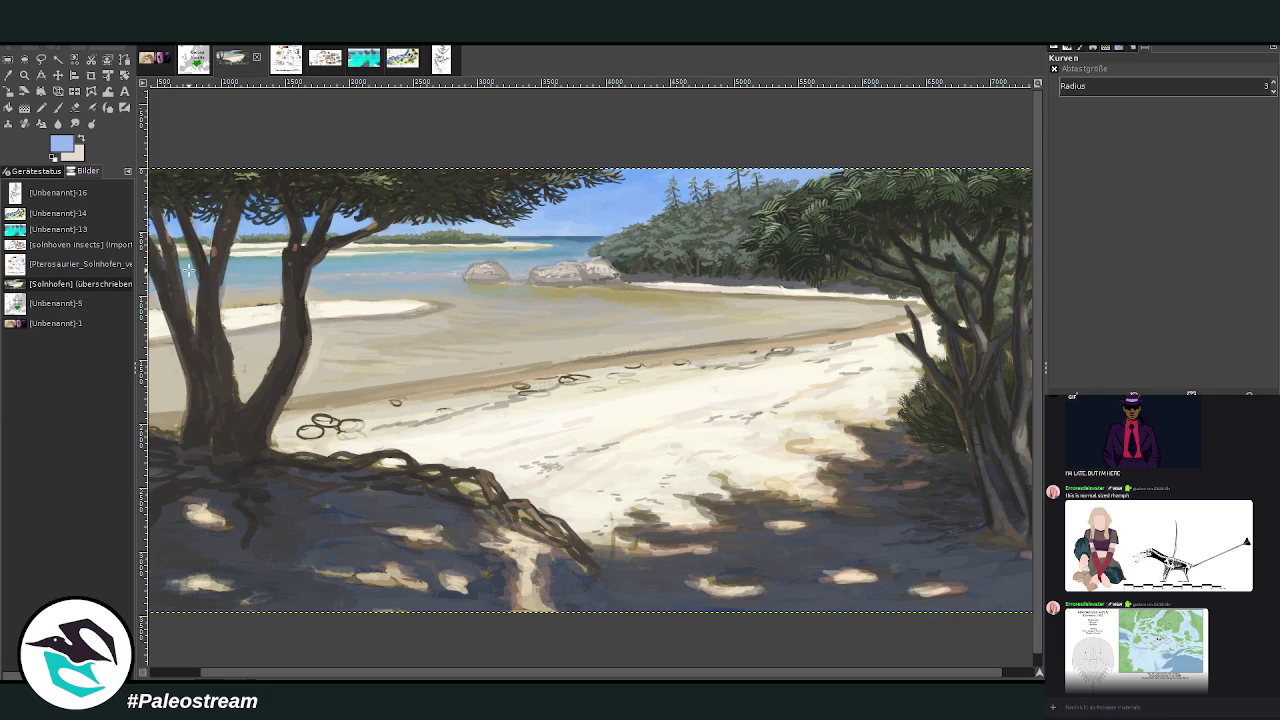
key("shift+e")
scroll(240, 630, "left", 2)
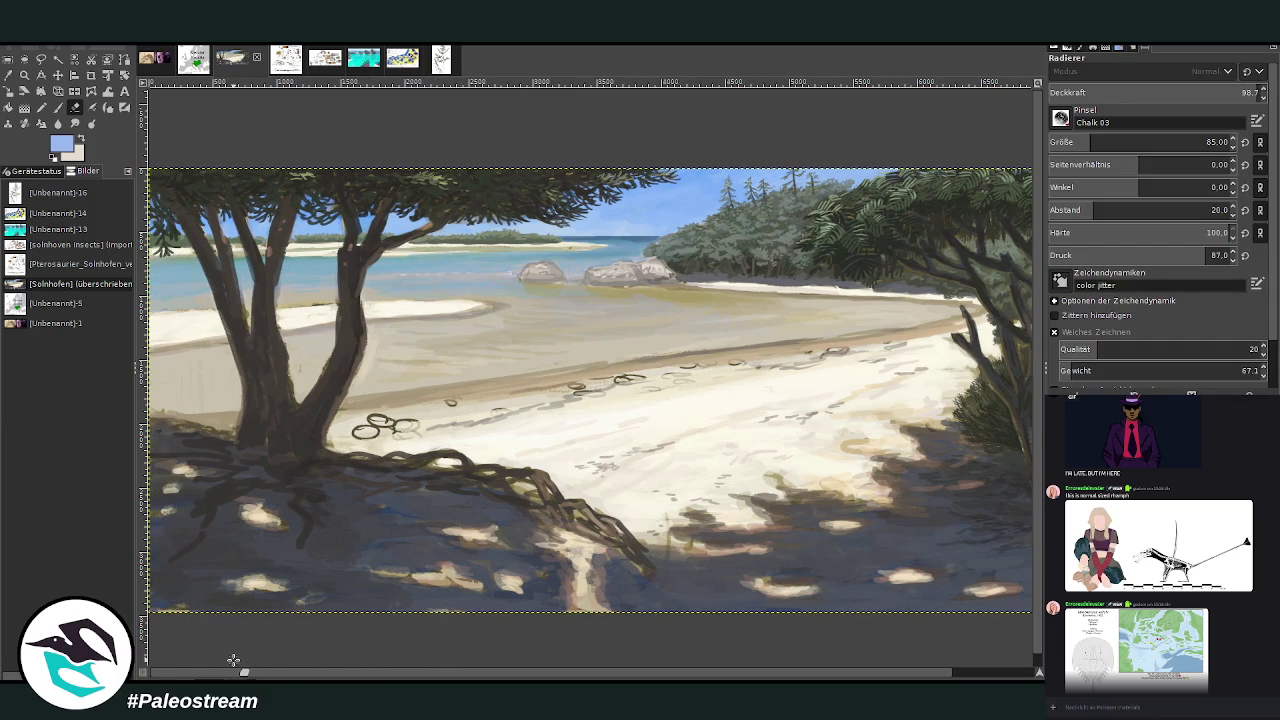
key("z")
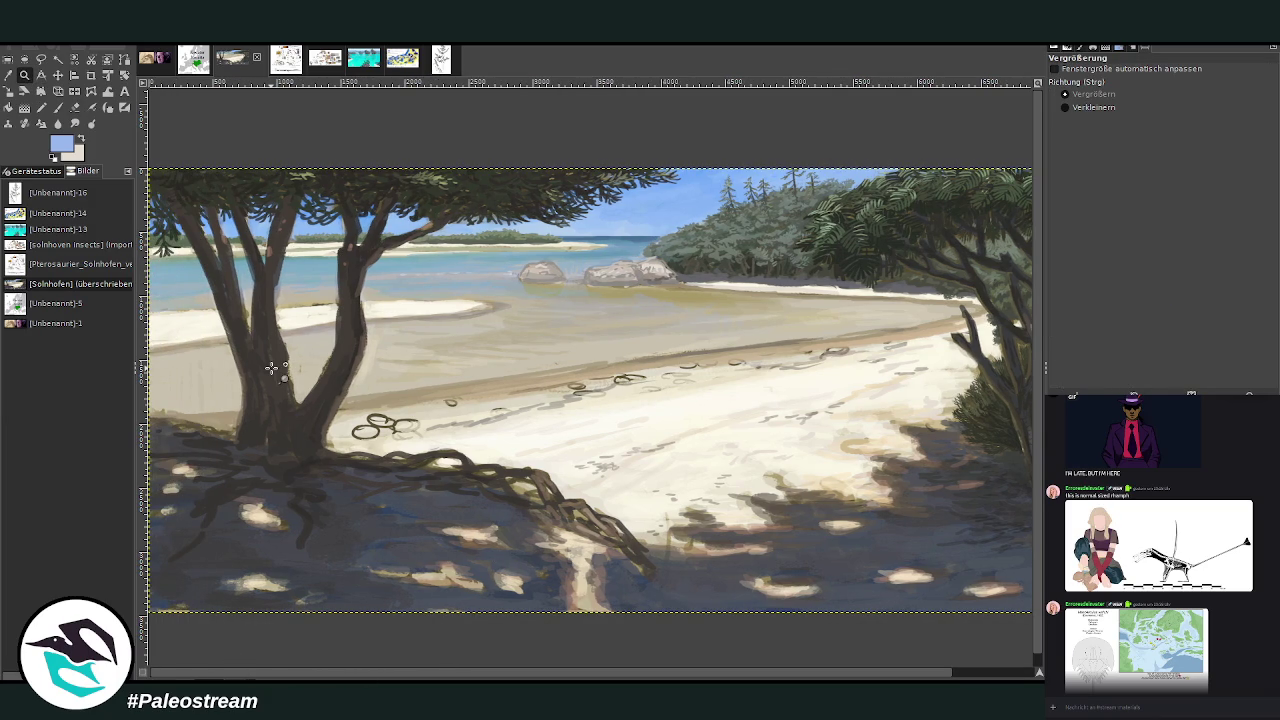
left_click(271, 368, "ctrl")
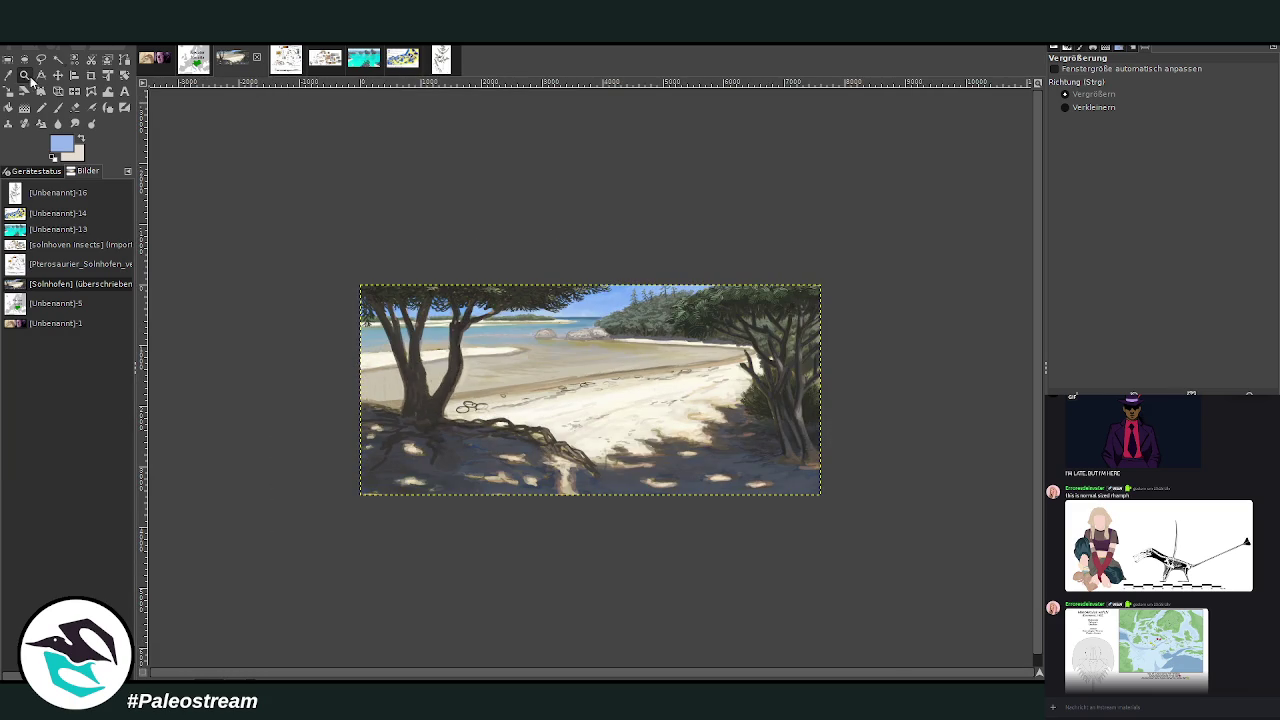
left_click_drag(414, 224, 737, 538)
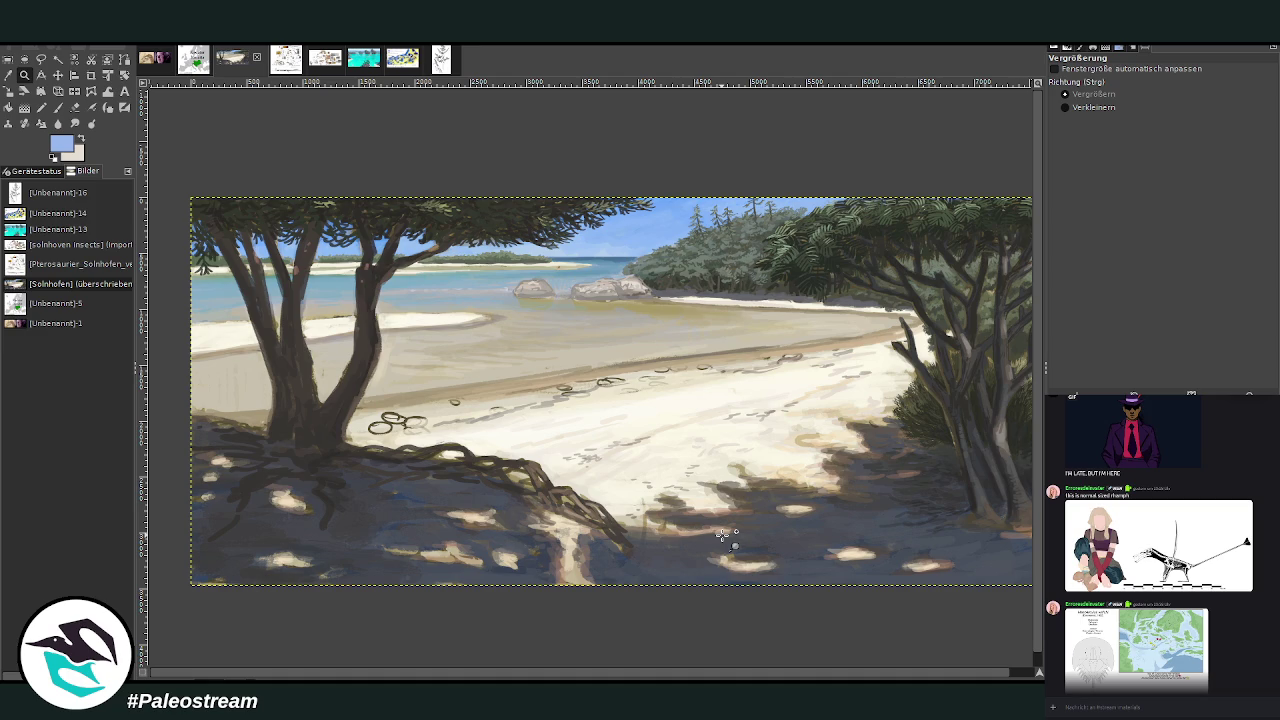
left_click_drag(565, 202, 818, 400)
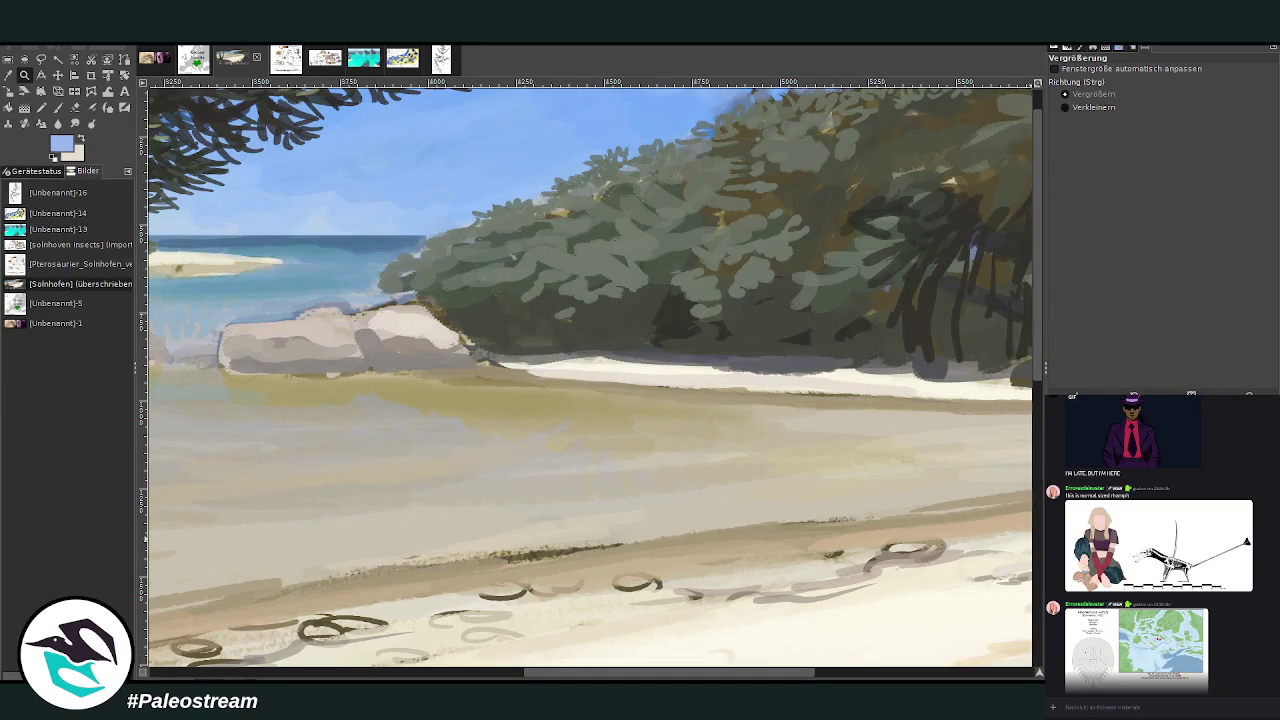
- Pick the cream sand colour and paint a pale streak down through the forest, lowering opacity
left_click(8, 75)
left_click(786, 634)
left_click(55, 107)
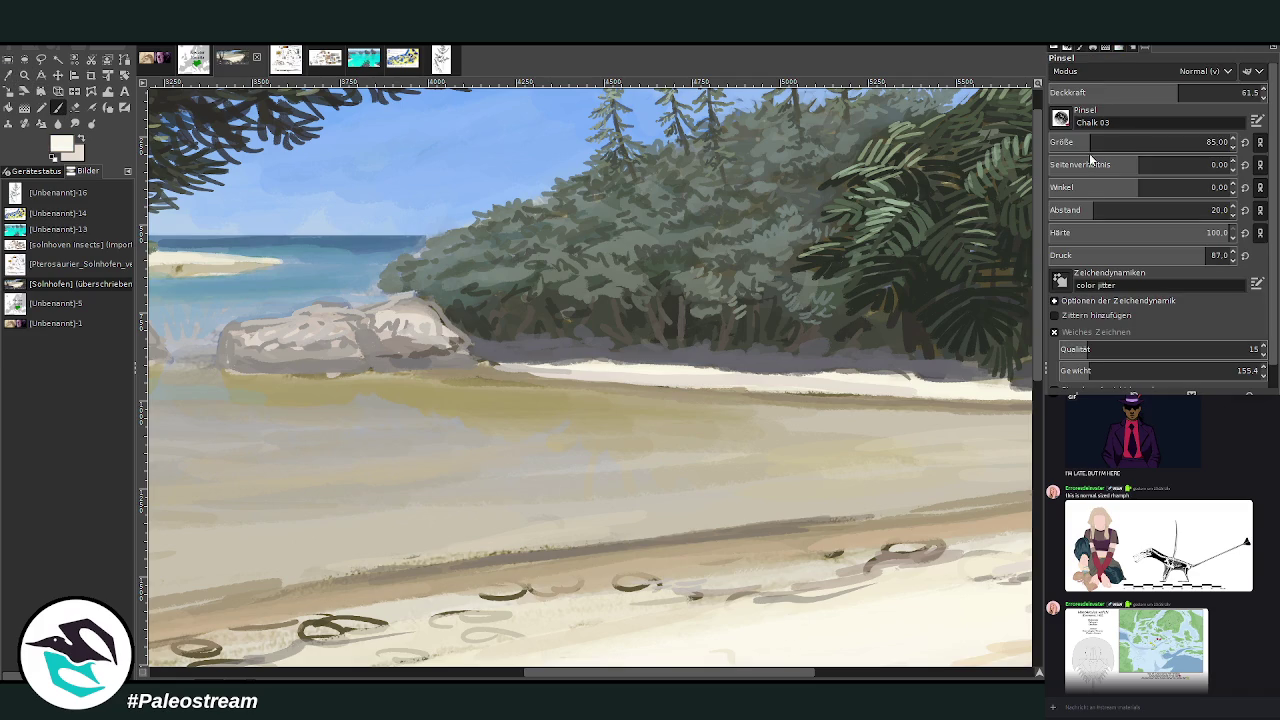
mouse_move(689, 360)
left_mouse_down()
mouse_move(672, 364)
mouse_move(708, 356)
mouse_move(700, 336)
mouse_move(620, 378)
mouse_move(820, 233)
mouse_move(776, 250)
mouse_move(828, 240)
mouse_move(724, 262)
mouse_move(714, 322)
mouse_move(698, 300)
mouse_move(717, 258)
mouse_move(663, 363)
mouse_move(702, 320)
mouse_move(680, 285)
mouse_move(703, 258)
left_mouse_up()
left_click(1171, 90)
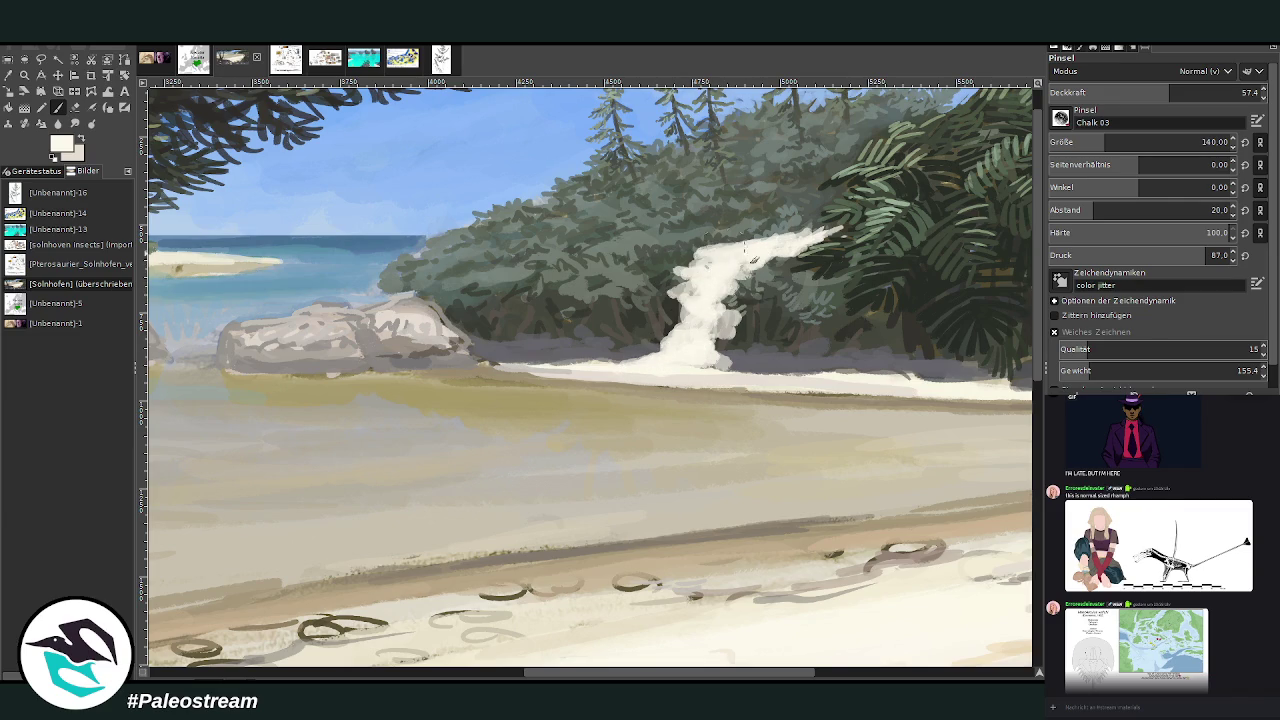
- Shade the streak's left side with a picked grey, then set brush opacity 77 and size 121
left_click(22, 76)
left_click(587, 320)
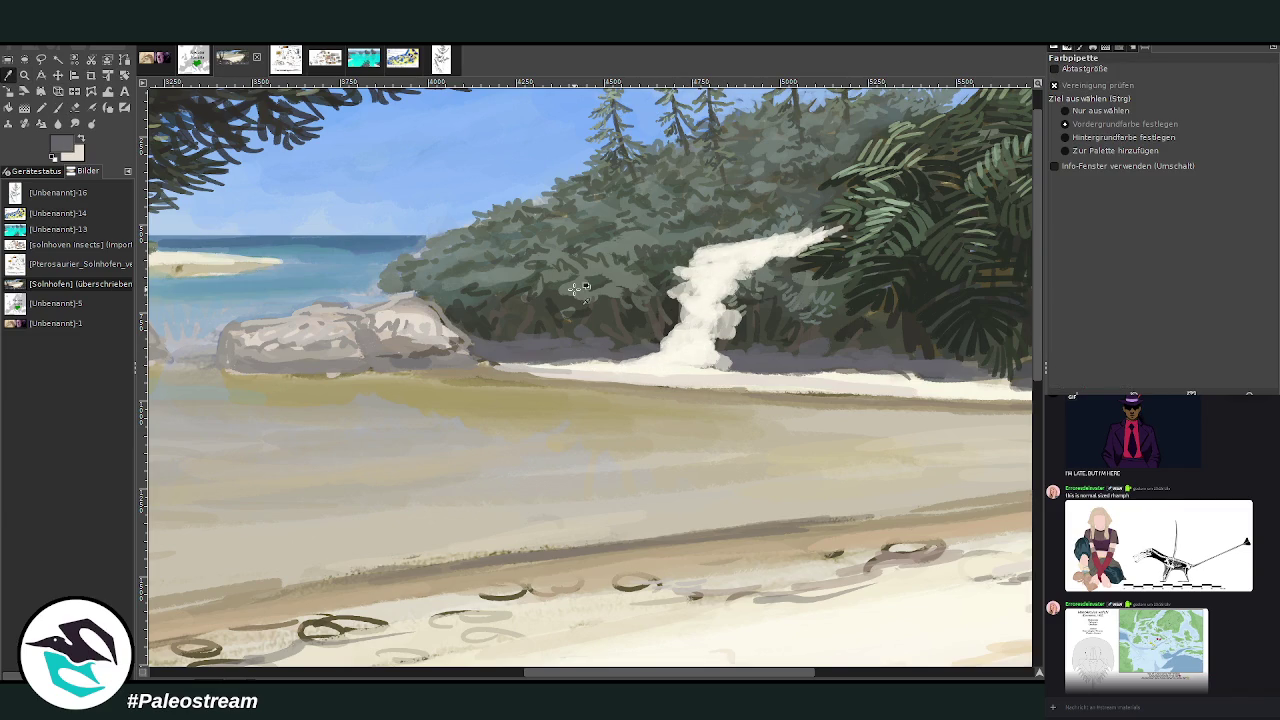
key("p")
mouse_move(641, 345)
left_mouse_down()
mouse_move(700, 290)
mouse_move(685, 280)
mouse_move(710, 252)
mouse_move(780, 238)
mouse_move(700, 250)
mouse_move(822, 235)
mouse_move(665, 270)
left_mouse_up()
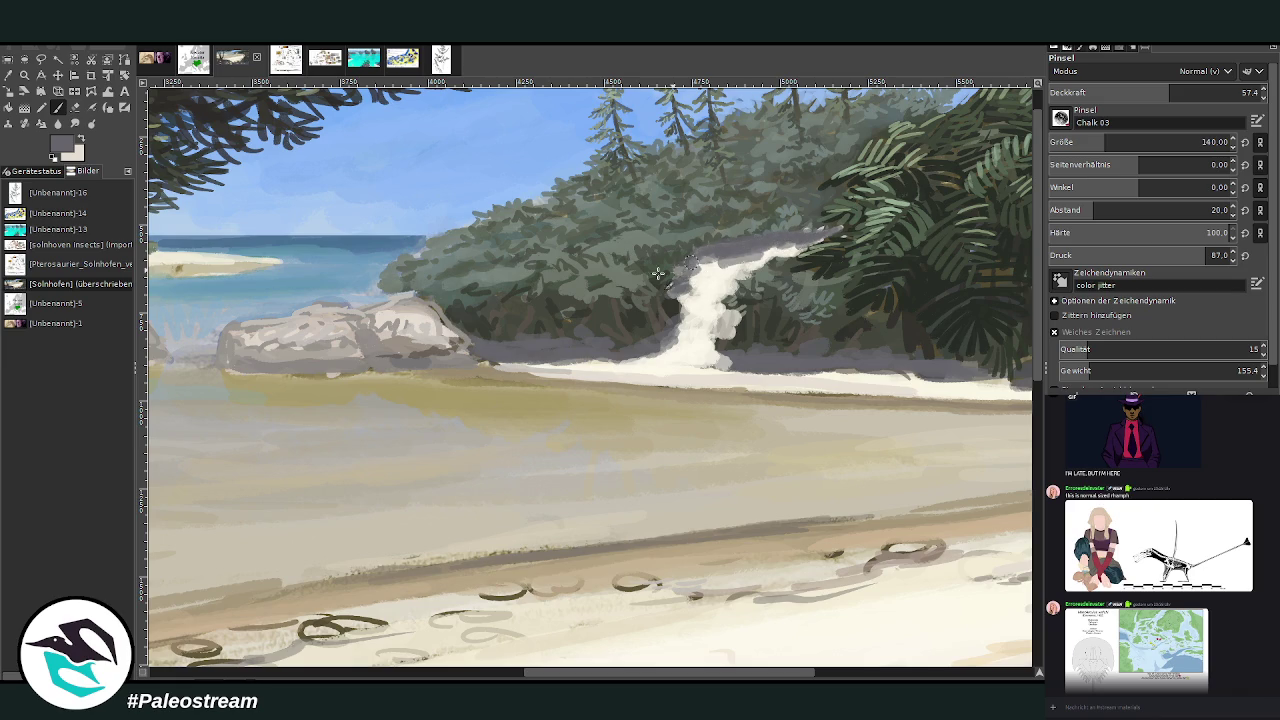
left_click(8, 75)
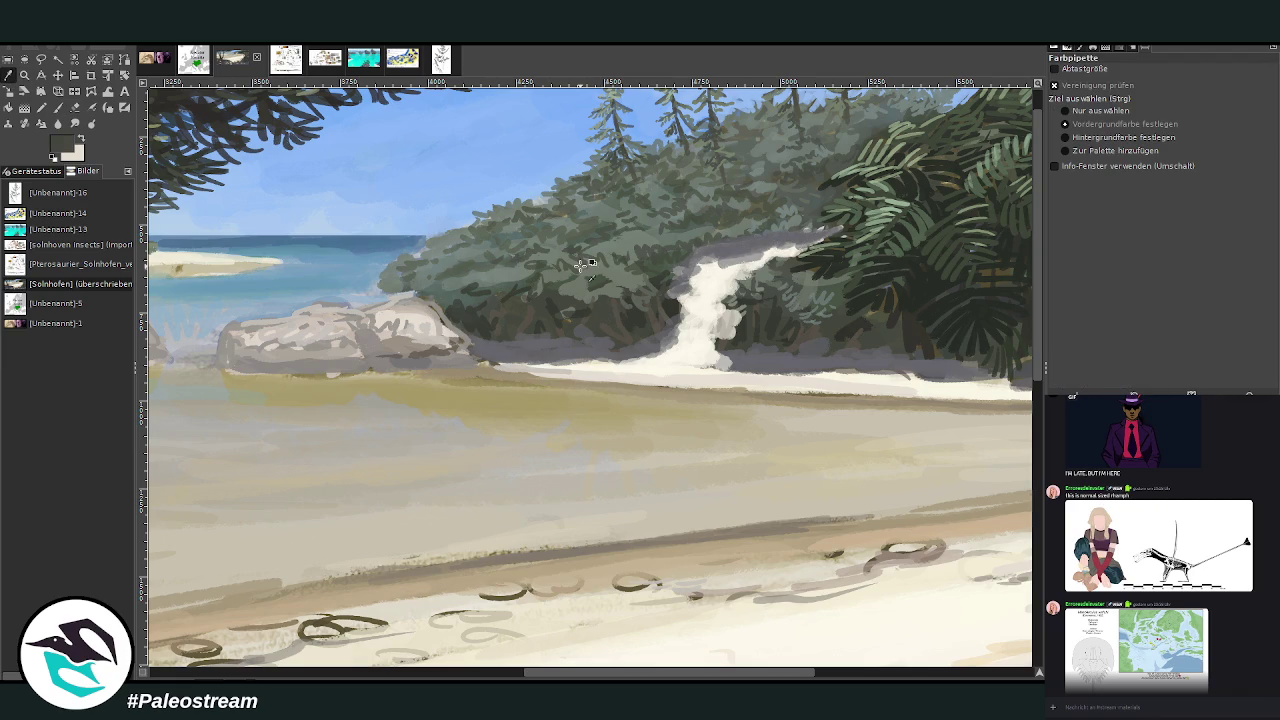
left_click(57, 108)
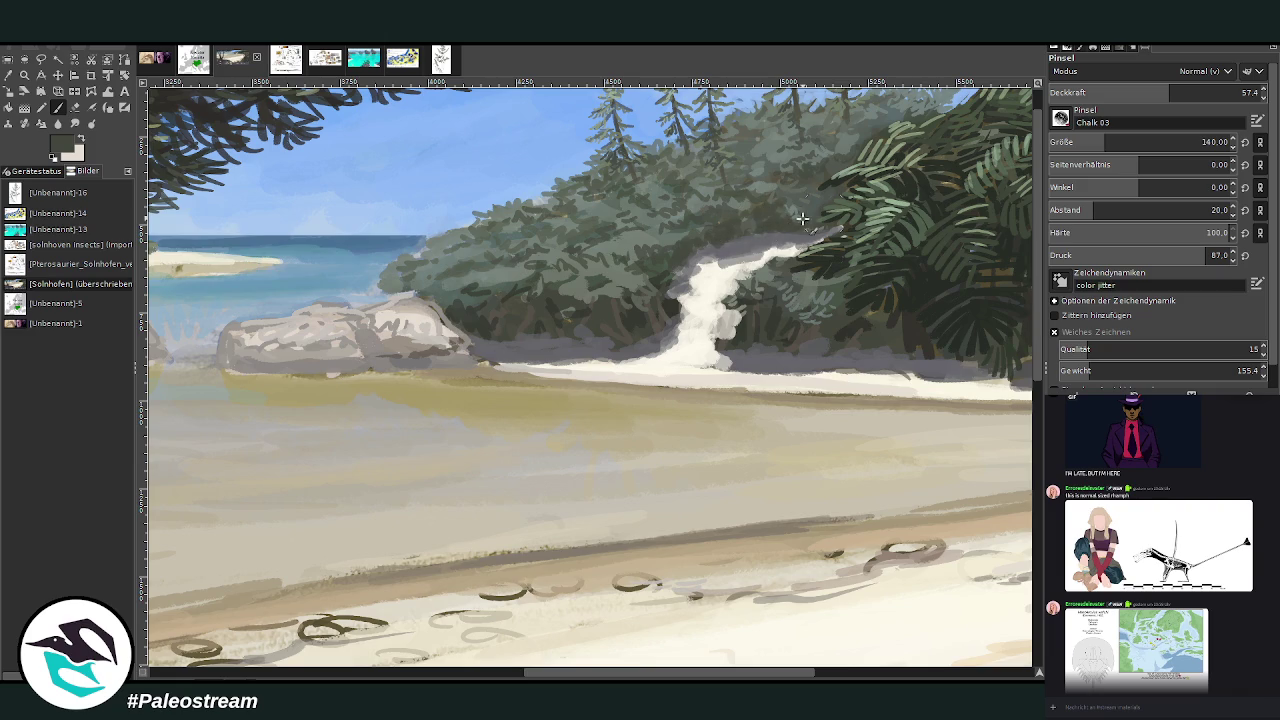
left_click(1240, 92)
left_click(1202, 142)
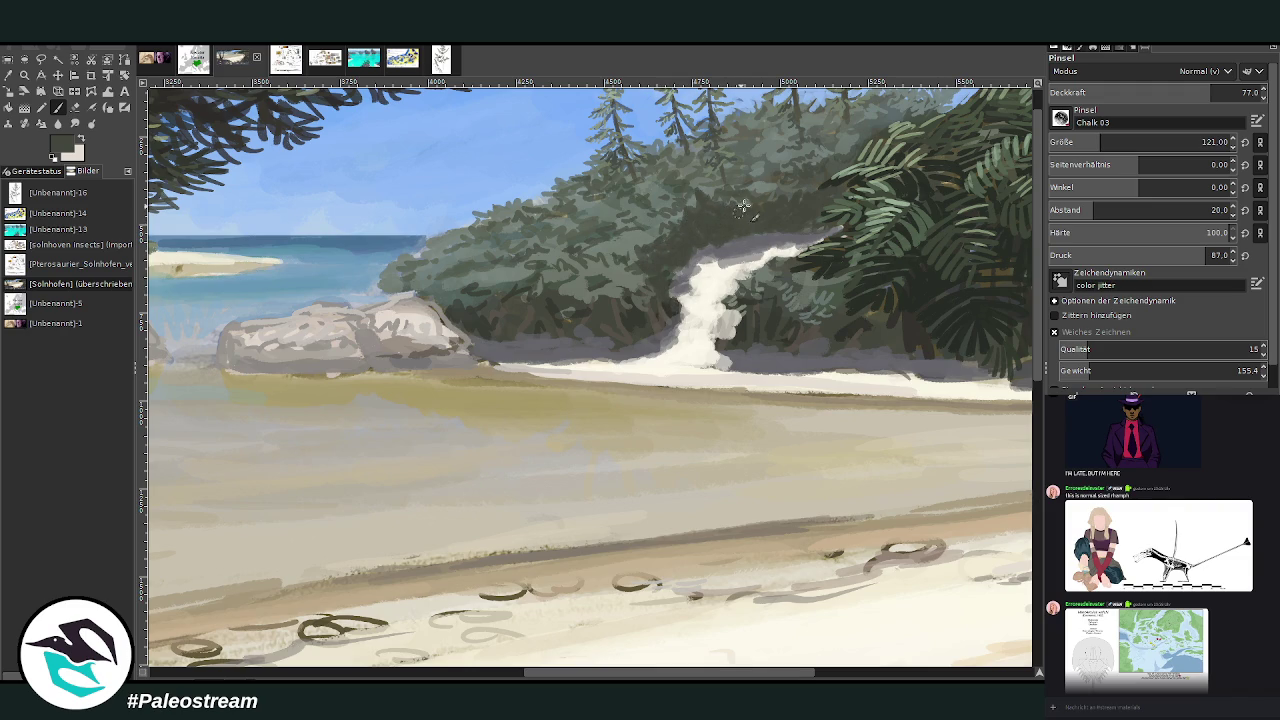
- Paint lighter grey-green foliage into the streak's right side, dabbing at 55.8 opacity
key("o")
left_click(640, 268)
left_click(68, 107)
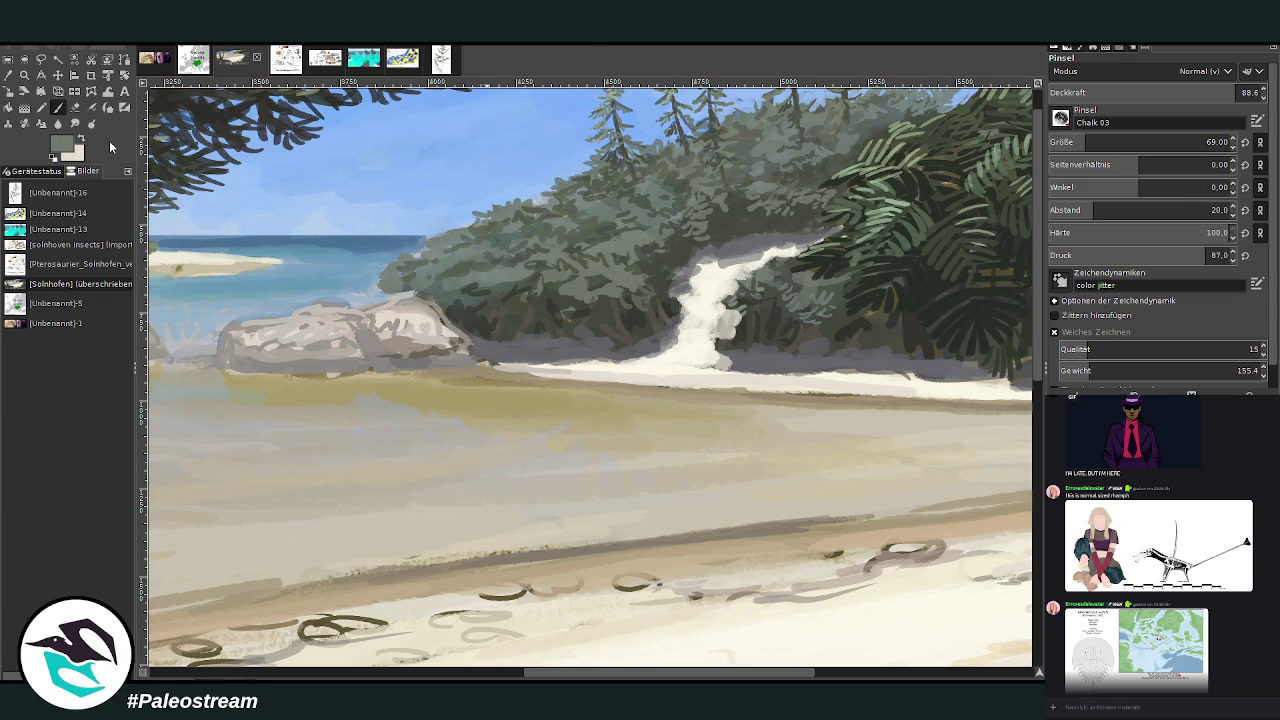
left_click(1000, 440, "ctrl")
left_click(1057, 142)
mouse_move(717, 302)
left_mouse_down()
mouse_move(750, 322)
mouse_move(730, 295)
mouse_move(804, 262)
mouse_move(789, 287)
mouse_move(835, 287)
left_mouse_up()
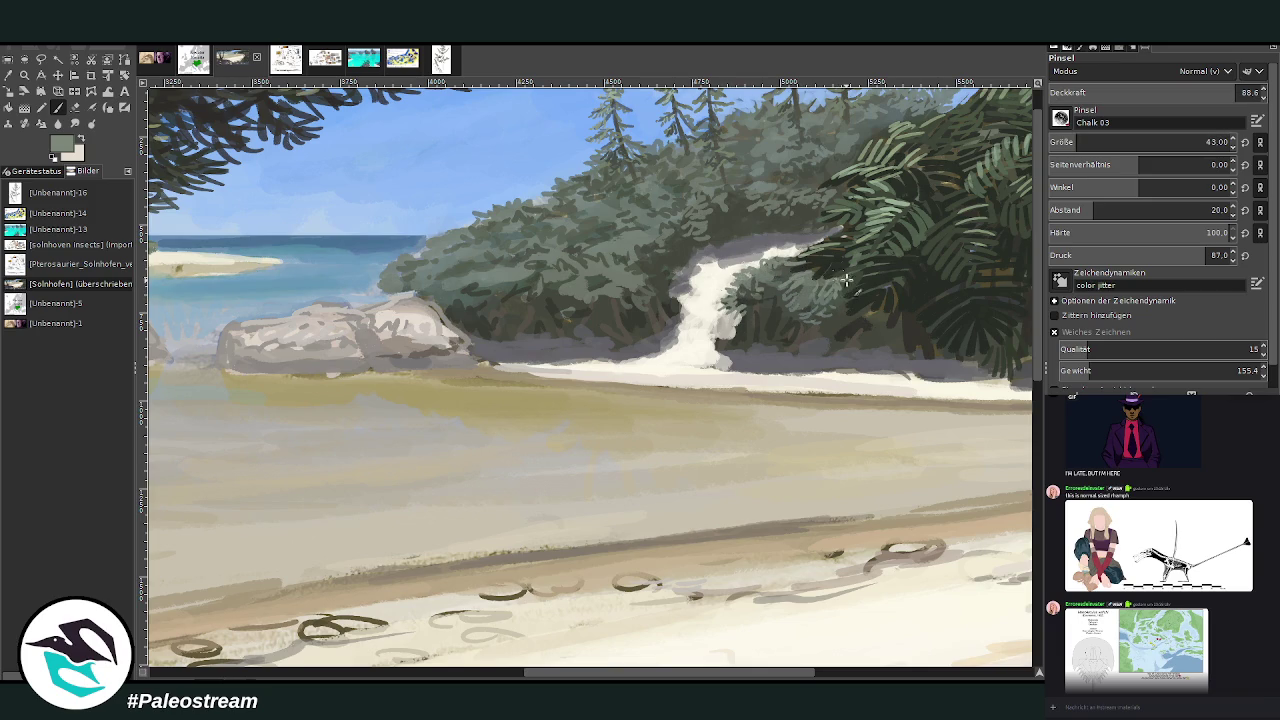
left_click(1166, 92)
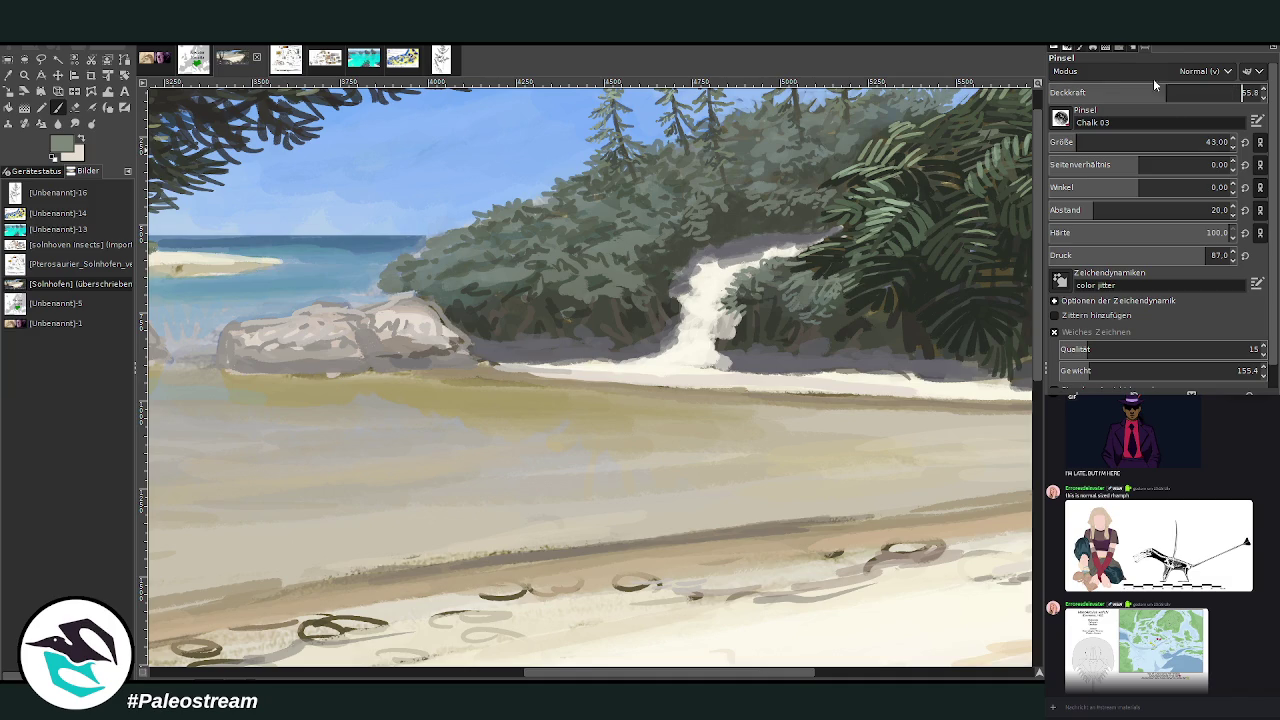
left_click_drag(823, 303, 800, 275)
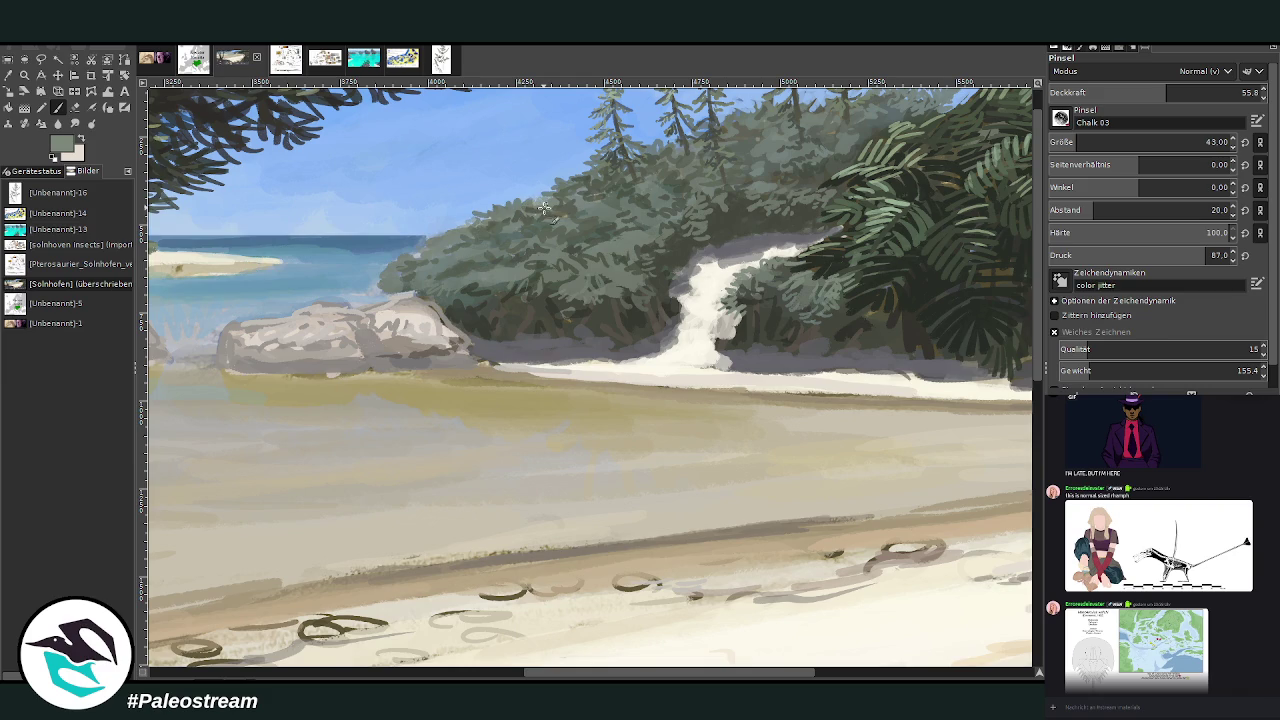
- With a greyish beige at size 69 and 36.3 opacity, darken the streak's base and brighten the beach strip
key("o")
left_click(720, 335)
left_click_drag(1000, 396, 1003, 405)
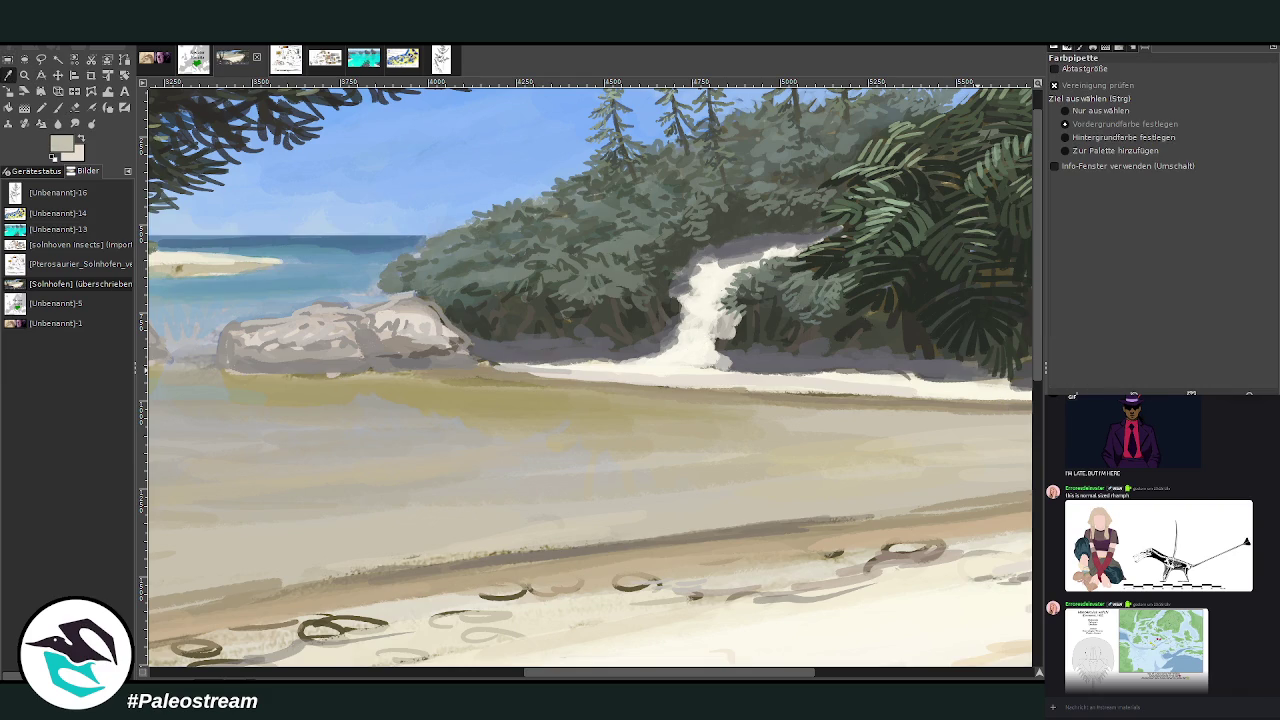
left_click(57, 107)
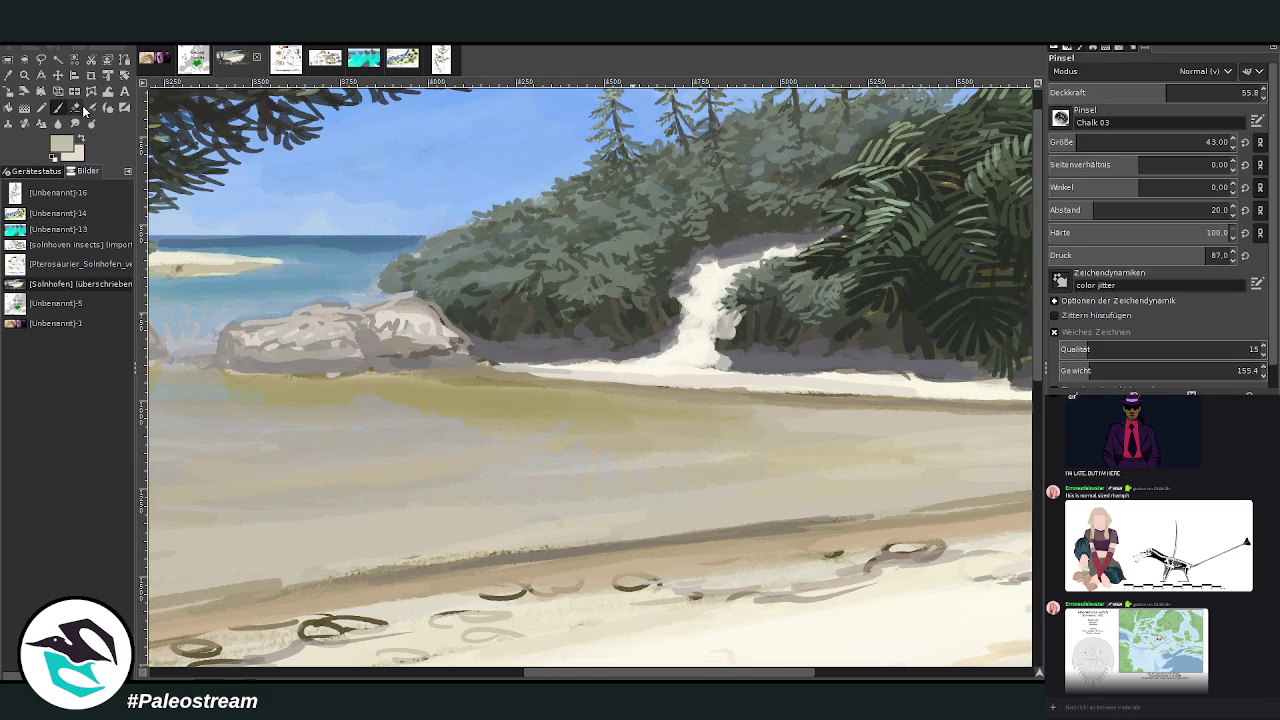
left_click_drag(1076, 142, 1090, 142)
left_click(1125, 92)
mouse_move(714, 338)
left_mouse_down()
mouse_move(705, 358)
mouse_move(675, 365)
mouse_move(765, 372)
left_mouse_up()
left_click_drag(690, 360, 832, 372)
- Pick a darker olive-beige and set the brush to size 41 at 66.2 opacity
left_click(1008, 418, "ctrl")
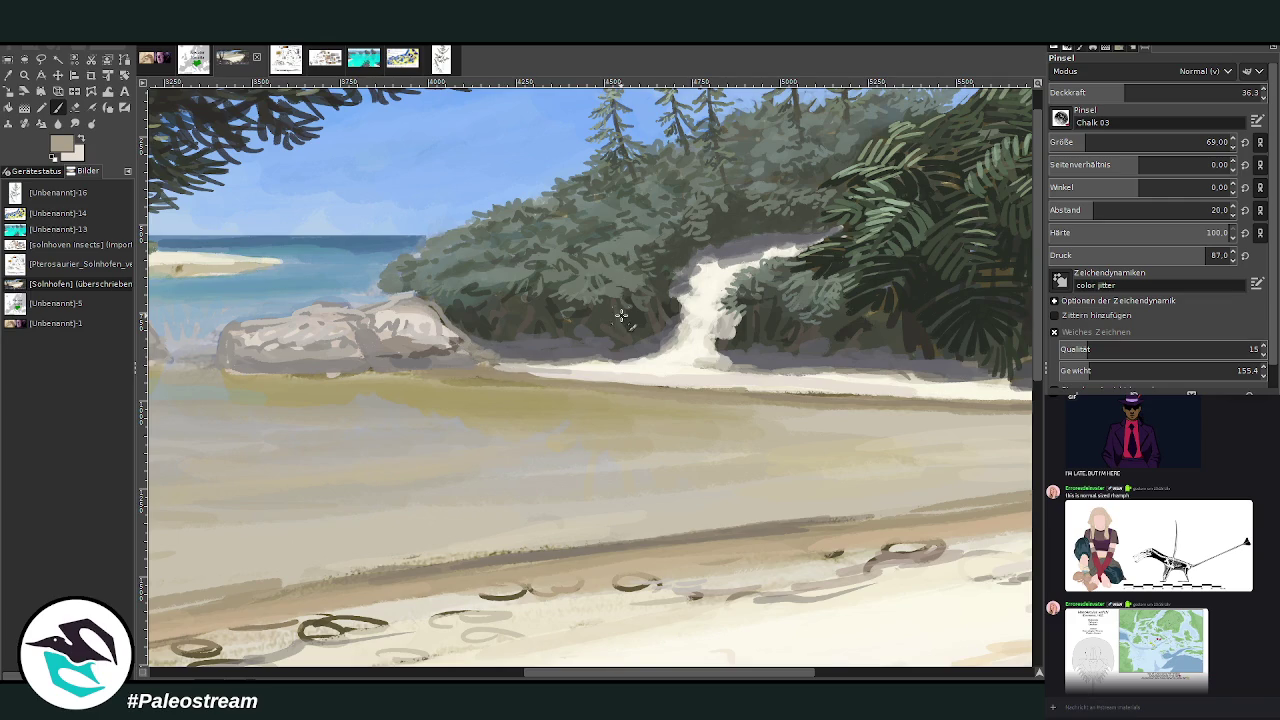
left_click(1146, 90)
left_click(1207, 142)
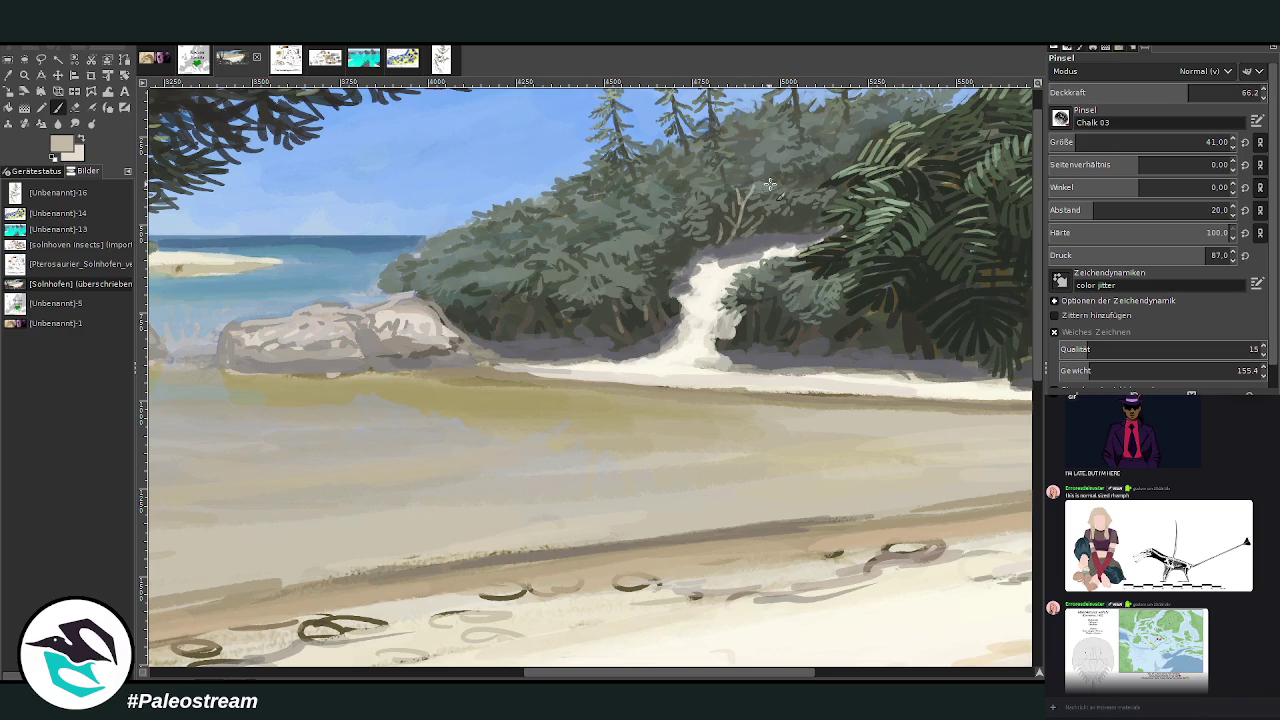
- Paint thin pale branches through the forest canopy with a size 25 brush at 78.9 opacity
left_click(1215, 92)
left_click(1206, 142)
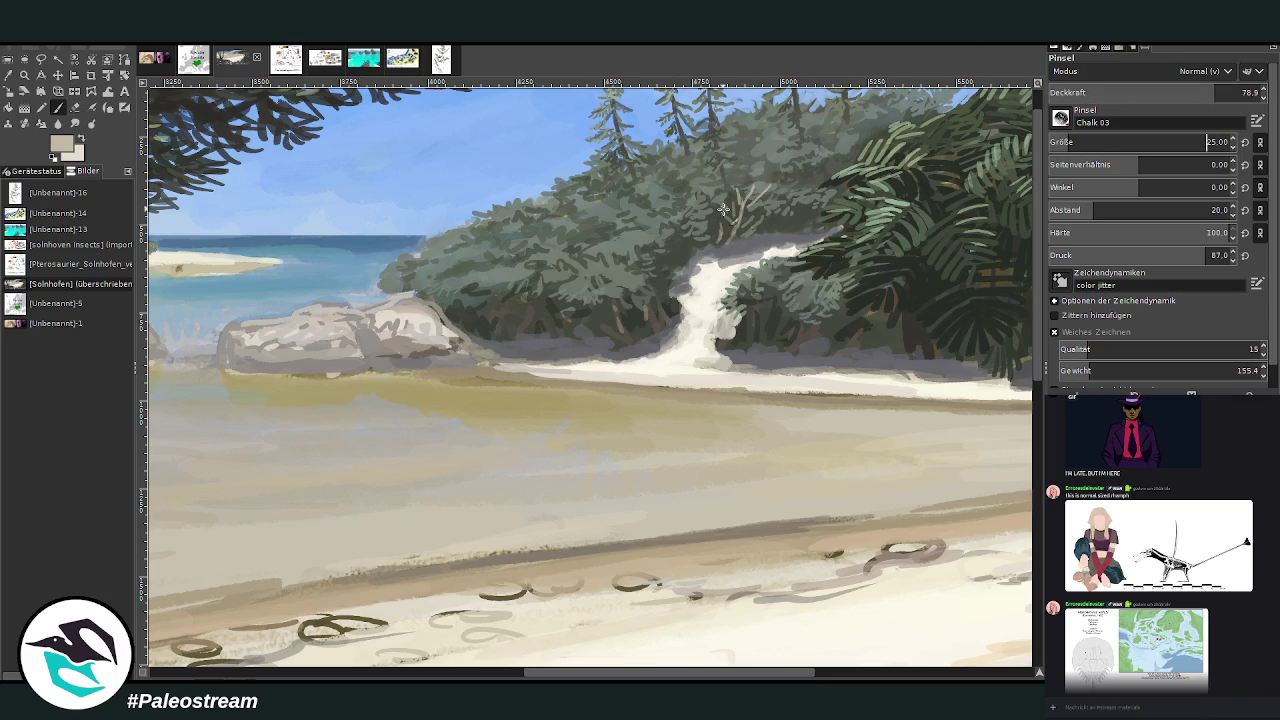
mouse_move(675, 270)
left_mouse_down()
mouse_move(664, 248)
mouse_move(685, 248)
left_mouse_up()
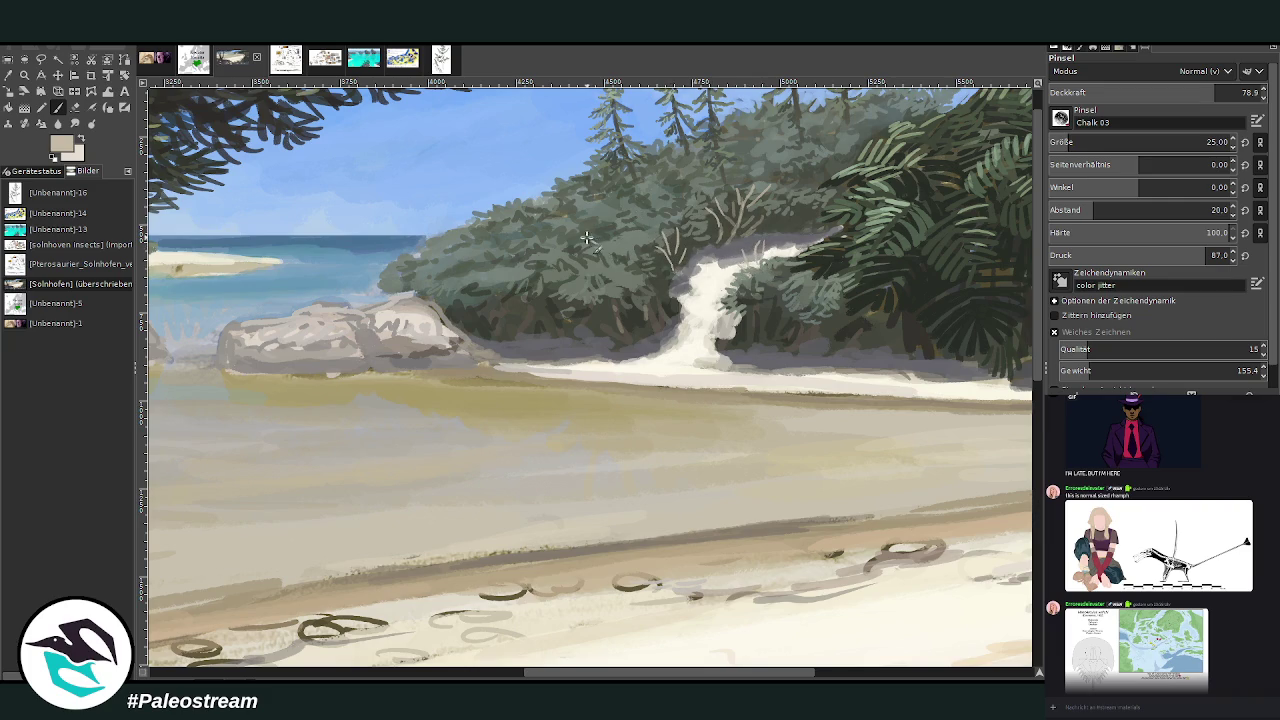
left_click_drag(598, 245, 608, 210)
left_click_drag(797, 170, 788, 182)
left_click_drag(851, 396, 843, 392)
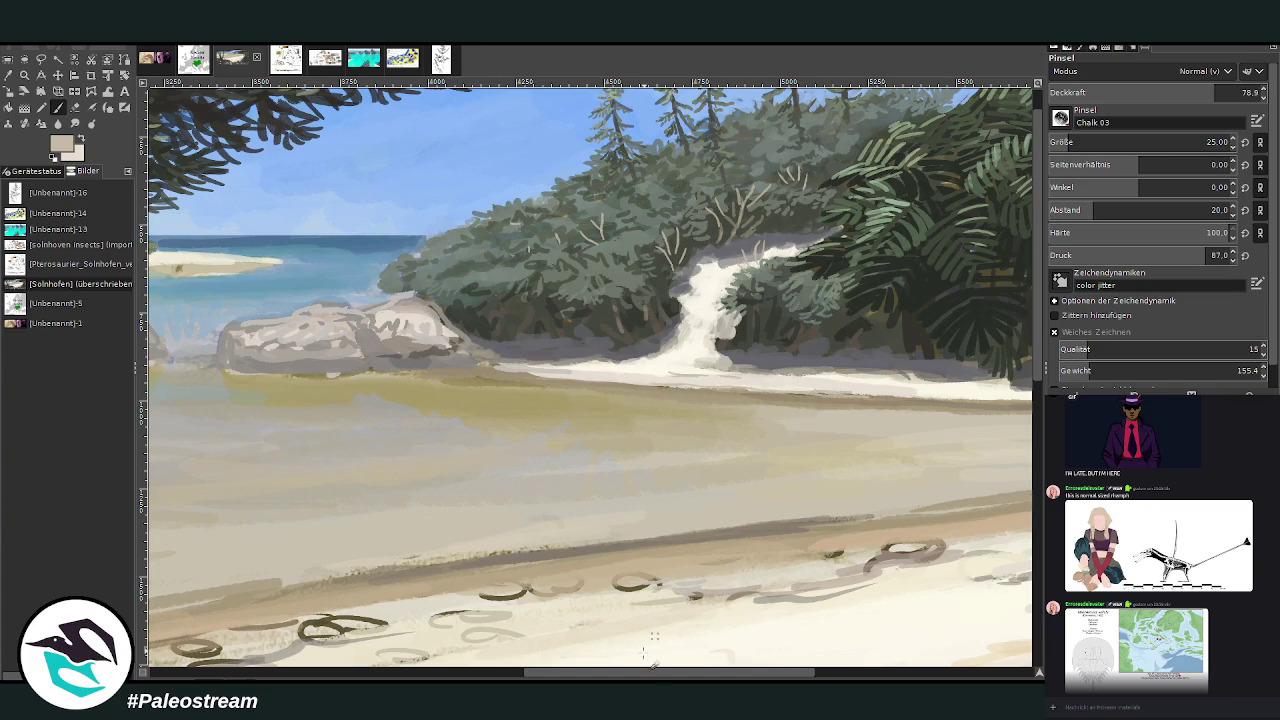
- Scroll left to the left tree and set the brush to size 48 at 68.5 opacity
left_click_drag(670, 671, 367, 671)
left_click_drag(1150, 142, 1207, 142)
left_click_drag(1200, 93, 1180, 93)
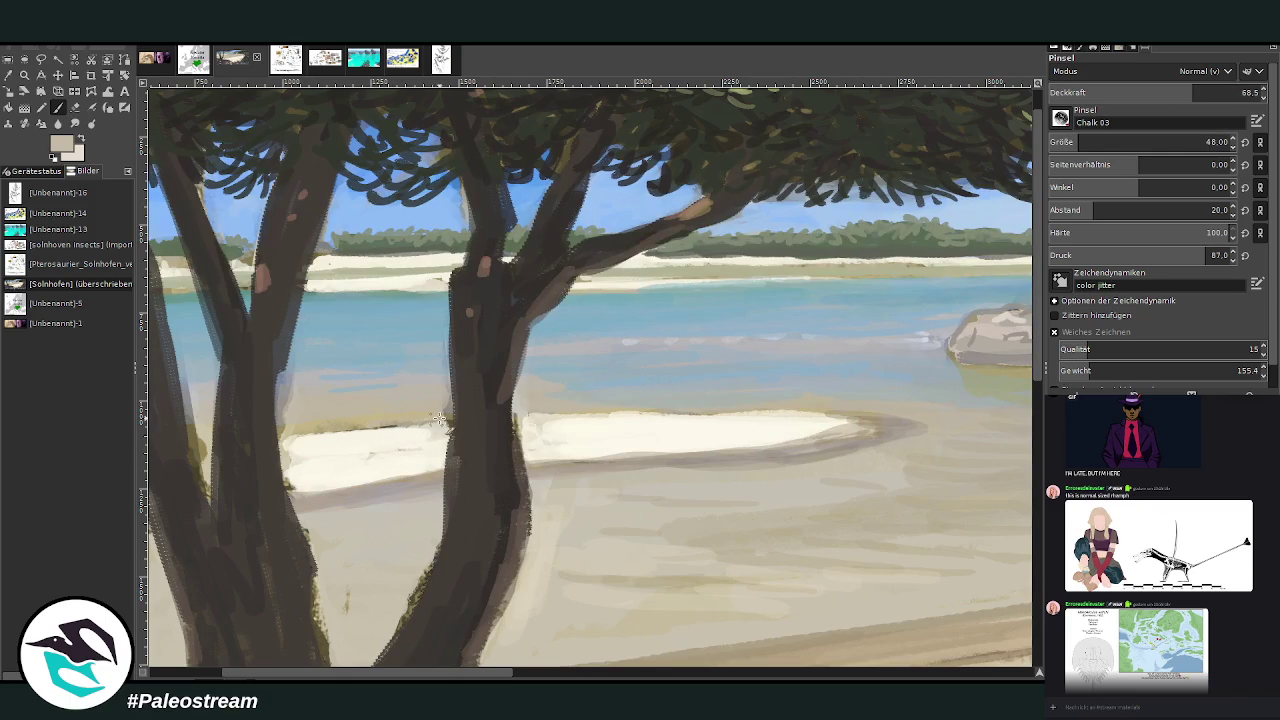
- Darken the lower edge of the white sandbar along the beach beside the left tree
left_click_drag(410, 422, 433, 427)
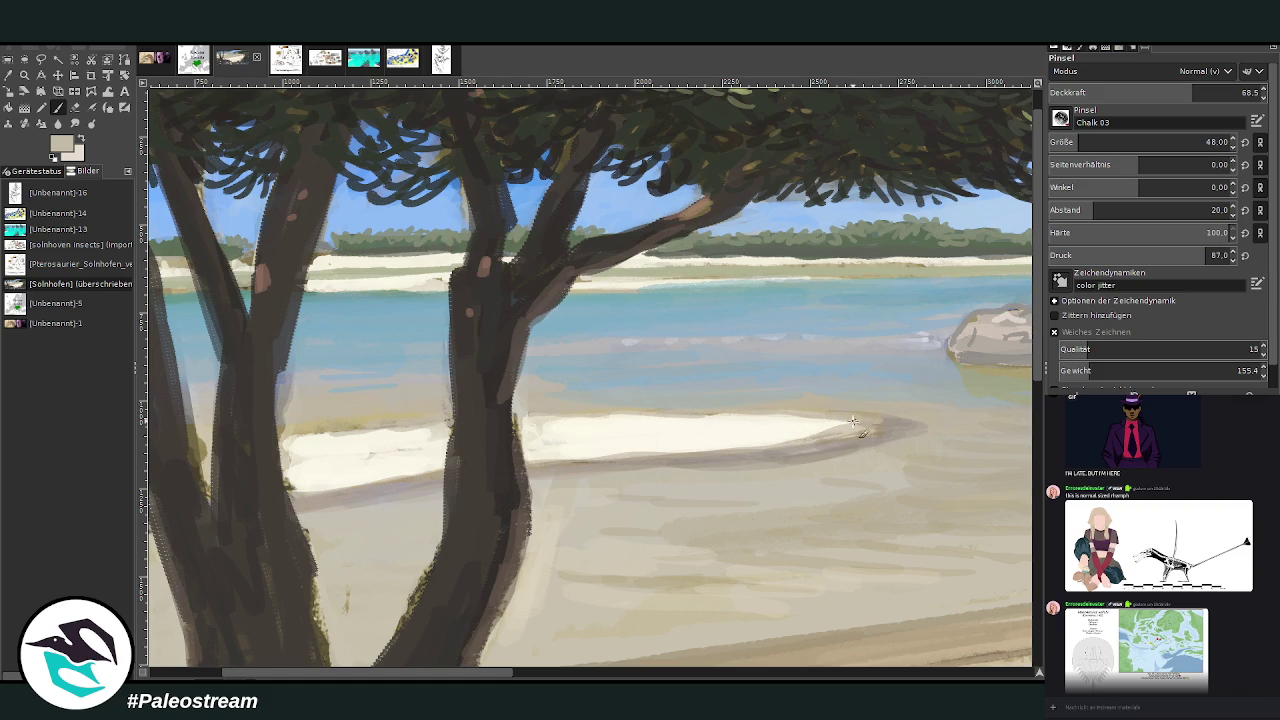
left_click_drag(820, 438, 568, 462)
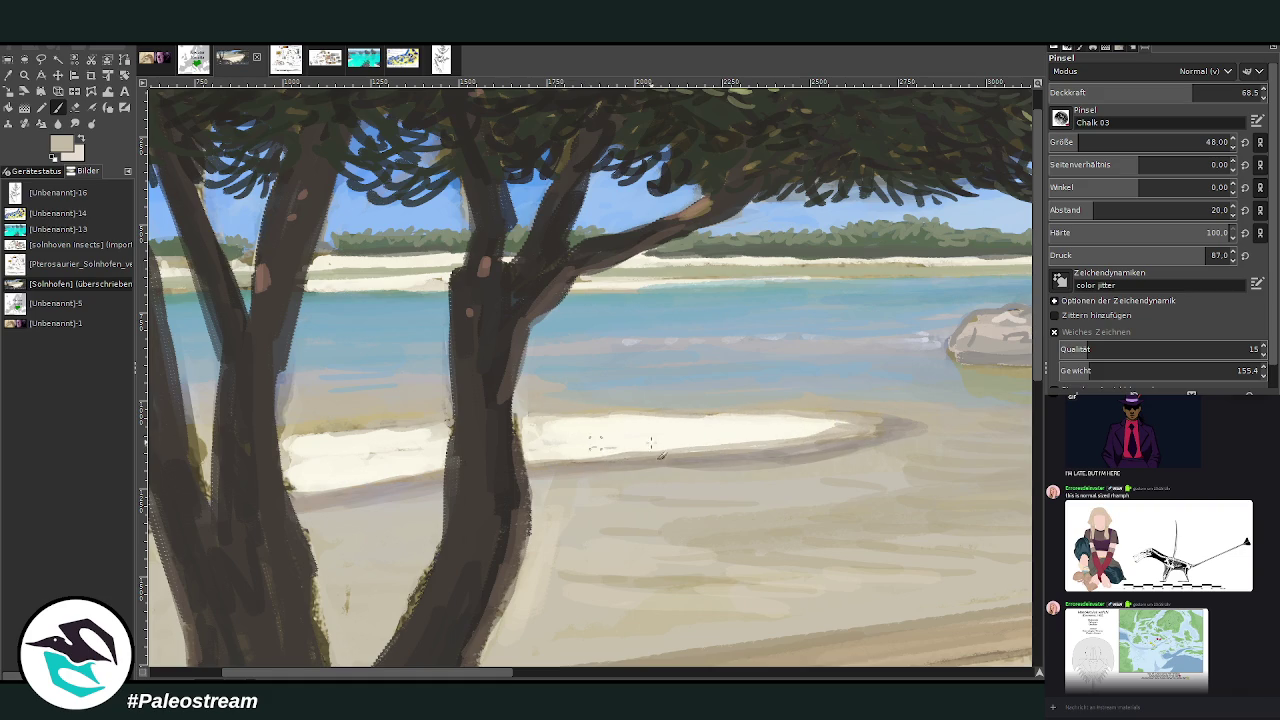
left_click_drag(432, 455, 298, 494)
left_click_drag(500, 675, 260, 657)
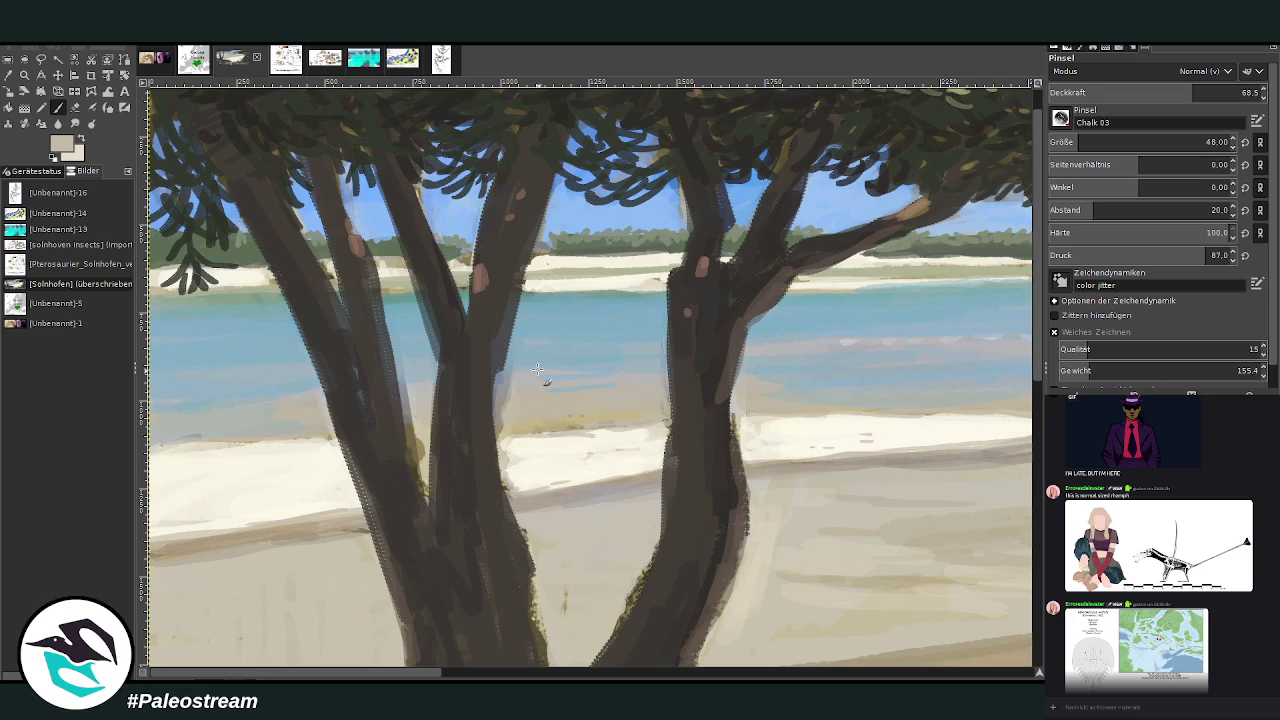
- Pick a light cream from the beach and paint a stroke along the sand between the trunks
left_click(286, 471, "ctrl")
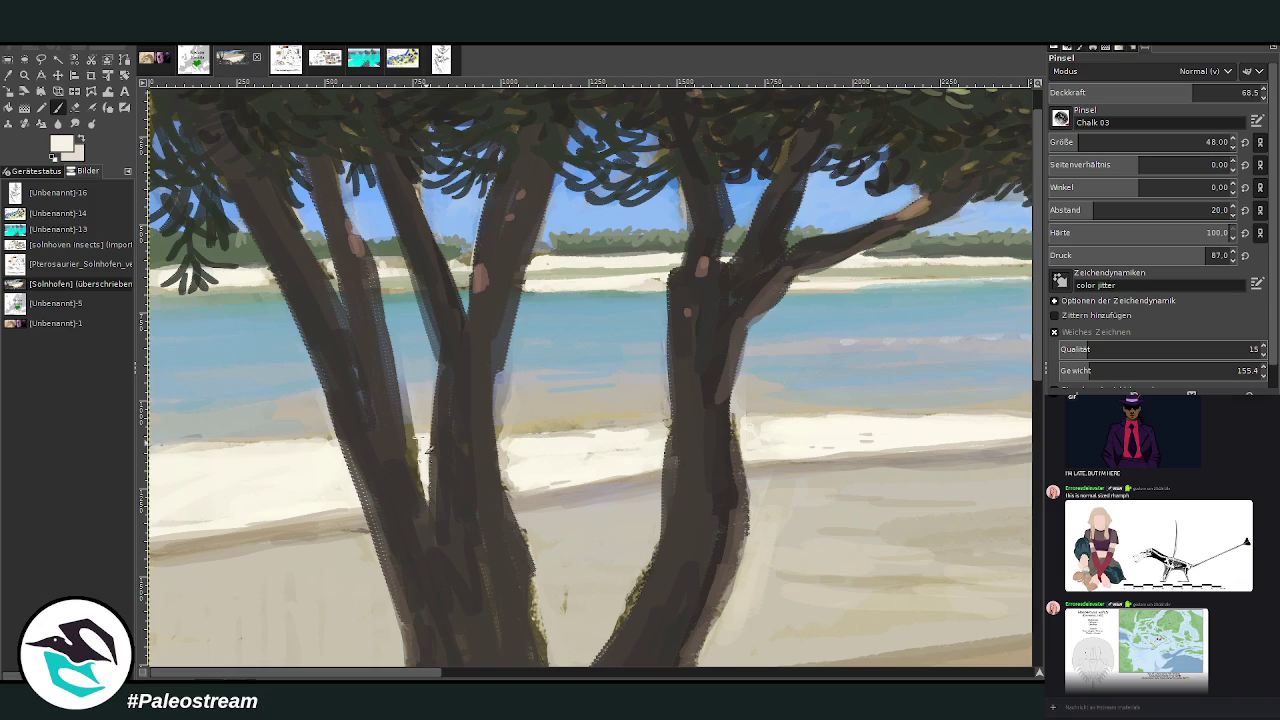
left_click_drag(500, 445, 650, 435)
left_click(8, 75)
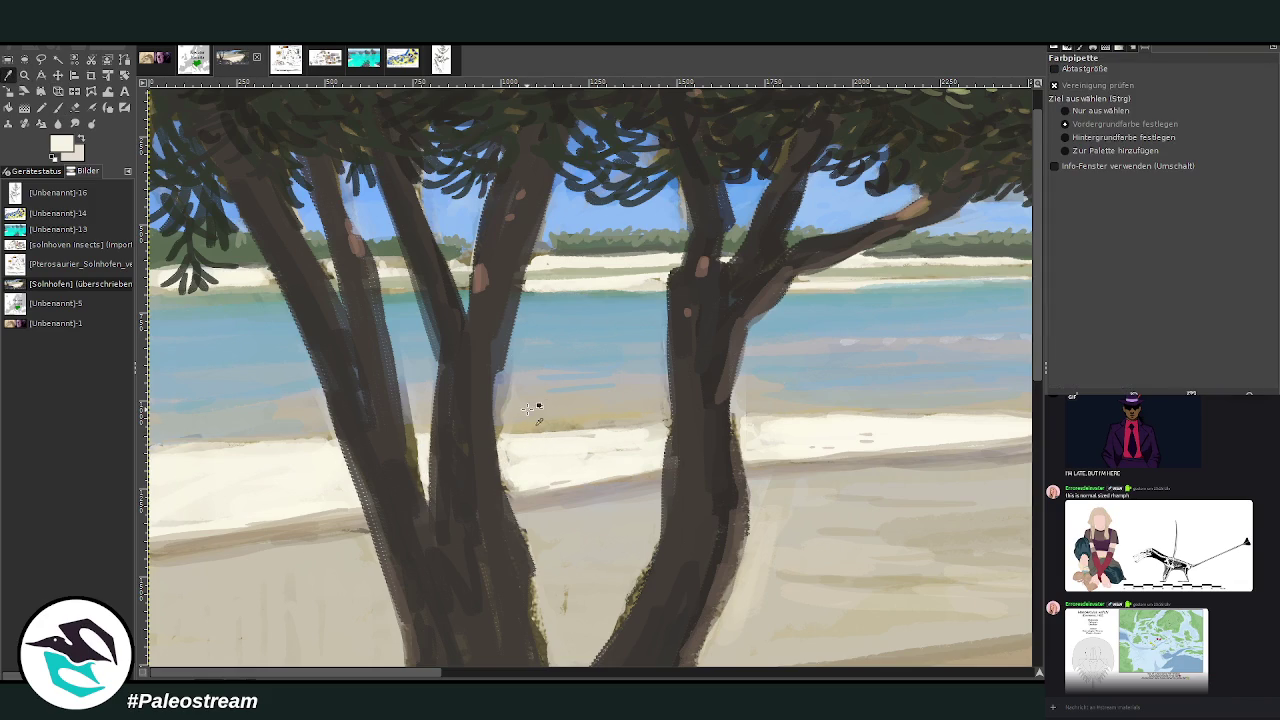
left_click(59, 108)
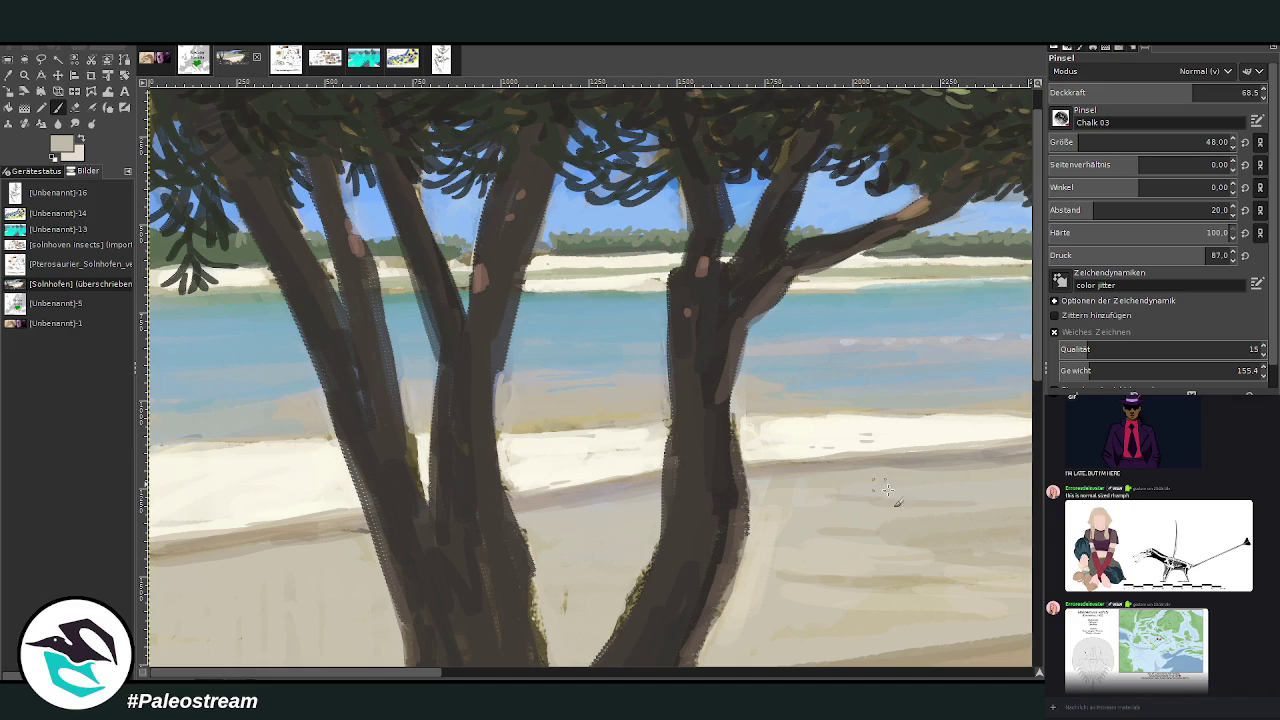
scroll(910, 577, "right", 5)
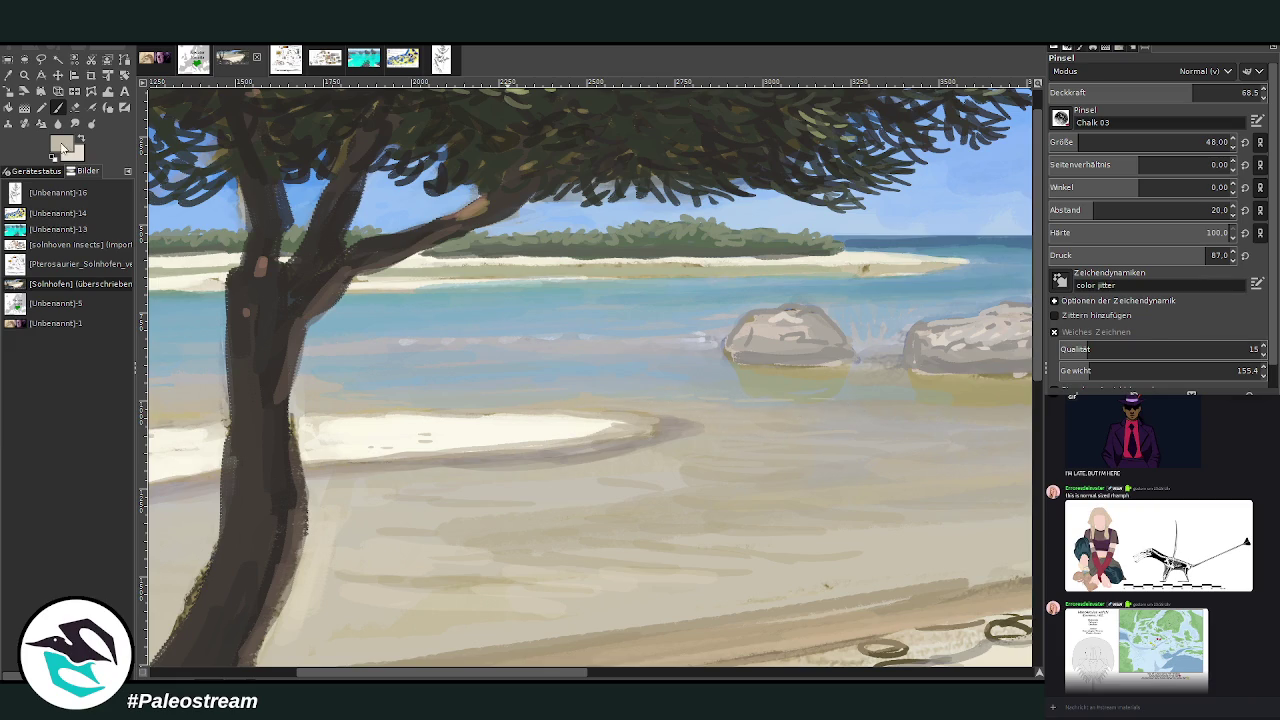
- Raise opacity to about 89.6 and paint white foam on the water around the rocks
left_click(1003, 390, "ctrl")
left_click_drag(1154, 99, 1222, 96)
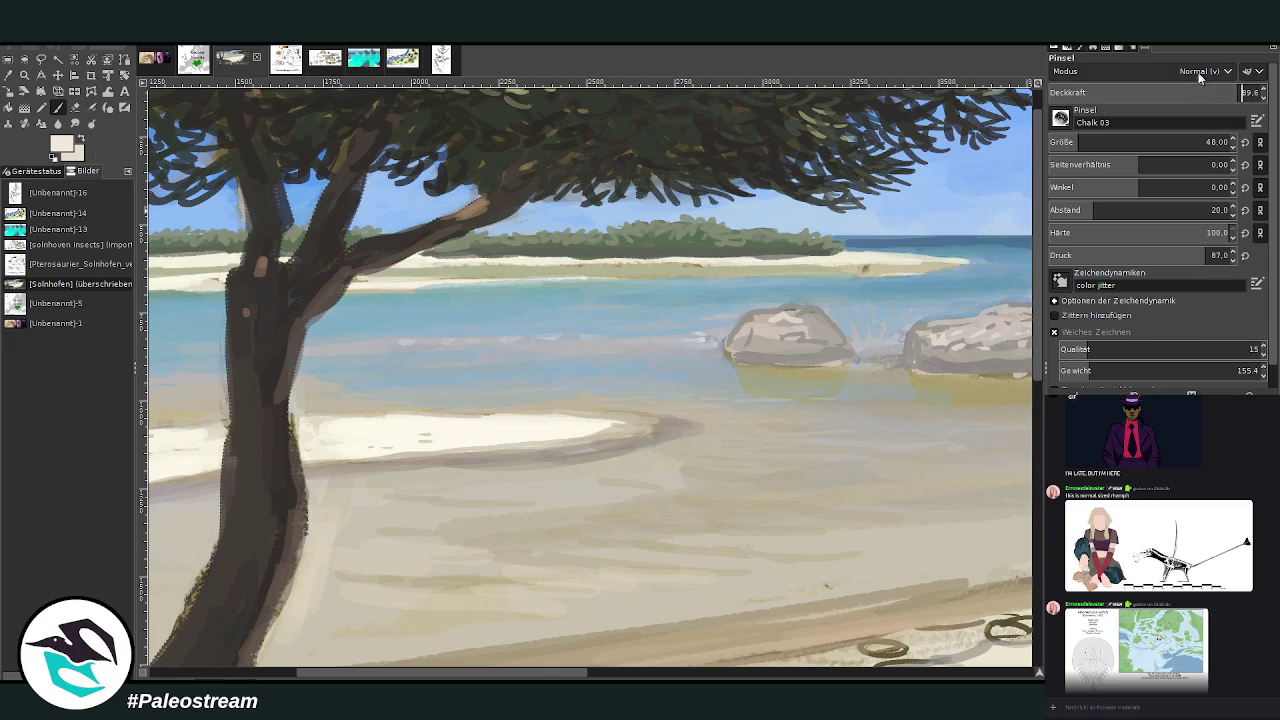
left_click_drag(860, 345, 895, 346)
left_click_drag(722, 340, 680, 342)
left_click_drag(586, 338, 372, 341)
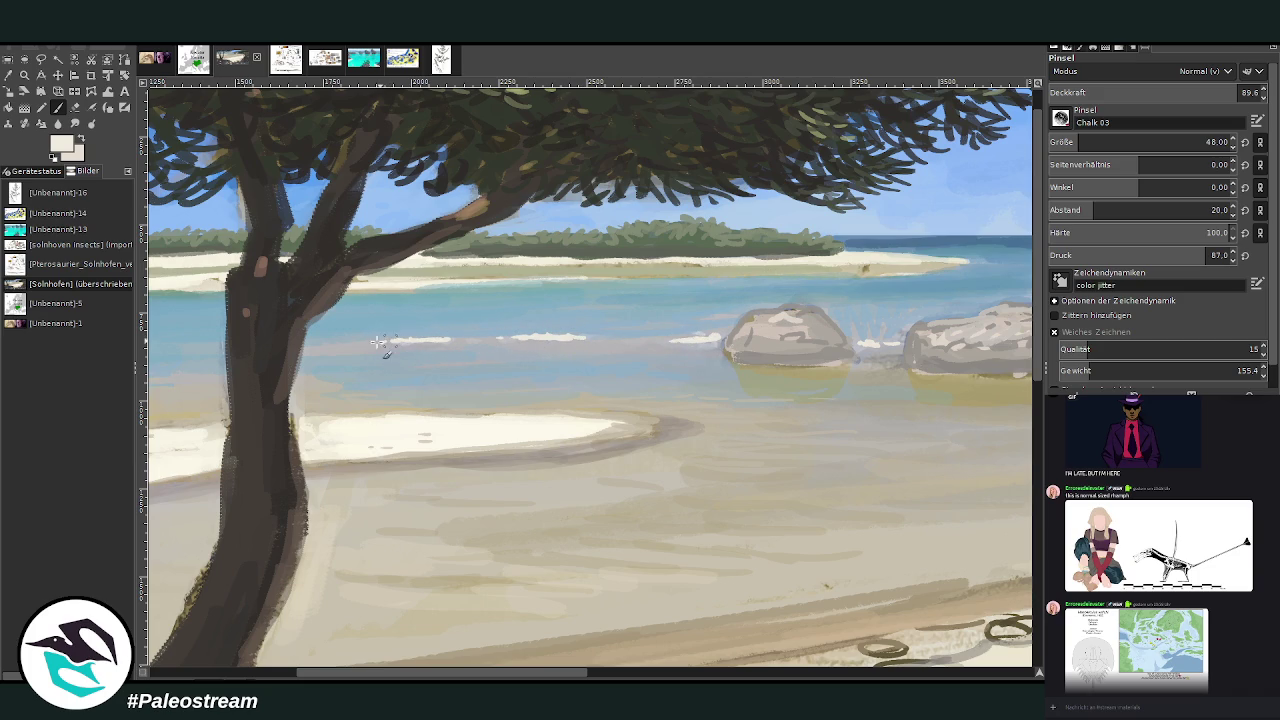
- Add short white foam dashes across the distant water, then zoom out to the whole image
scroll(648, 242, "right", 5)
left_click_drag(588, 256, 688, 256)
left_click_drag(592, 245, 654, 245)
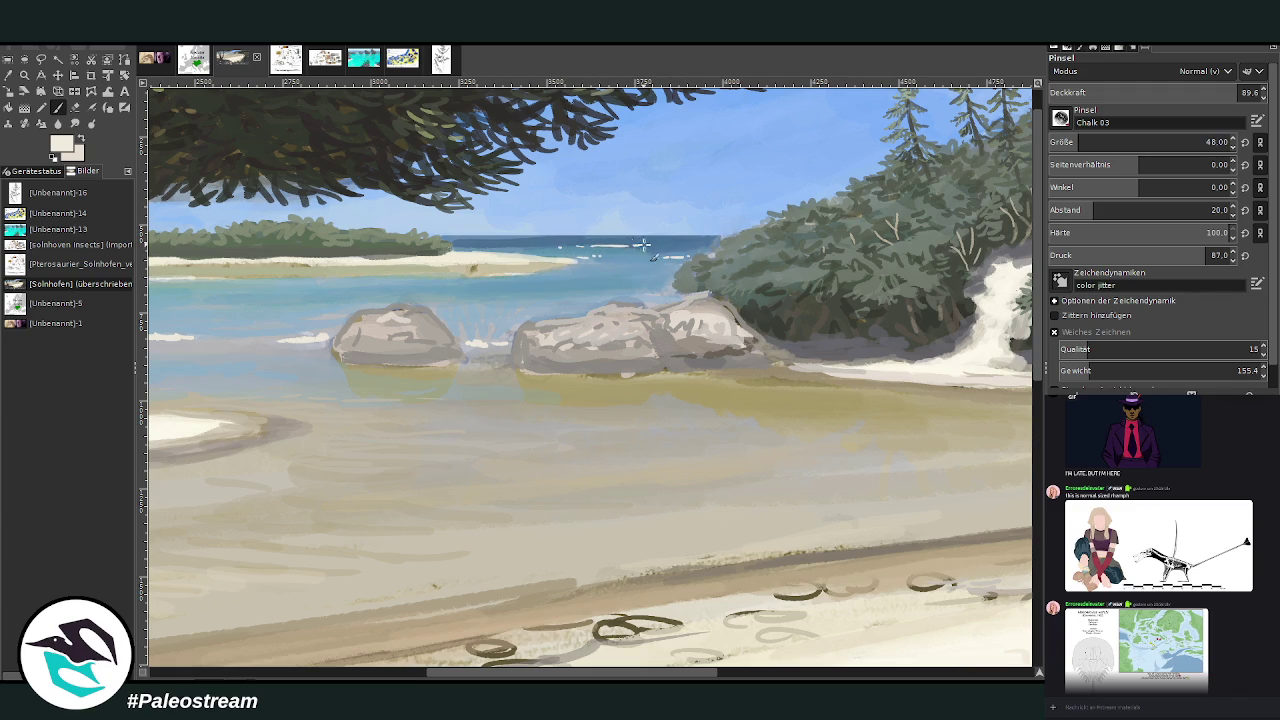
mouse_move(496, 244)
left_mouse_down()
mouse_move(470, 244)
mouse_move(560, 244)
left_mouse_up()
scroll(540, 258, "down", 1)
scroll(517, 265, "down", 2)
scroll(516, 264, "down", 1)
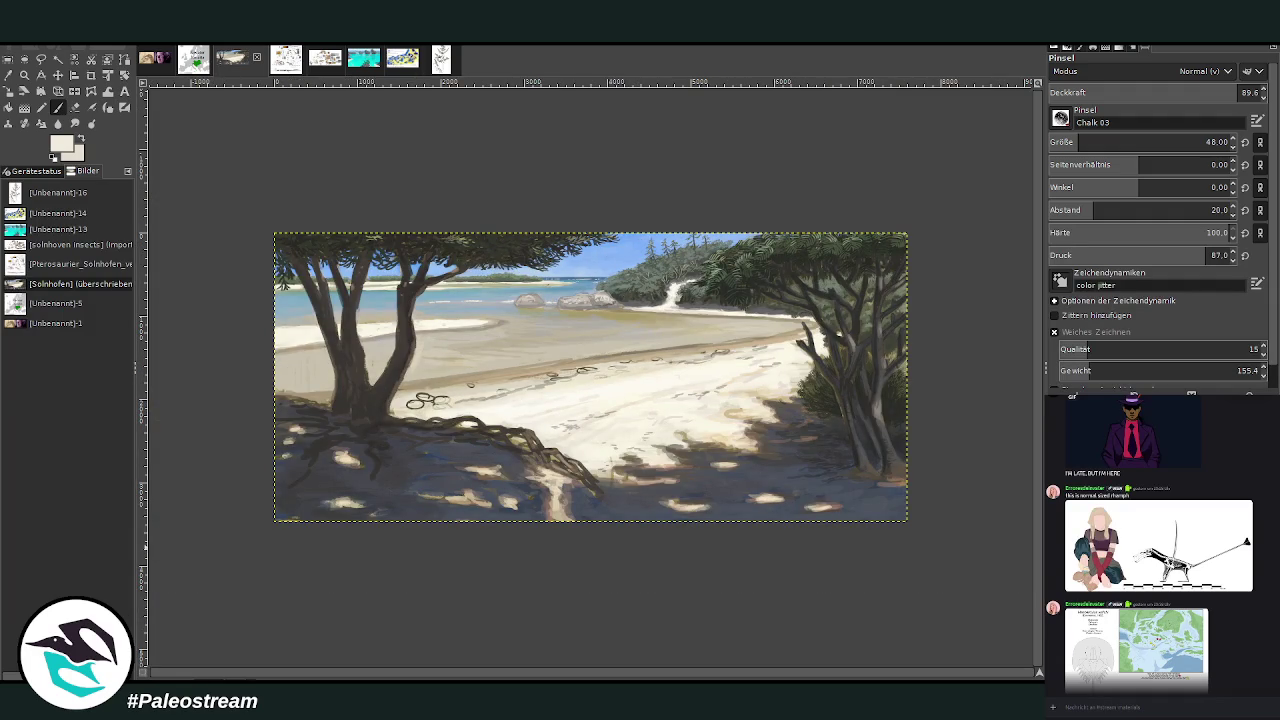
left_click(41, 74)
left_click(24, 74)
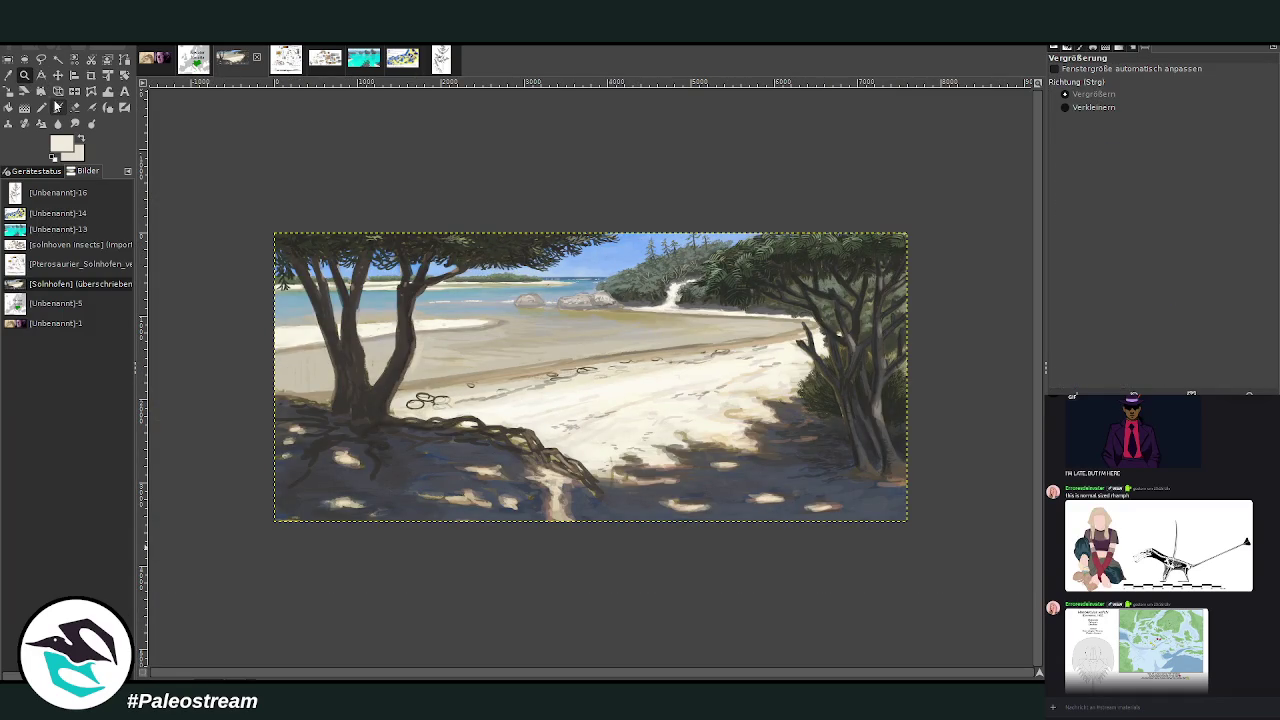
left_click_drag(506, 220, 718, 358)
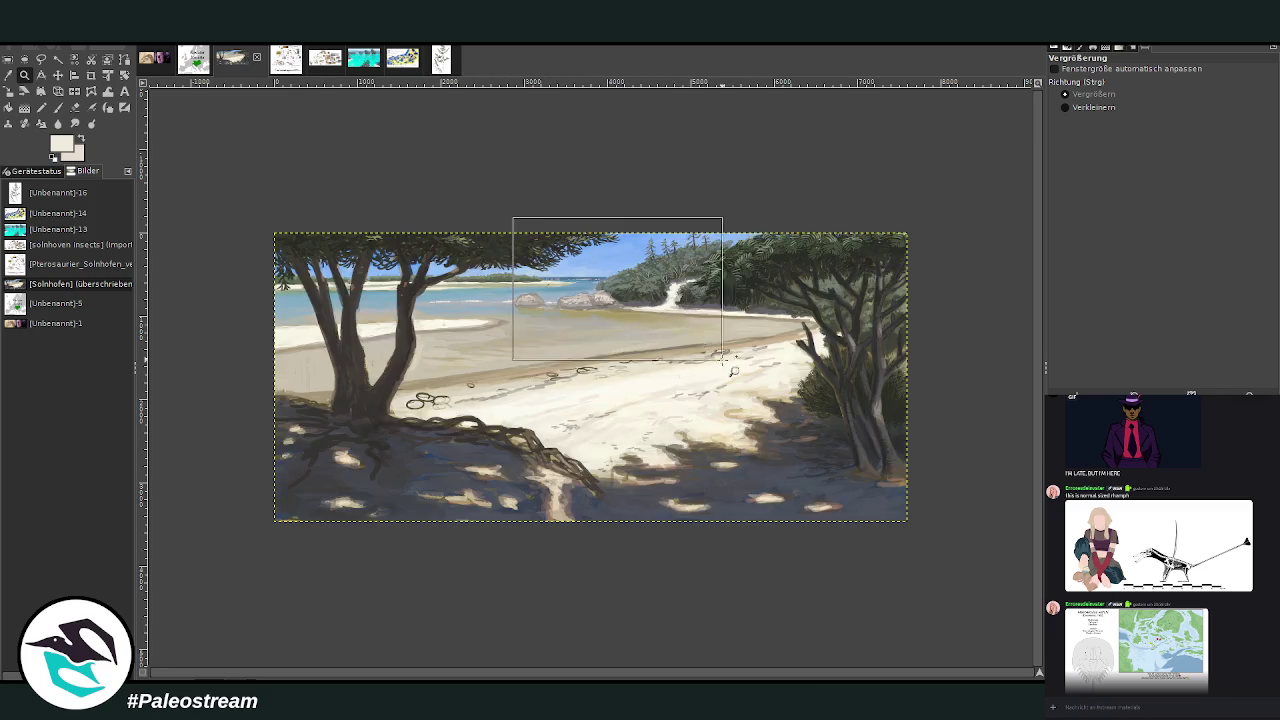
key("shift+ctrl+j")
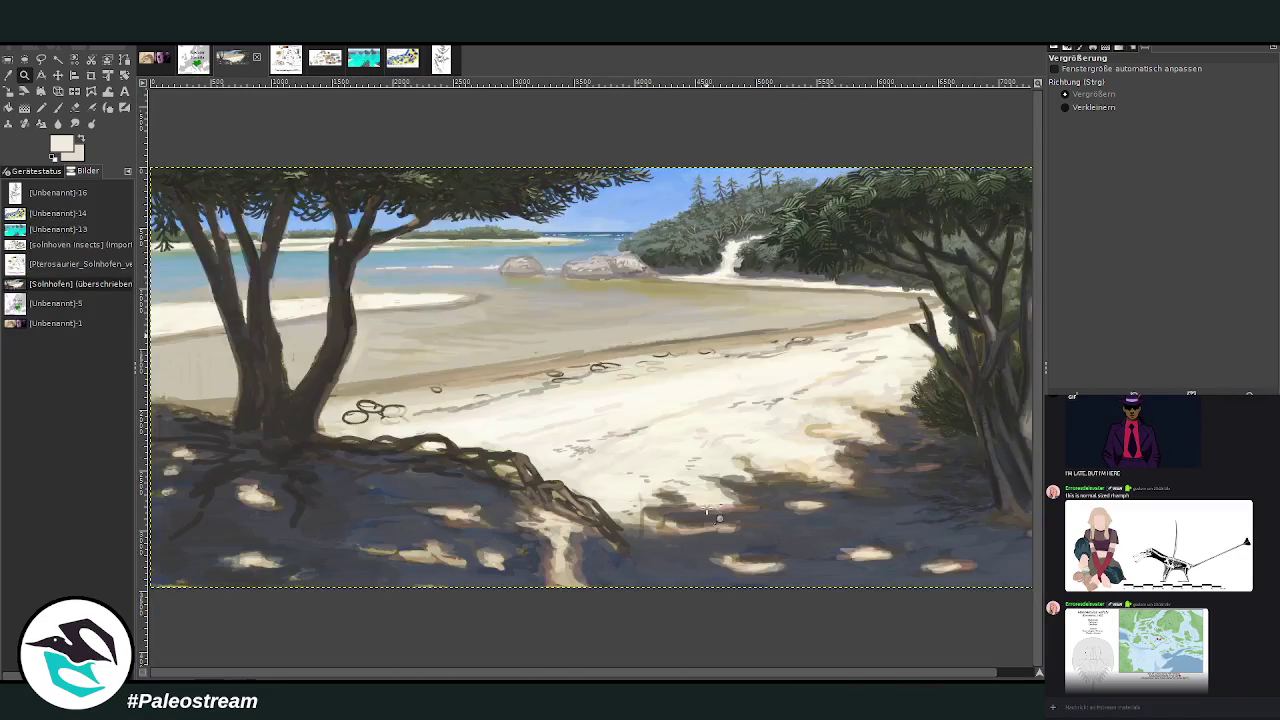
key("minus")
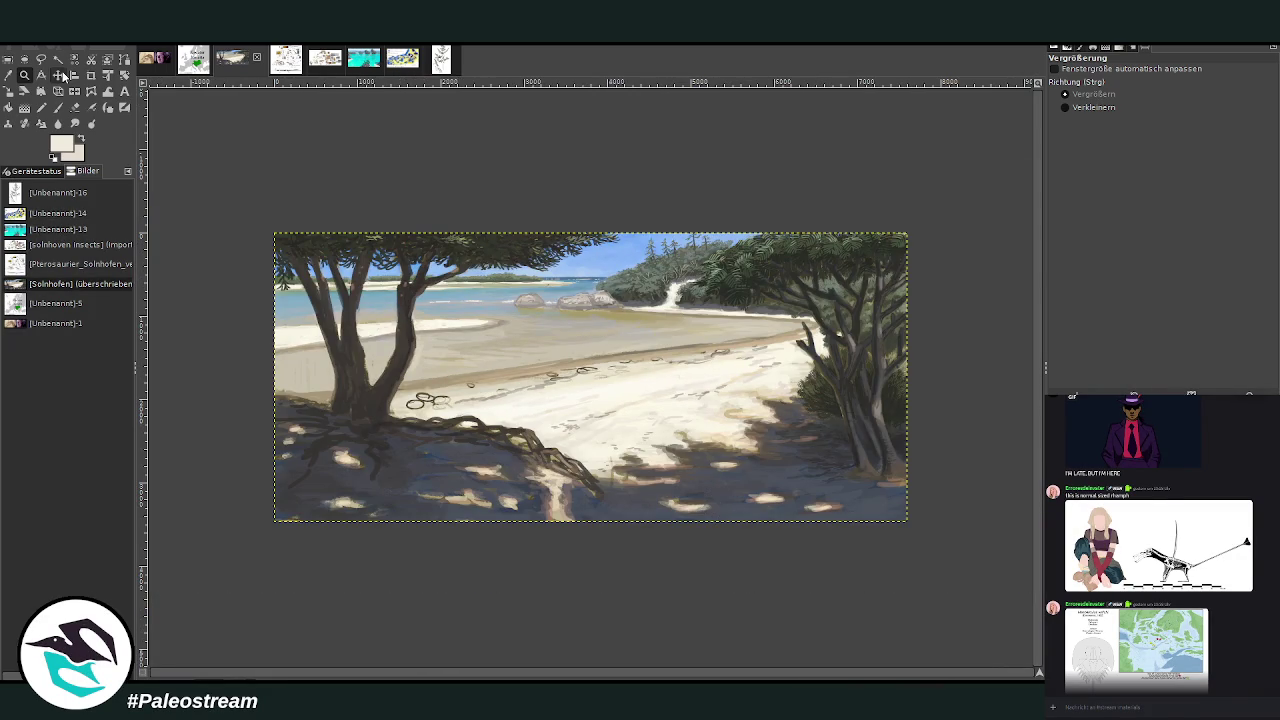
left_click_drag(276, 230, 912, 535)
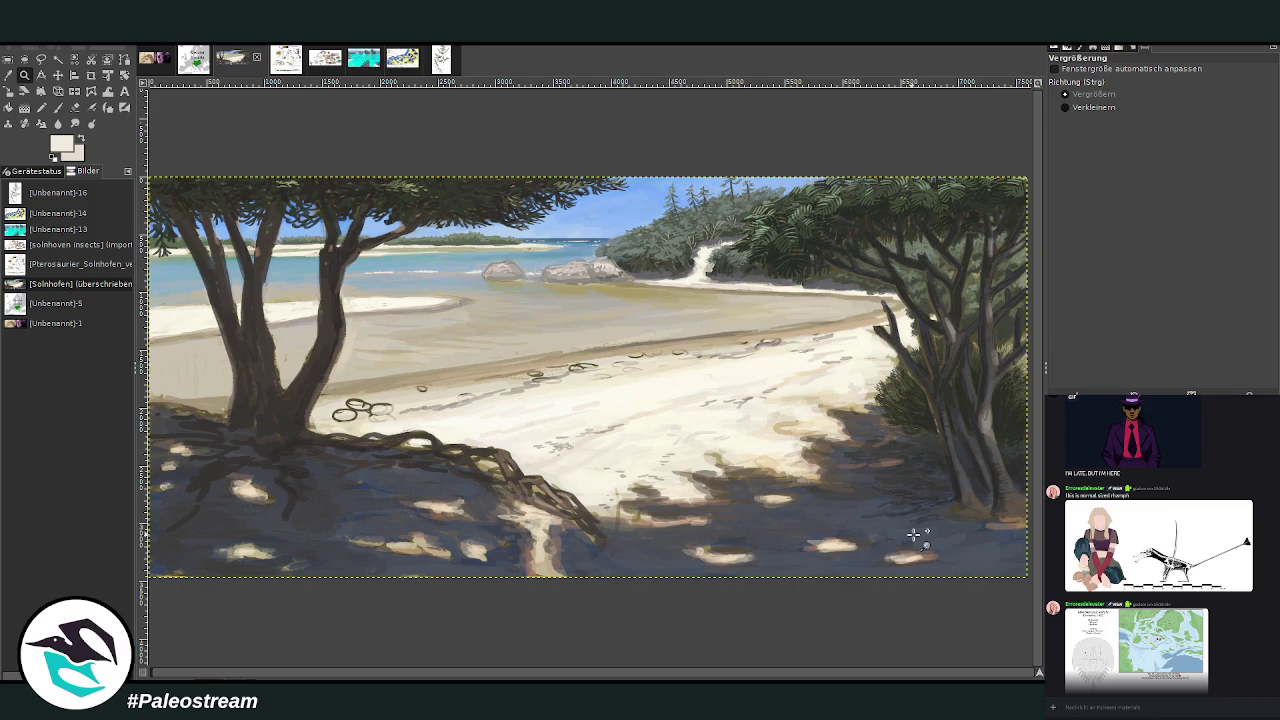
key("ctrl+m")
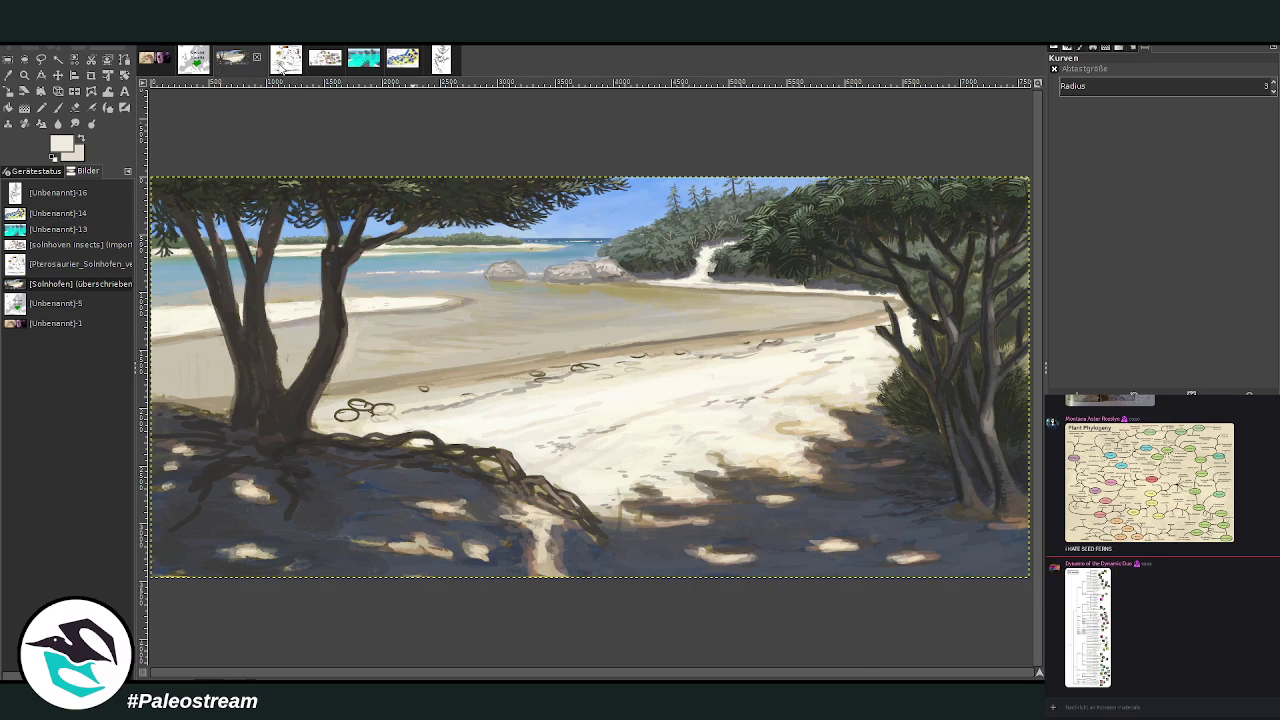
left_click(283, 62)
scroll(590, 340, "up", 1)
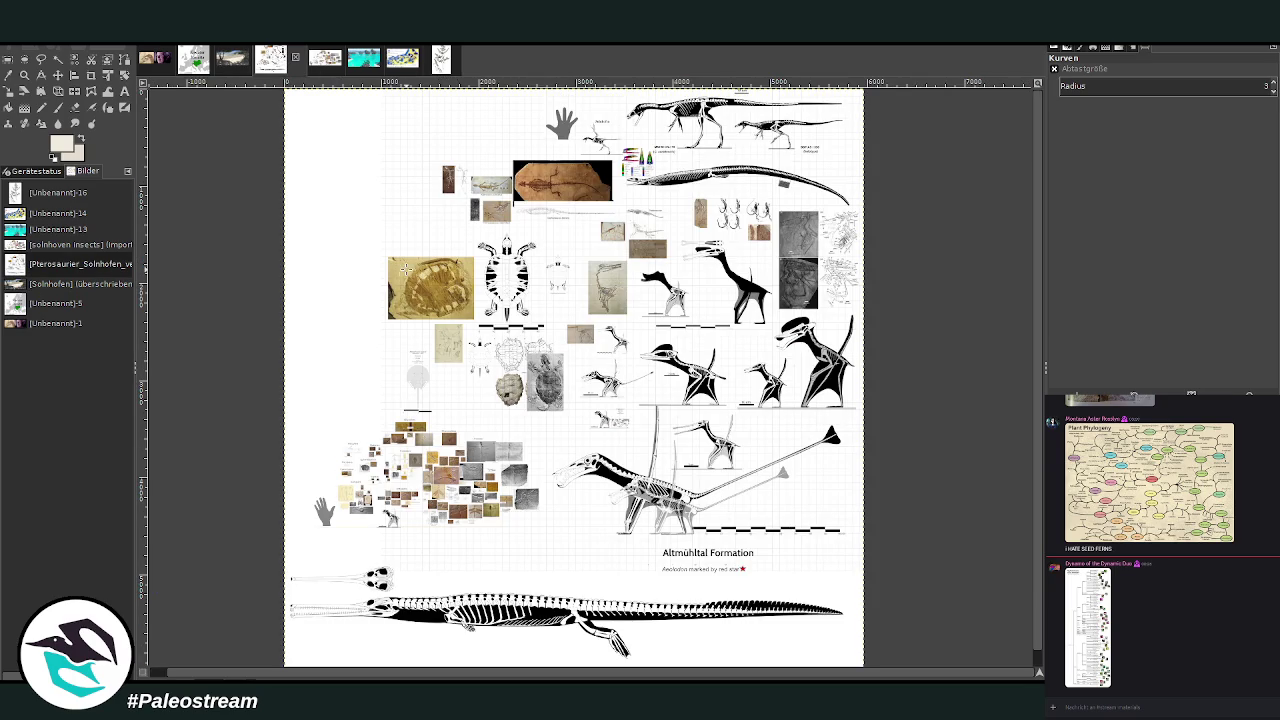
left_click(24, 74)
left_click_drag(366, 253, 852, 552)
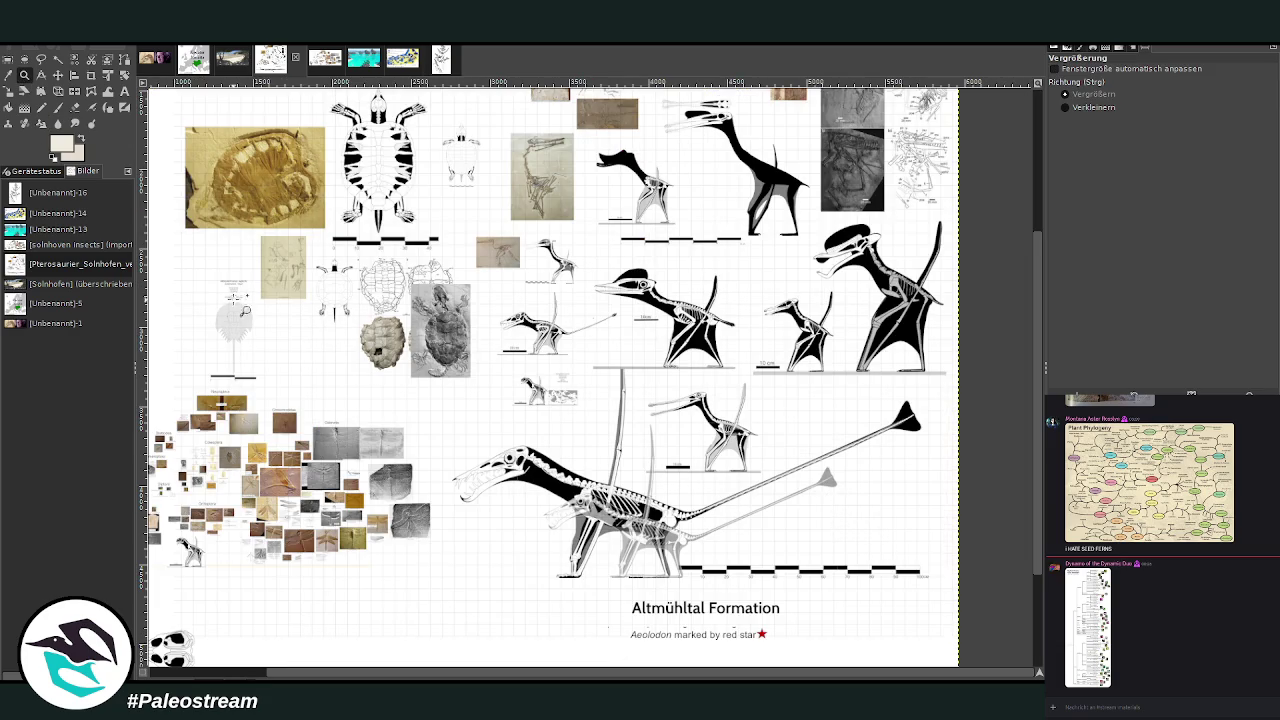
left_click(58, 75)
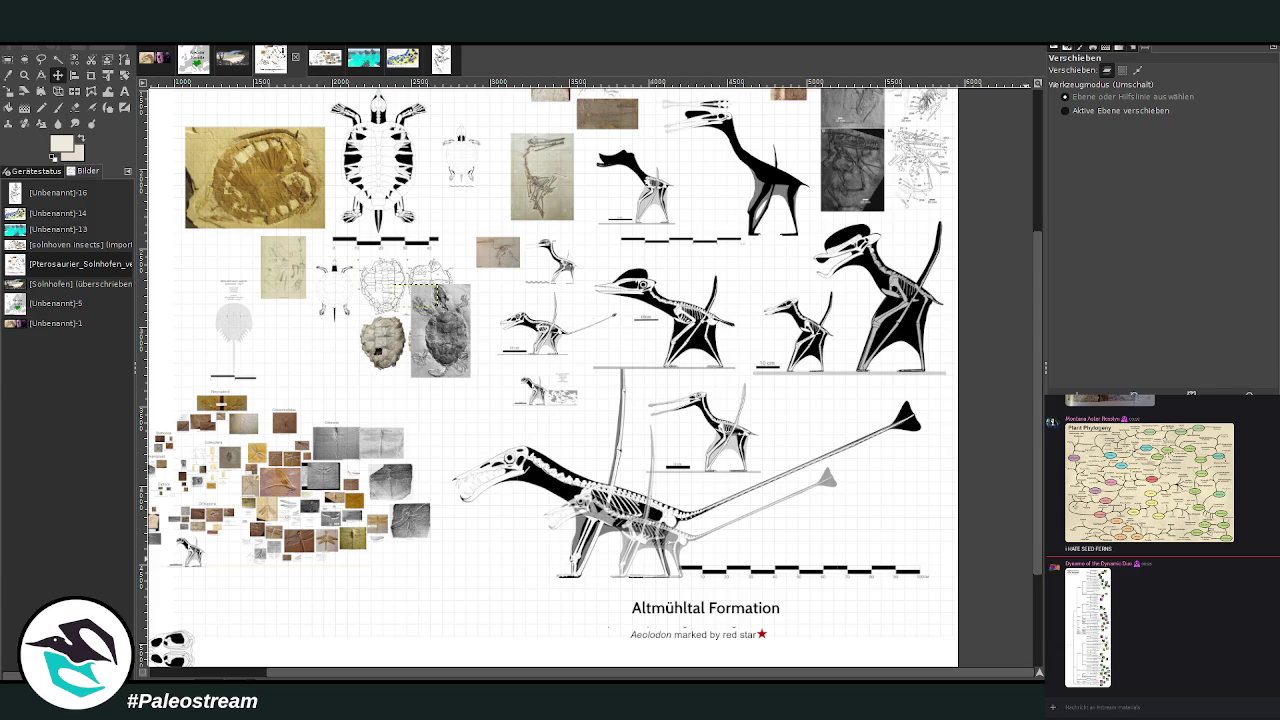
left_click(436, 294)
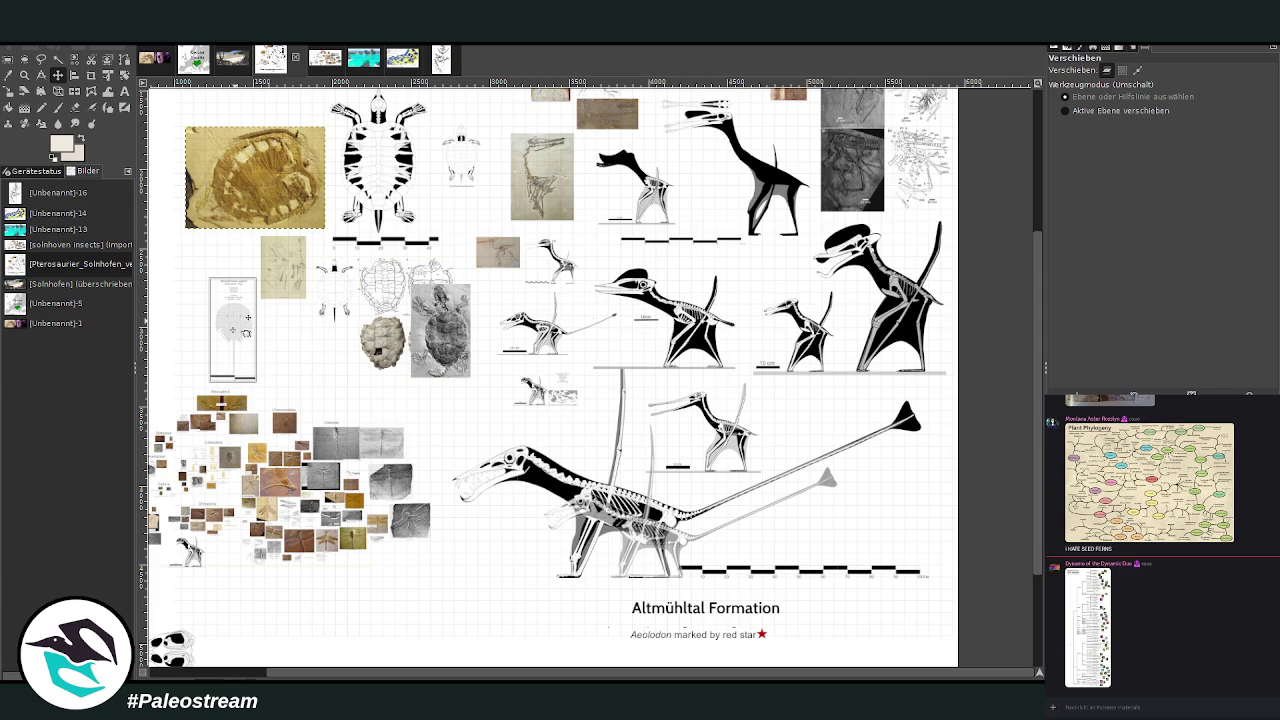
left_click(640, 500)
left_click(233, 330)
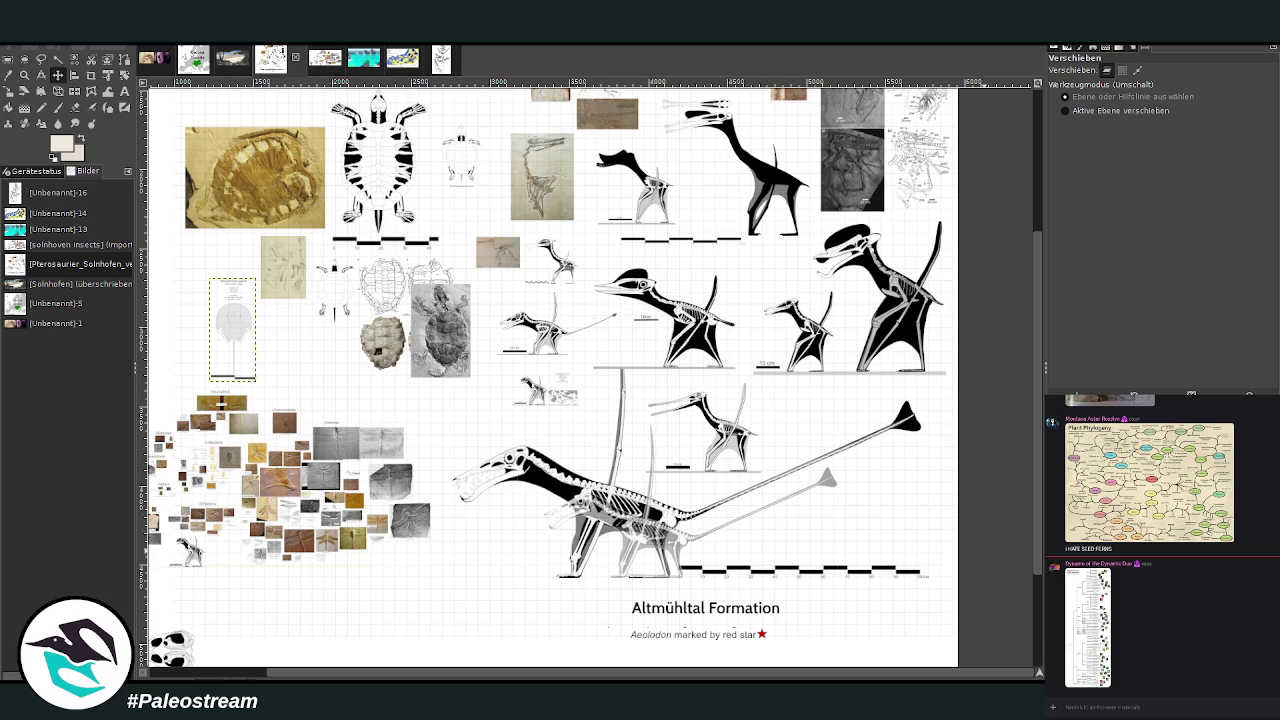
left_click(640, 500)
scroll(410, 295, "up", 3)
scroll(489, 337, "down", 5)
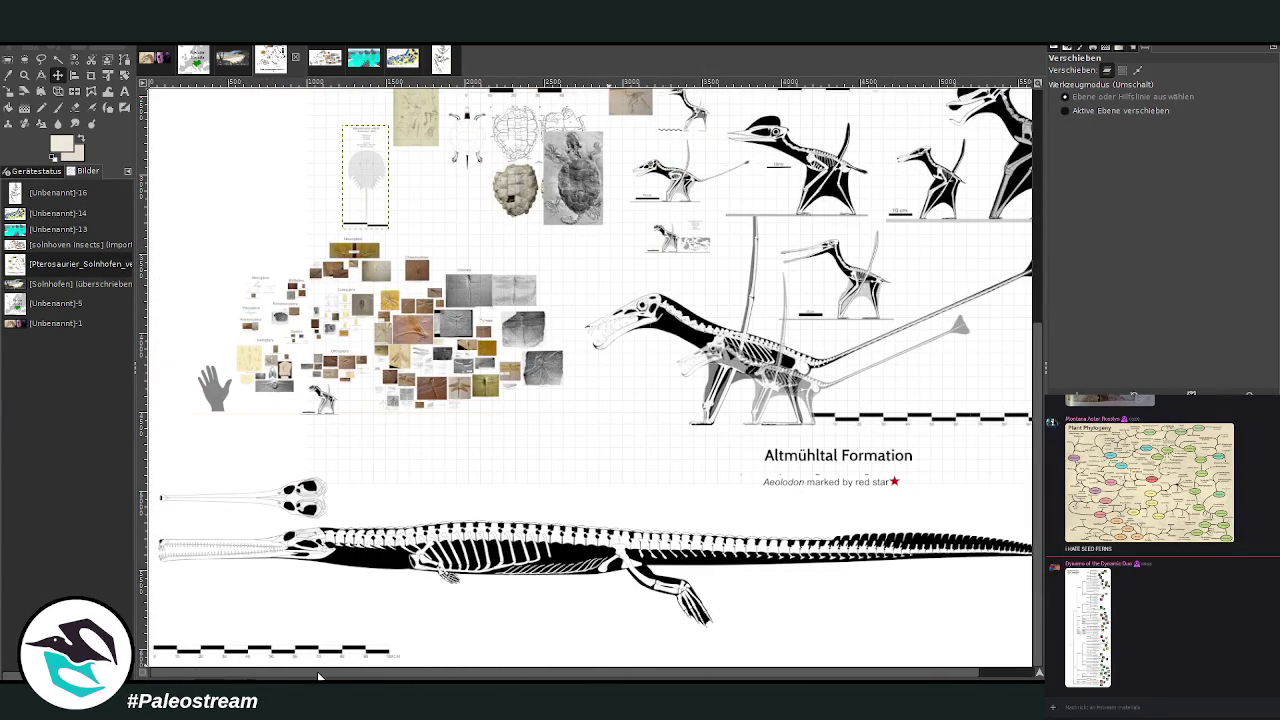
scroll(200, 371, "up", 8)
scroll(600, 530, "down", 3)
scroll(652, 530, "up", 3)
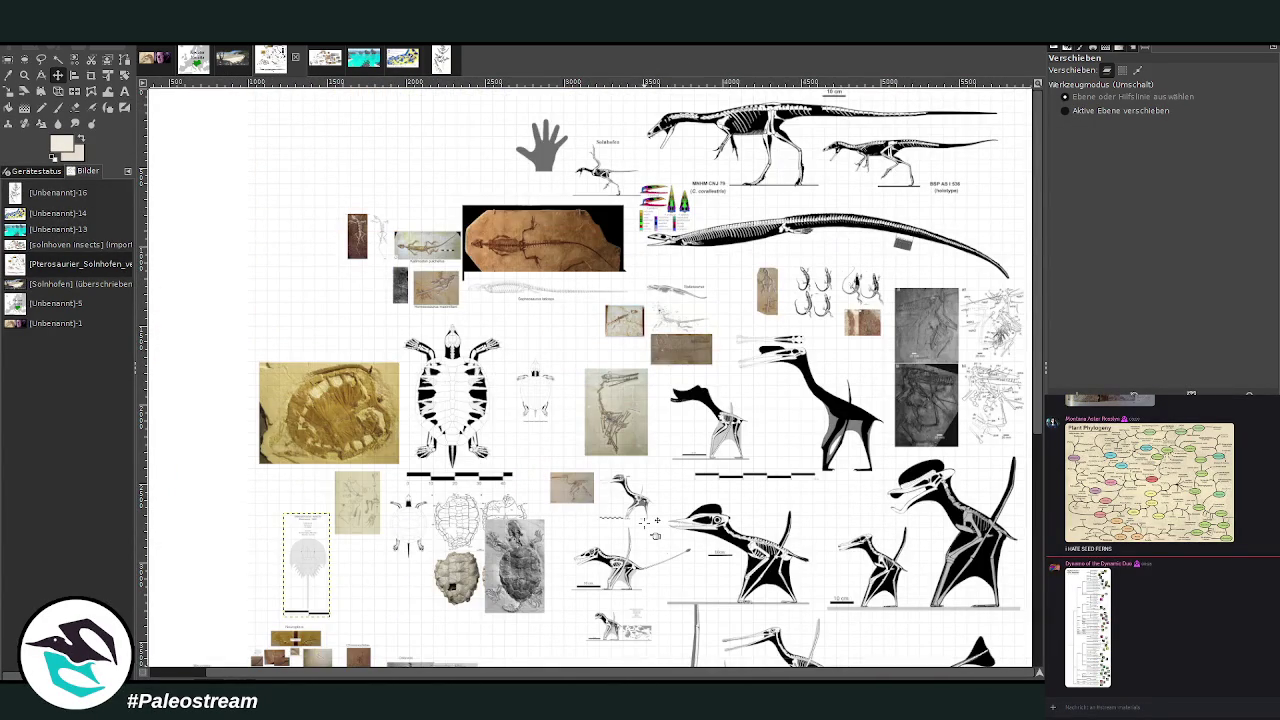
scroll(645, 520, "down", 8)
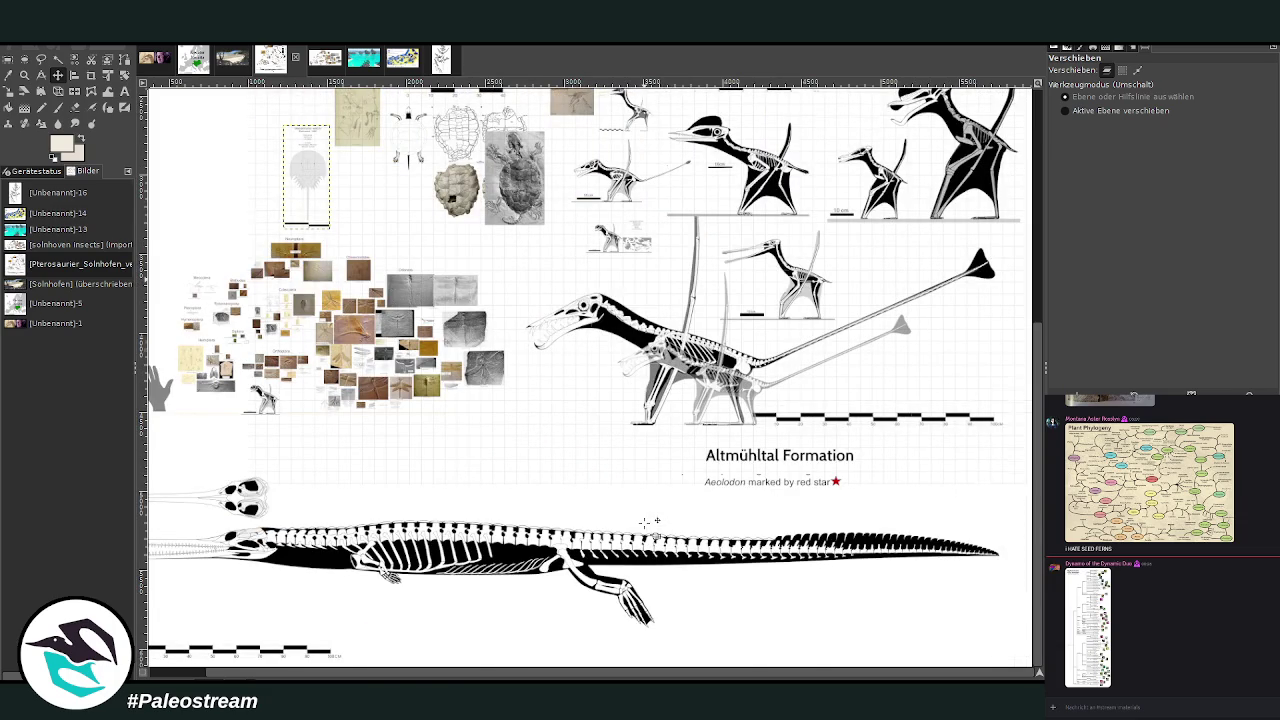
scroll(650, 521, "up", 8)
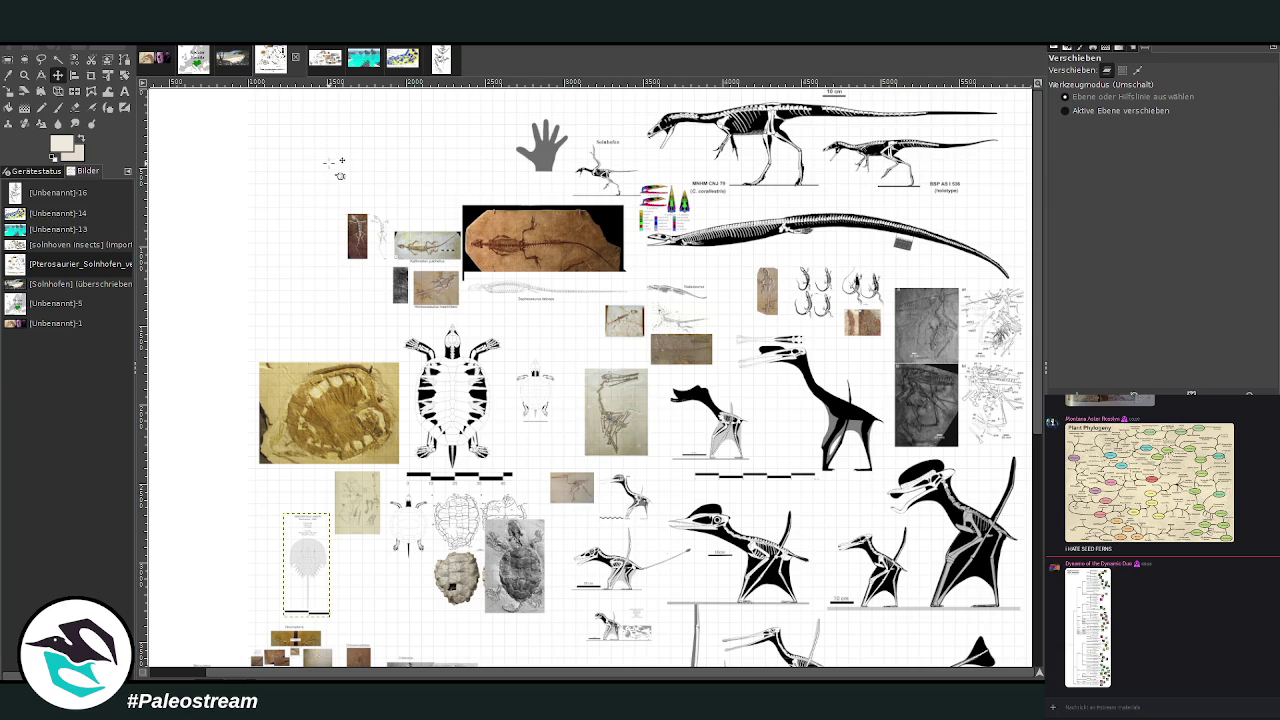
scroll(340, 172, "down", 3)
left_click(25, 75)
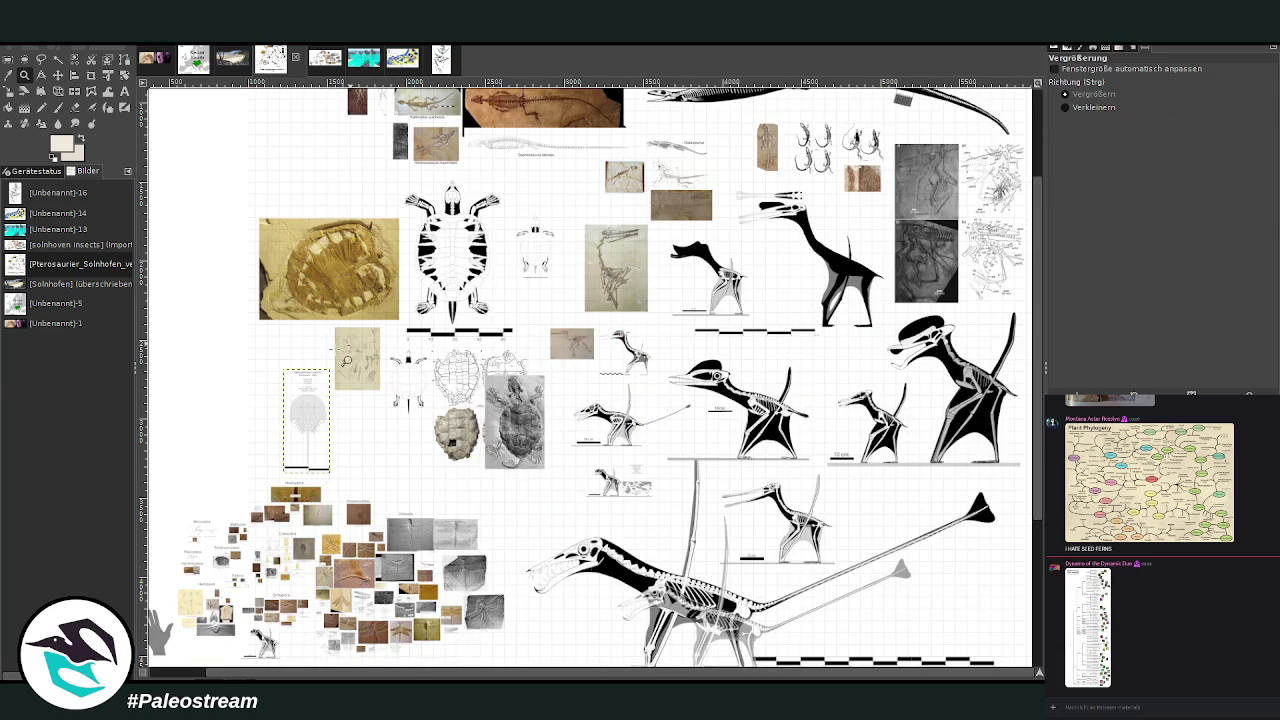
left_click_drag(254, 350, 414, 496)
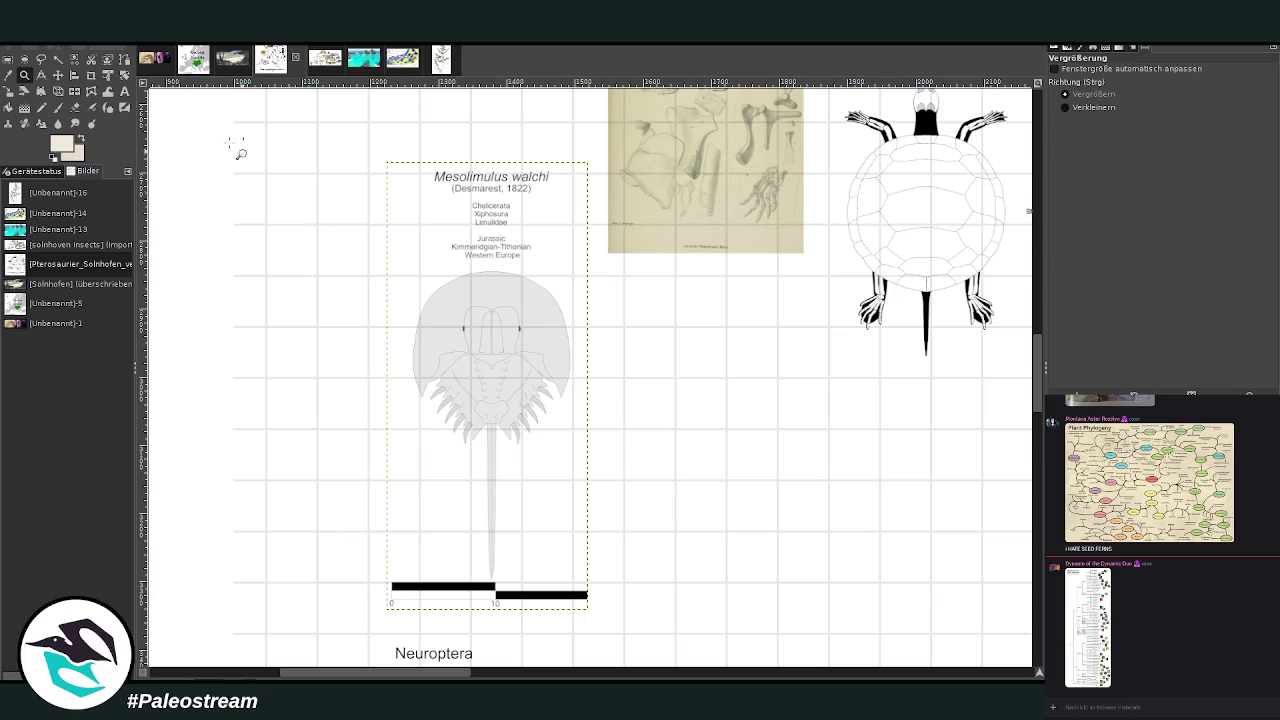
left_click(232, 66)
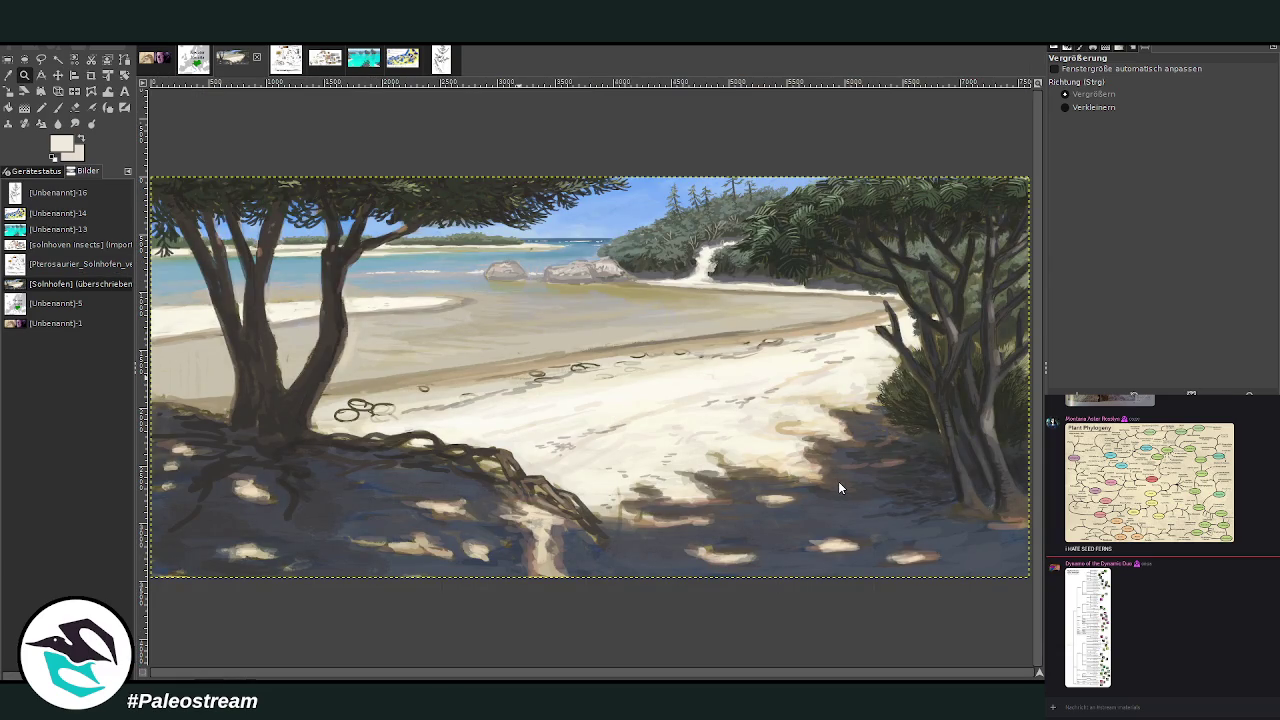
- Paste the copied figure and drag it down onto the sand in the middle of the beach
key("ctrl+v")
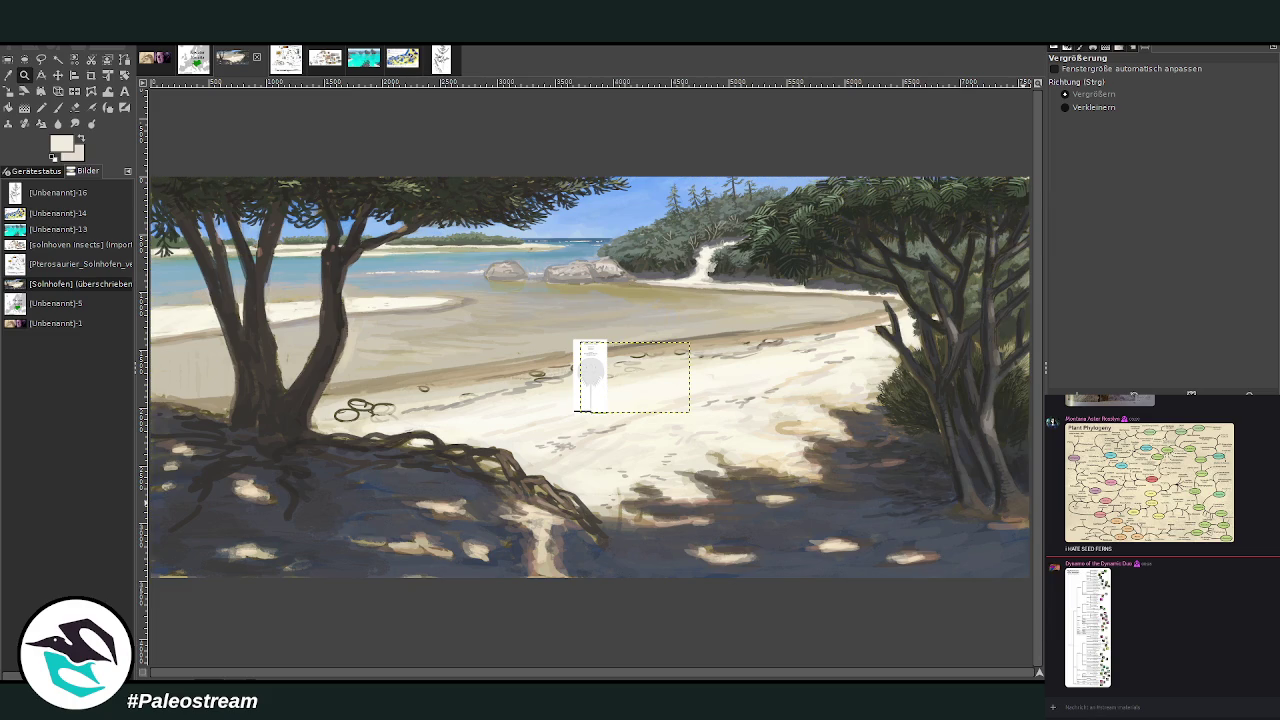
left_click_drag(541, 211, 787, 376)
key("Escape")
left_click(59, 75)
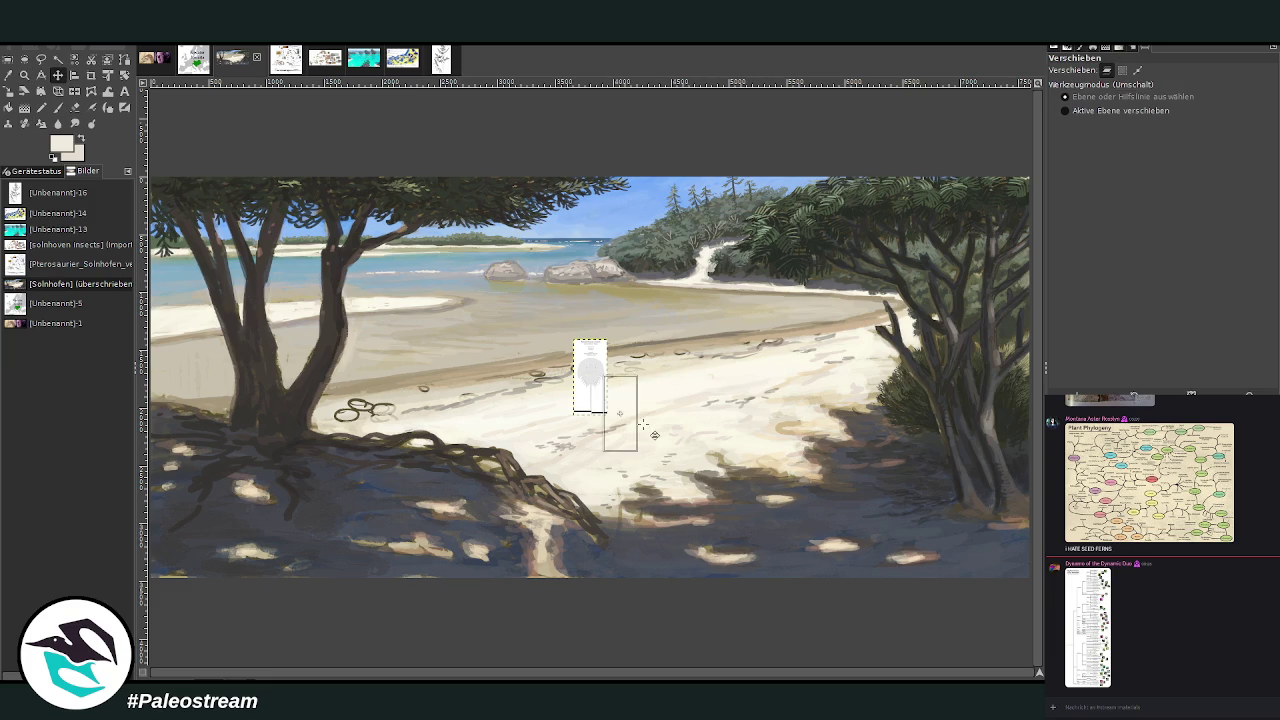
left_click_drag(600, 395, 651, 432)
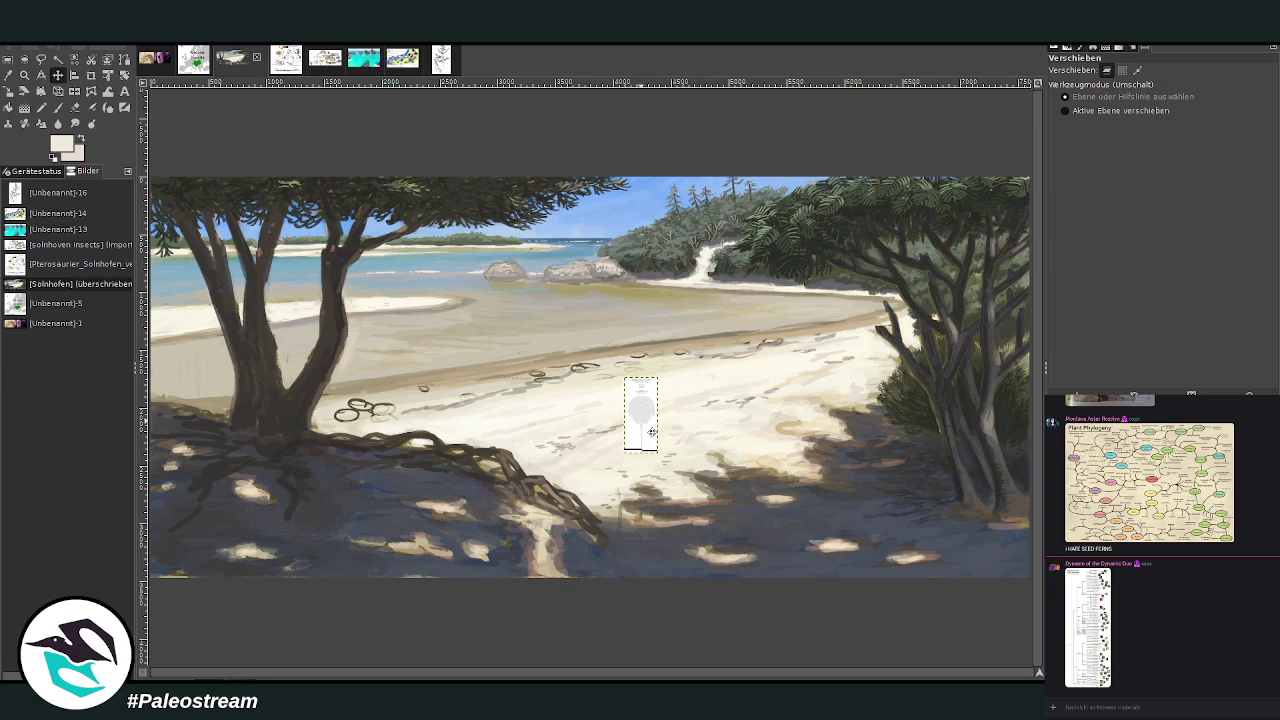
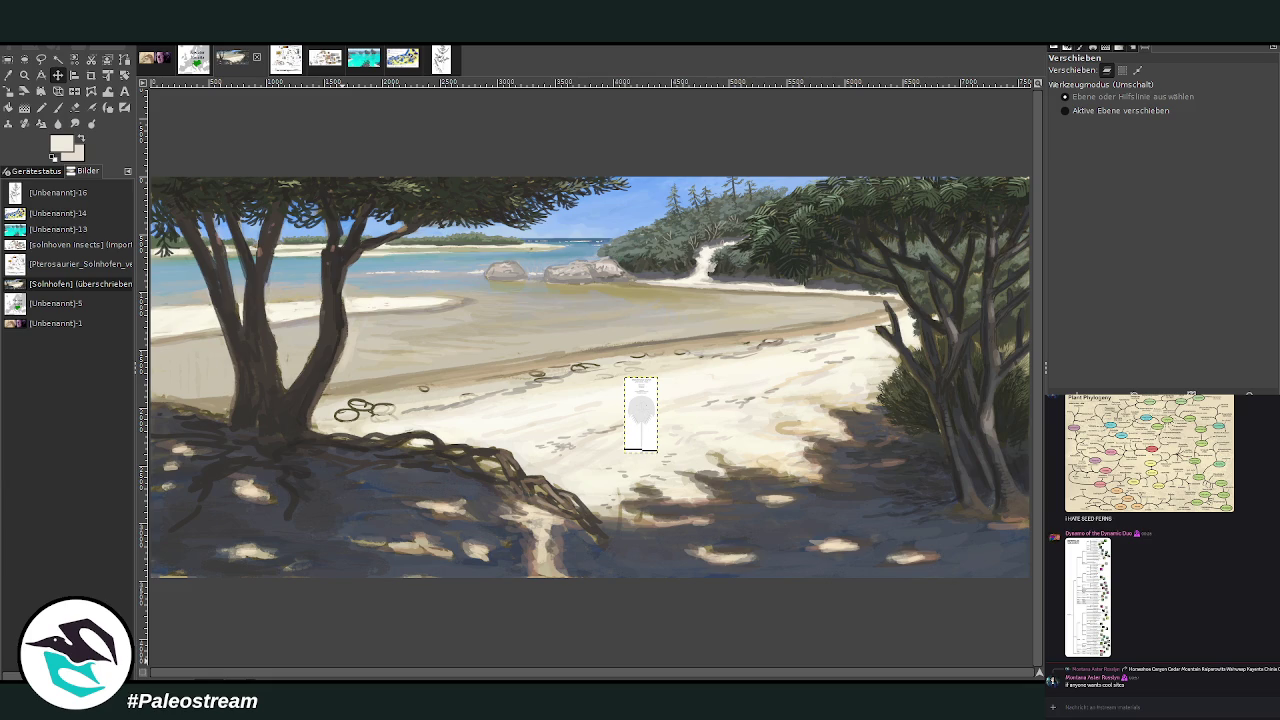
- Zoom in on the dark rings on the sand below the left tree
left_click(24, 75)
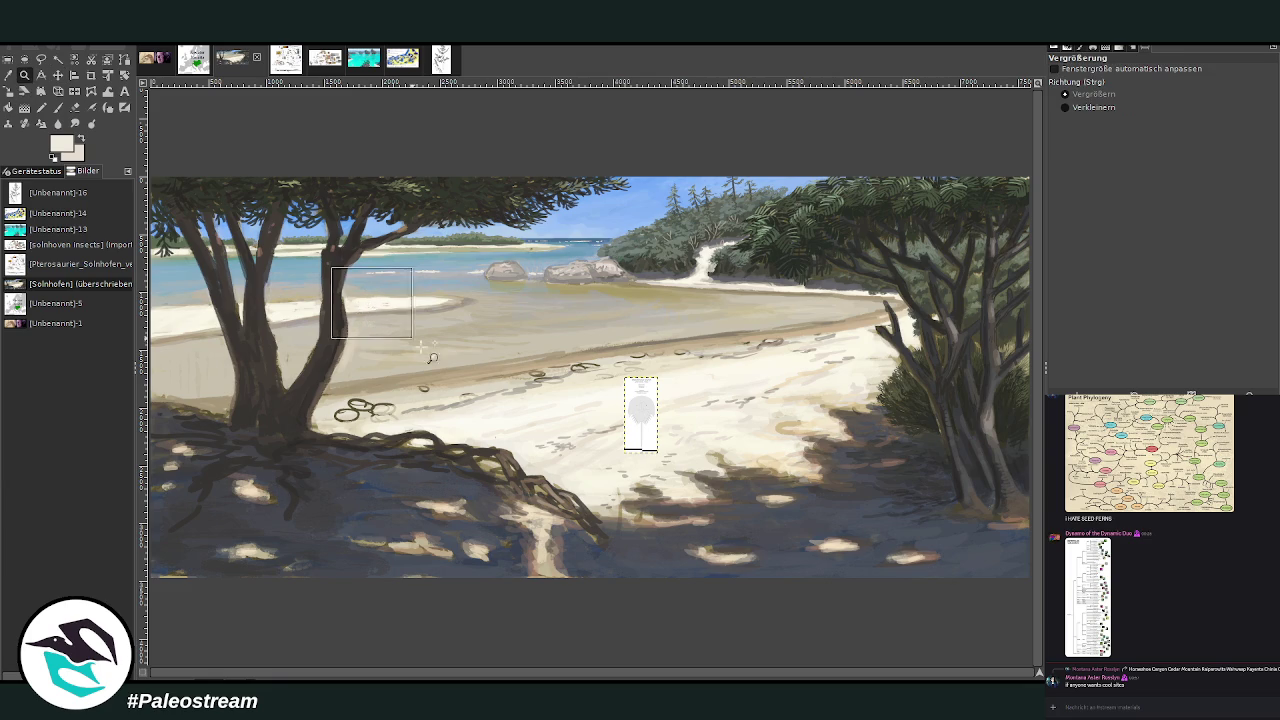
left_click_drag(358, 288, 576, 504)
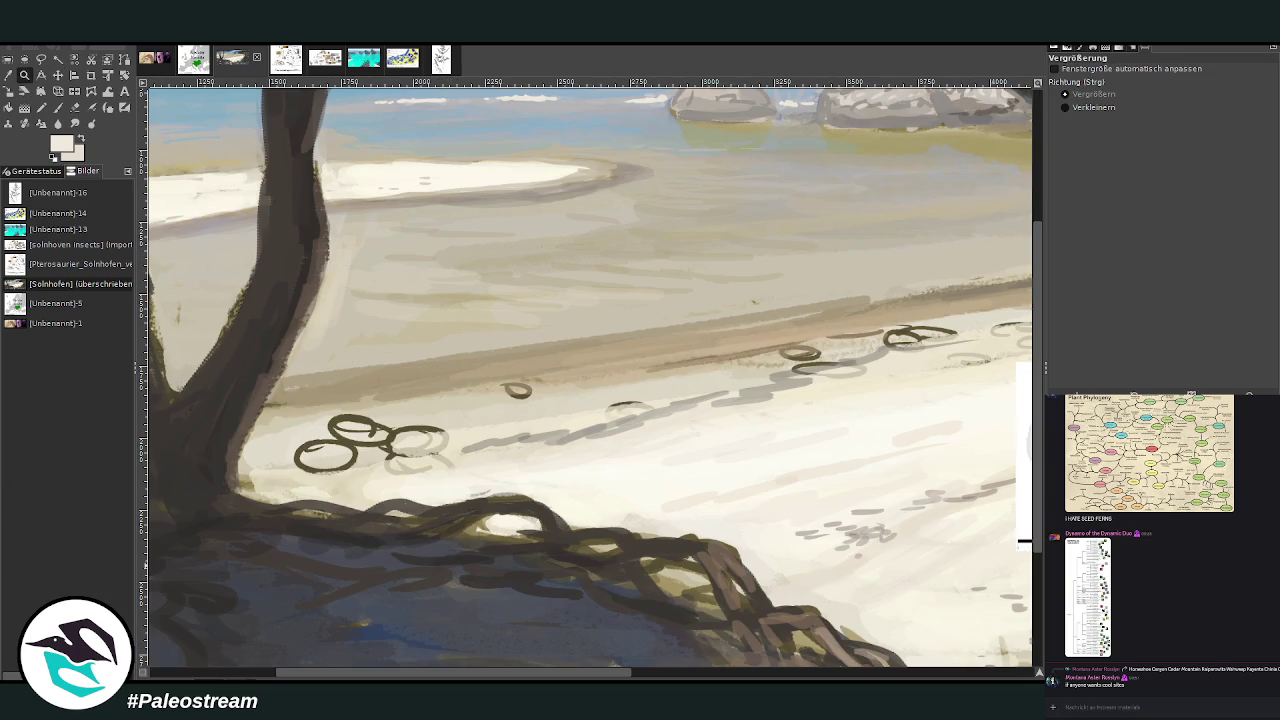
left_click_drag(438, 468, 456, 486)
scroll(341, 497, "down", 6)
scroll(341, 497, "down", 3)
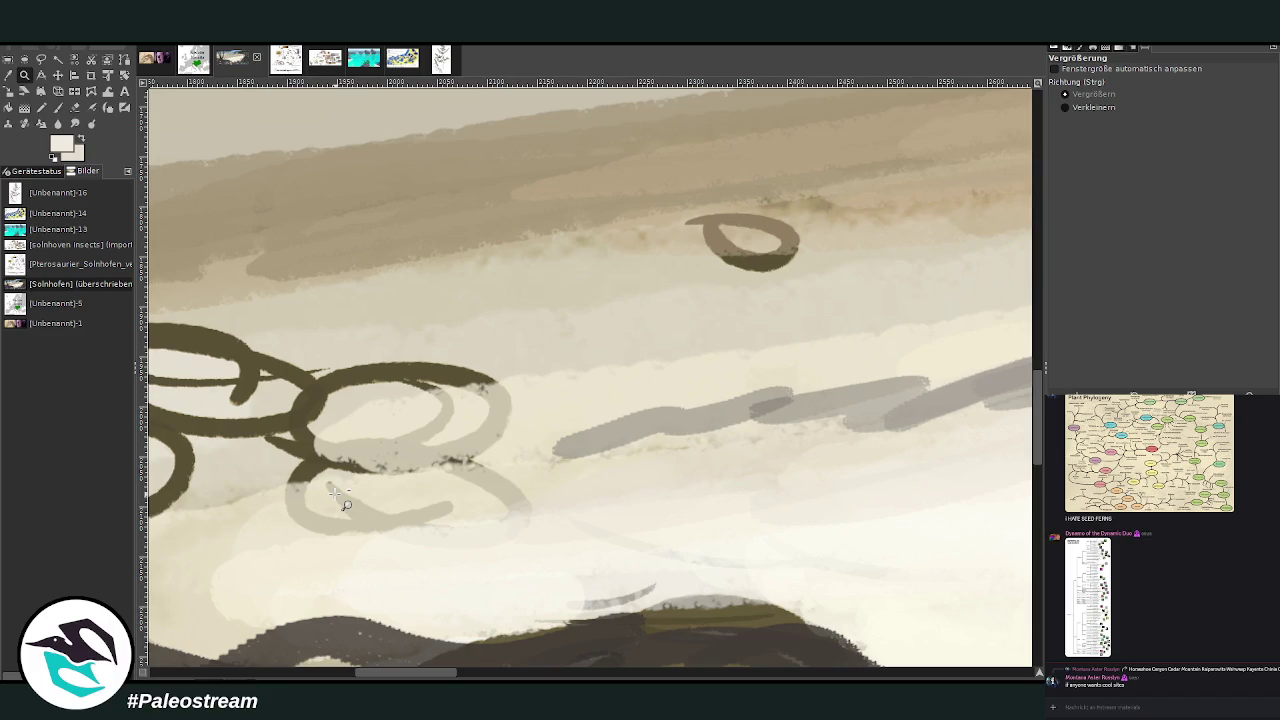
- Sample the light sand colour and paint over the lower-left and upper dark rings at brush size 103
left_click(57, 107)
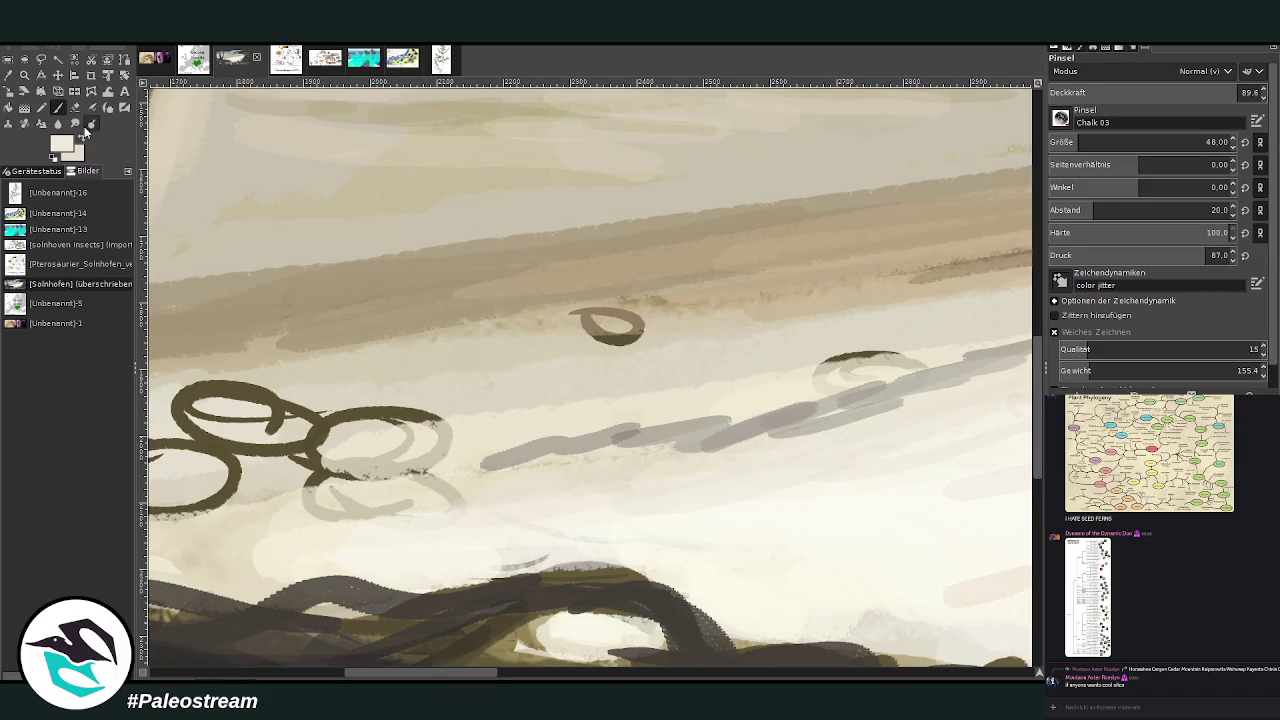
left_click(530, 352, "ctrl")
left_click_drag(466, 454, 328, 462)
left_click(1100, 141)
left_click_drag(440, 672, 398, 678)
mouse_move(610, 410)
left_mouse_down()
mouse_move(567, 436)
mouse_move(330, 462)
left_mouse_up()
mouse_move(350, 505)
left_mouse_down()
mouse_move(700, 490)
mouse_move(870, 445)
mouse_move(645, 455)
mouse_move(700, 435)
mouse_move(470, 485)
left_mouse_up()
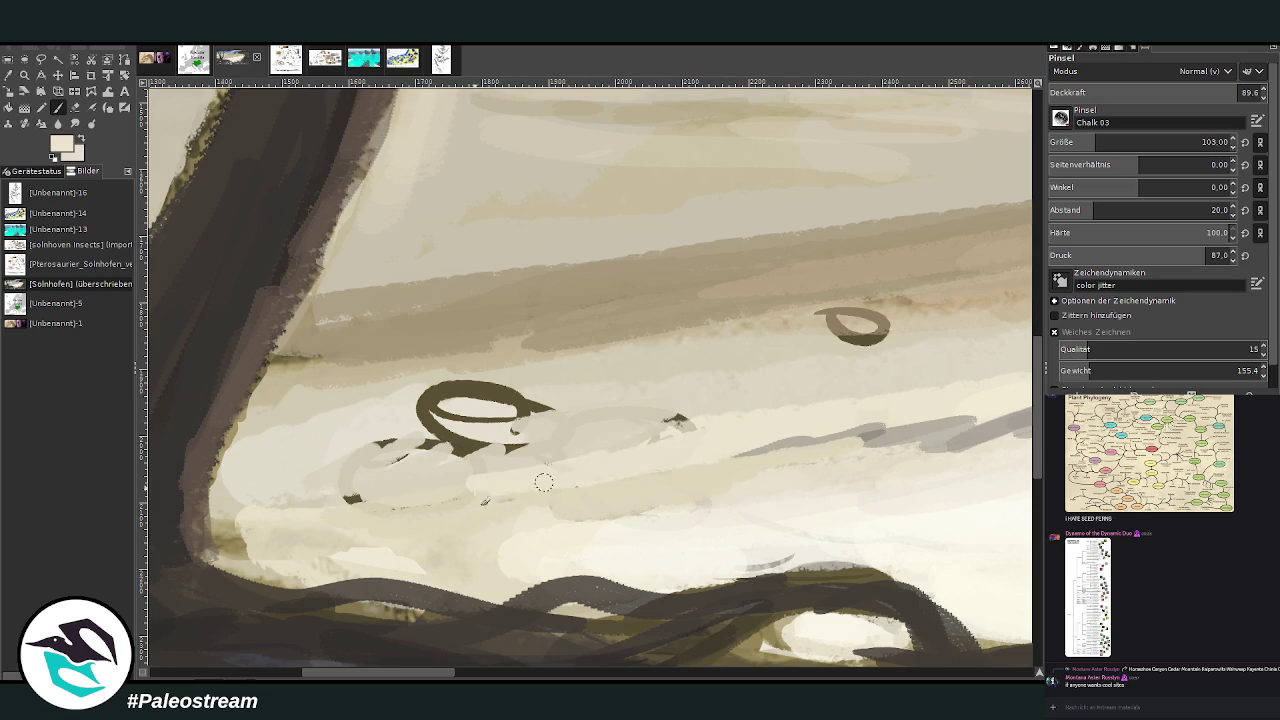
left_click_drag(580, 480, 323, 497)
left_click_drag(578, 393, 365, 430)
mouse_move(500, 385)
left_mouse_down()
mouse_move(430, 408)
mouse_move(520, 425)
mouse_move(395, 455)
mouse_move(505, 405)
mouse_move(643, 415)
left_mouse_up()
- Cover the right brown ring, dark arc, wavy line and oval stroke with beige
left_click_drag(740, 418, 645, 430)
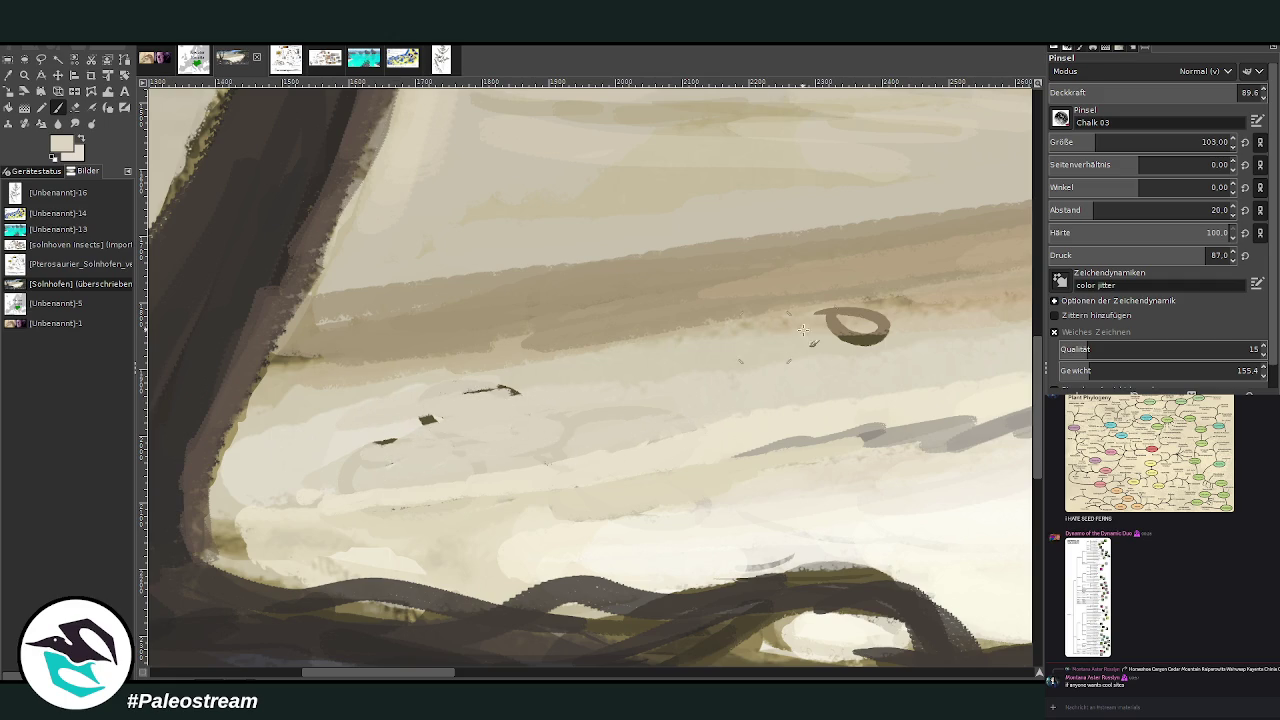
left_click_drag(890, 340, 788, 325)
left_click(906, 332, "ctrl")
left_click_drag(890, 308, 935, 308)
left_click_drag(520, 395, 436, 403)
left_click_drag(406, 673, 529, 677)
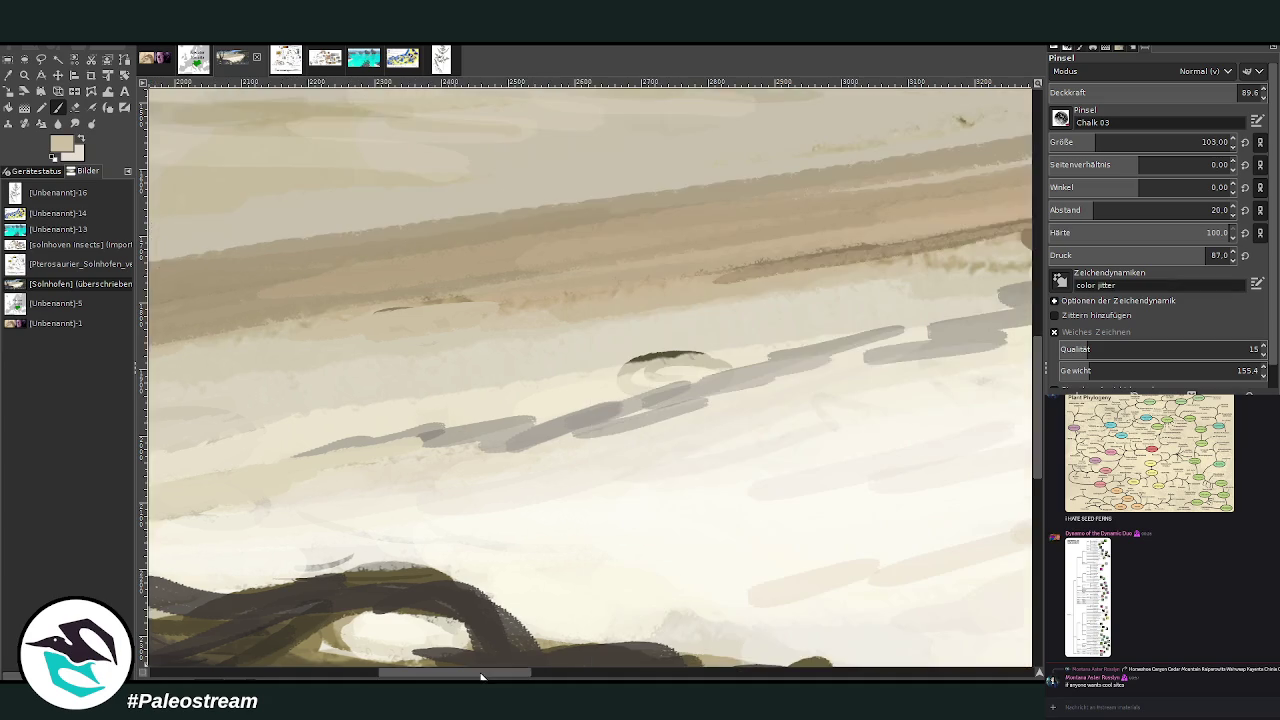
left_click_drag(445, 358, 360, 376)
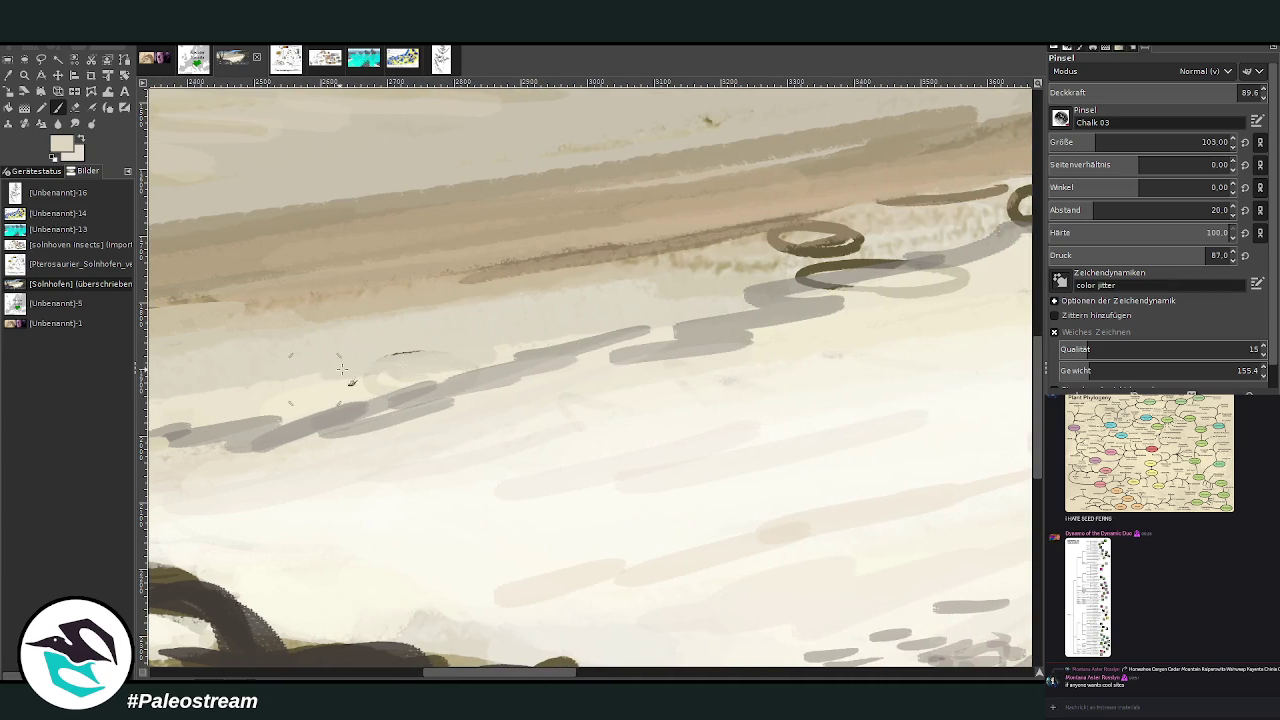
mouse_move(750, 268)
left_mouse_down()
mouse_move(880, 262)
mouse_move(792, 287)
mouse_move(980, 297)
mouse_move(792, 333)
left_mouse_up()
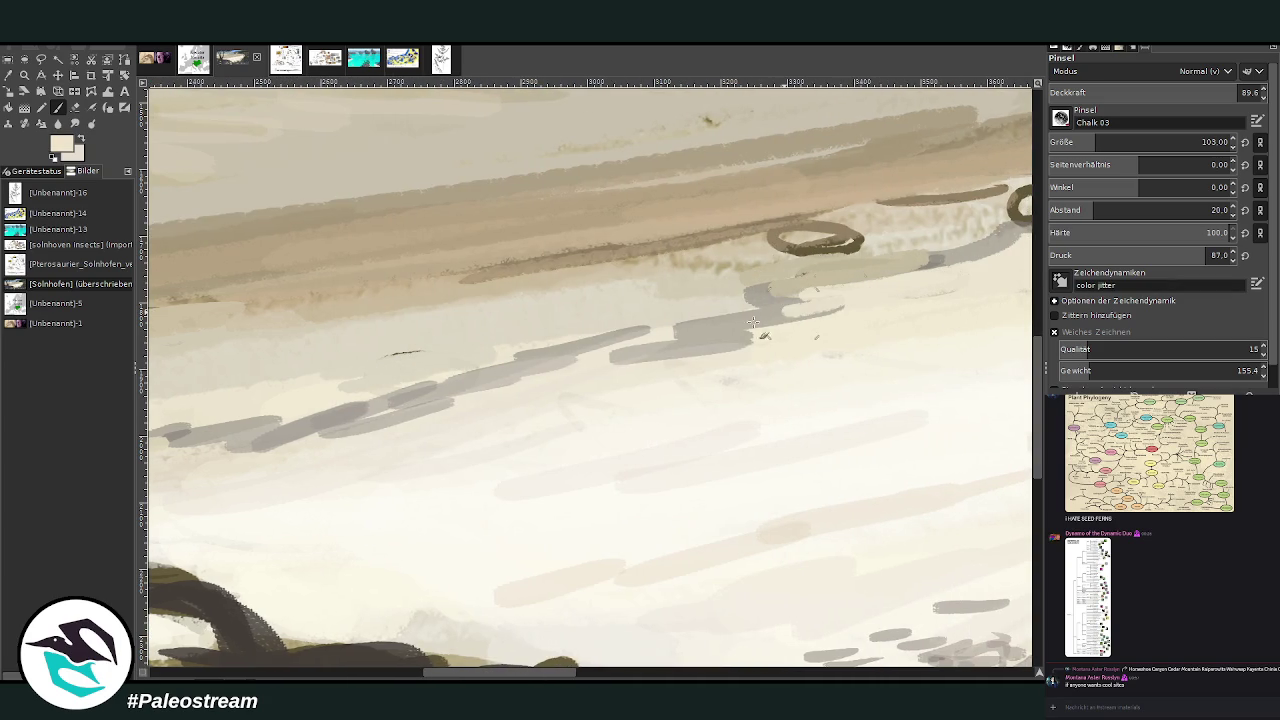
mouse_move(876, 244)
left_mouse_down()
mouse_move(720, 245)
mouse_move(712, 276)
mouse_move(779, 255)
left_mouse_up()
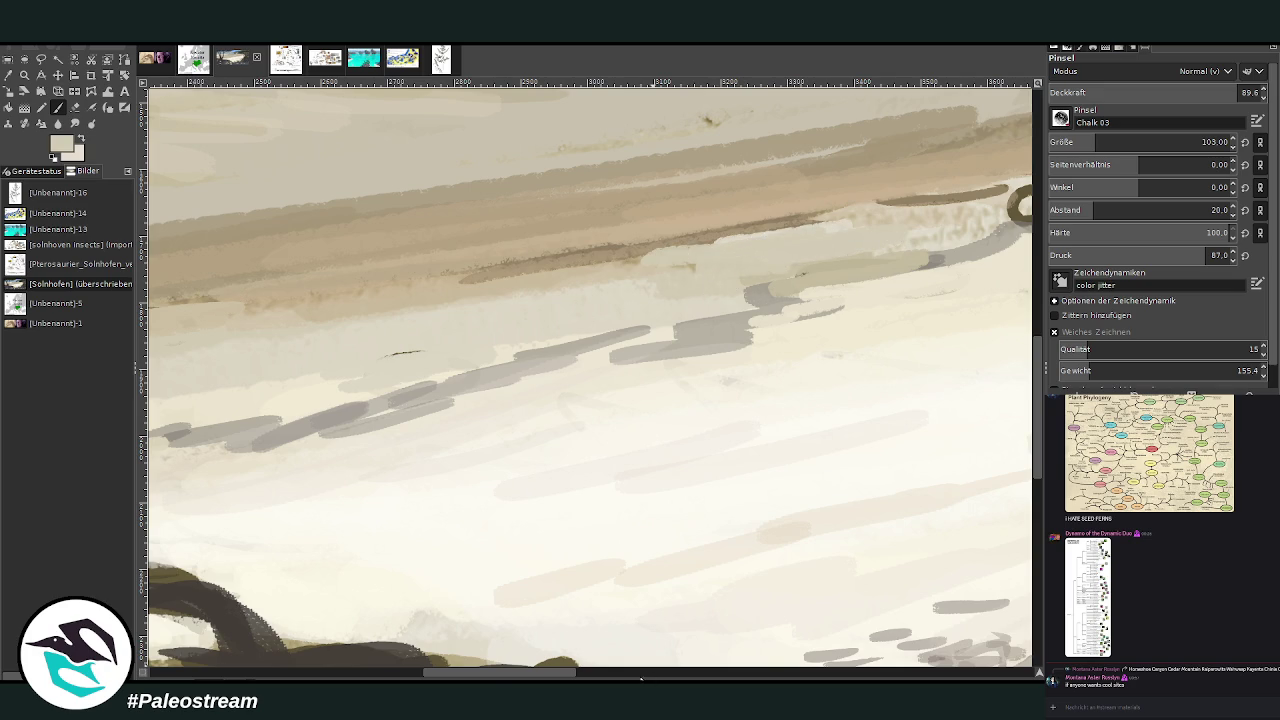
- At 66.6 brush opacity, paint light cream over the dark shoreline strokes
scroll(947, 437, "right", 5)
scroll(947, 437, "up", 5)
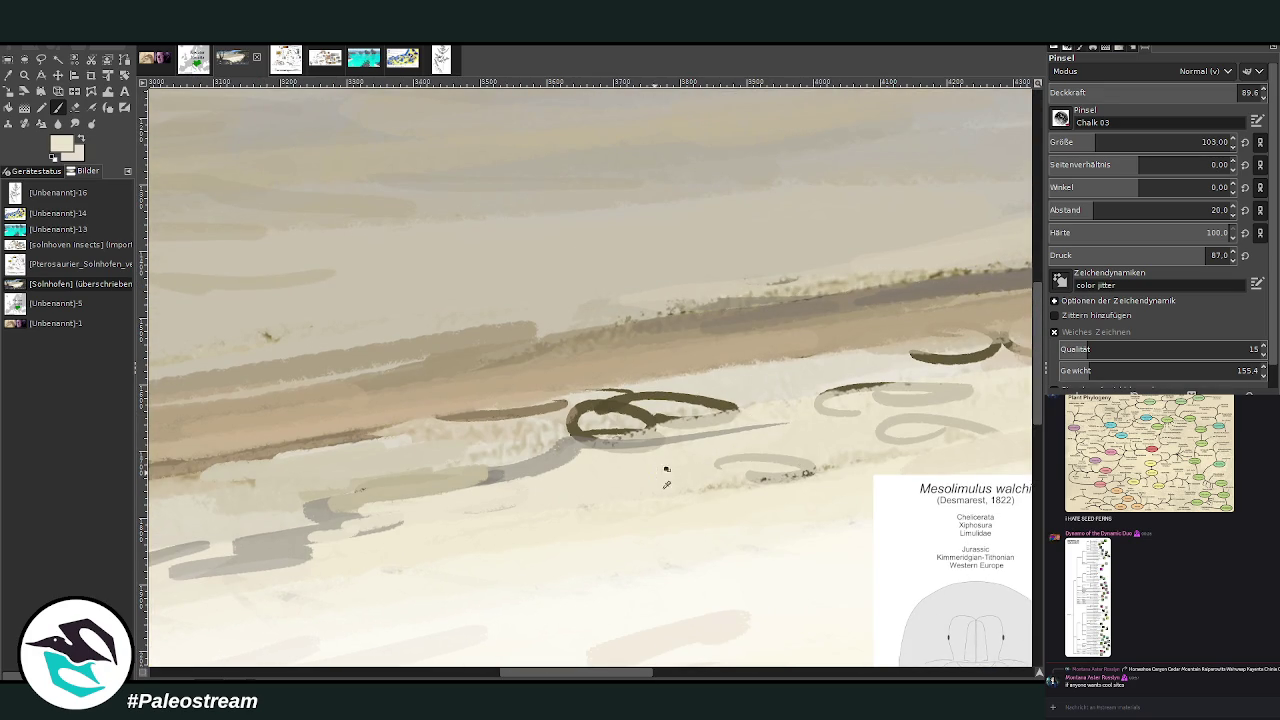
left_click(1188, 92)
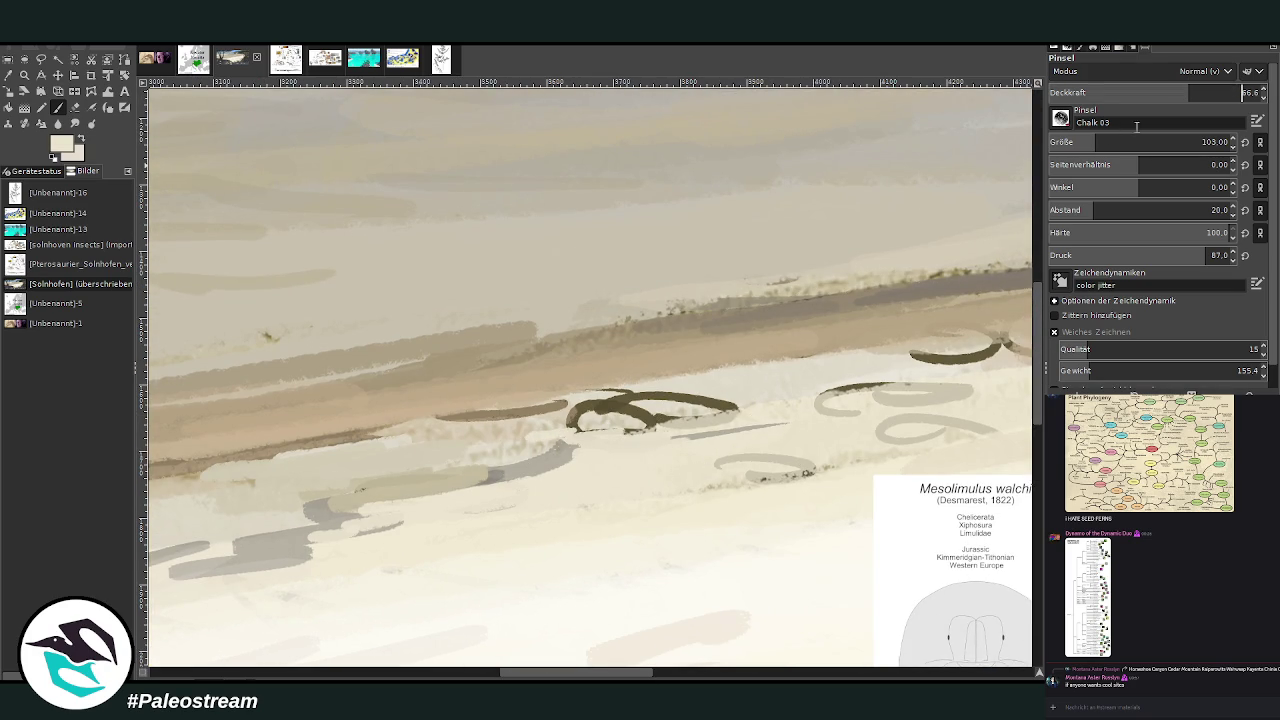
left_click_drag(742, 442, 830, 470)
mouse_move(880, 430)
left_mouse_down()
mouse_move(980, 390)
mouse_move(600, 415)
left_mouse_up()
mouse_move(510, 430)
left_mouse_down()
mouse_move(735, 402)
mouse_move(330, 485)
left_mouse_up()
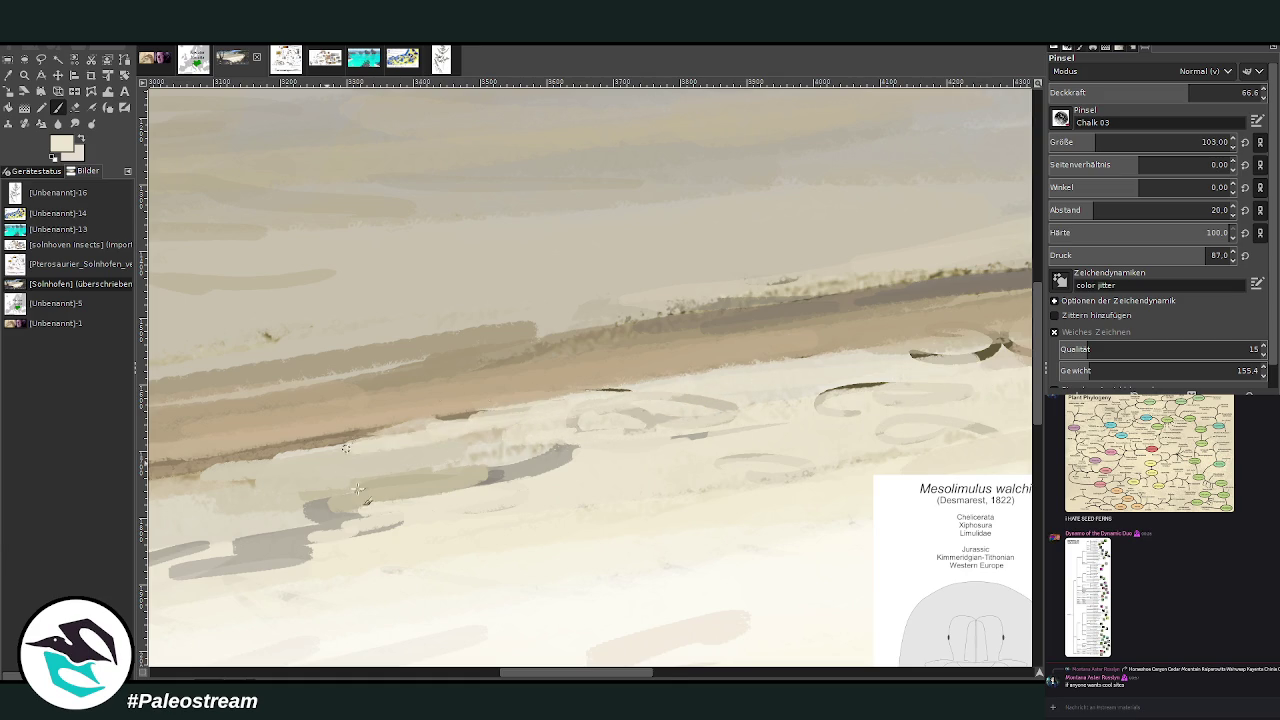
left_click(668, 678)
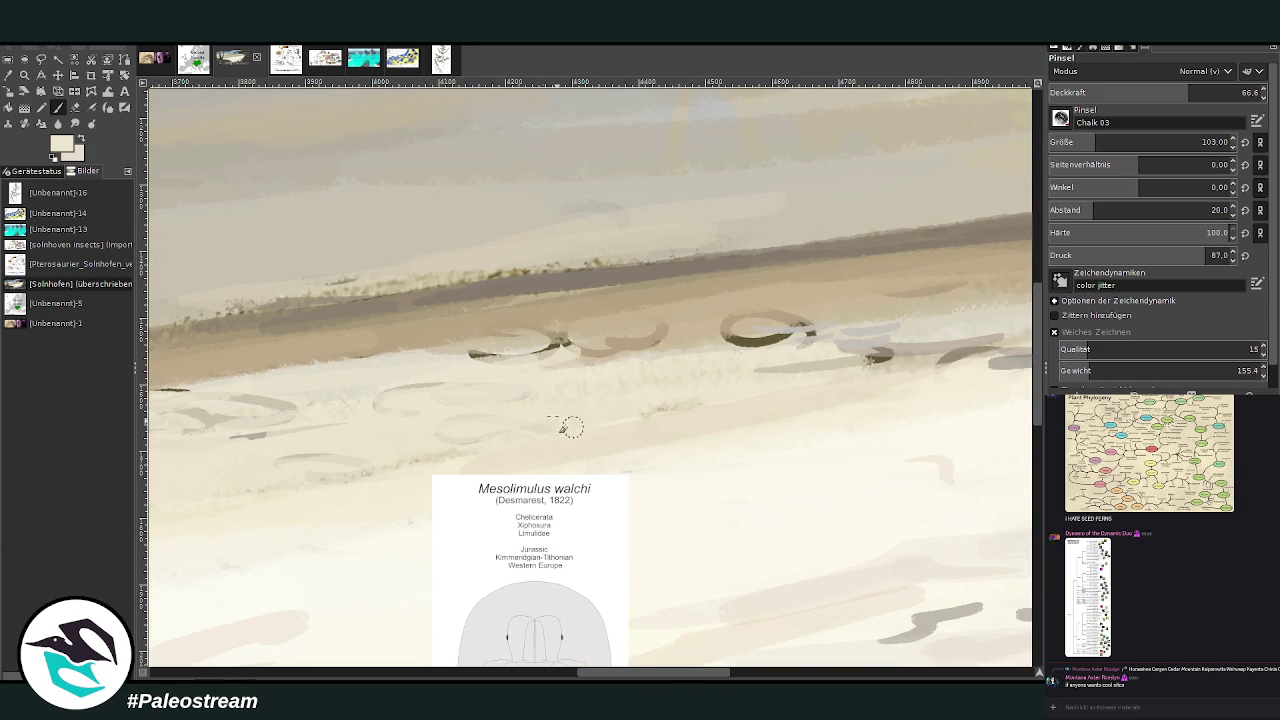
left_click_drag(636, 338, 735, 348)
- Sample a tan from the shoreline, stroke it along the shore, and cover grey chalk strokes with cream
left_click(778, 324, "ctrl")
mouse_move(628, 340)
left_mouse_down()
mouse_move(716, 333)
mouse_move(480, 365)
left_mouse_up()
left_click_drag(665, 348, 860, 345)
left_click_drag(715, 360, 790, 340)
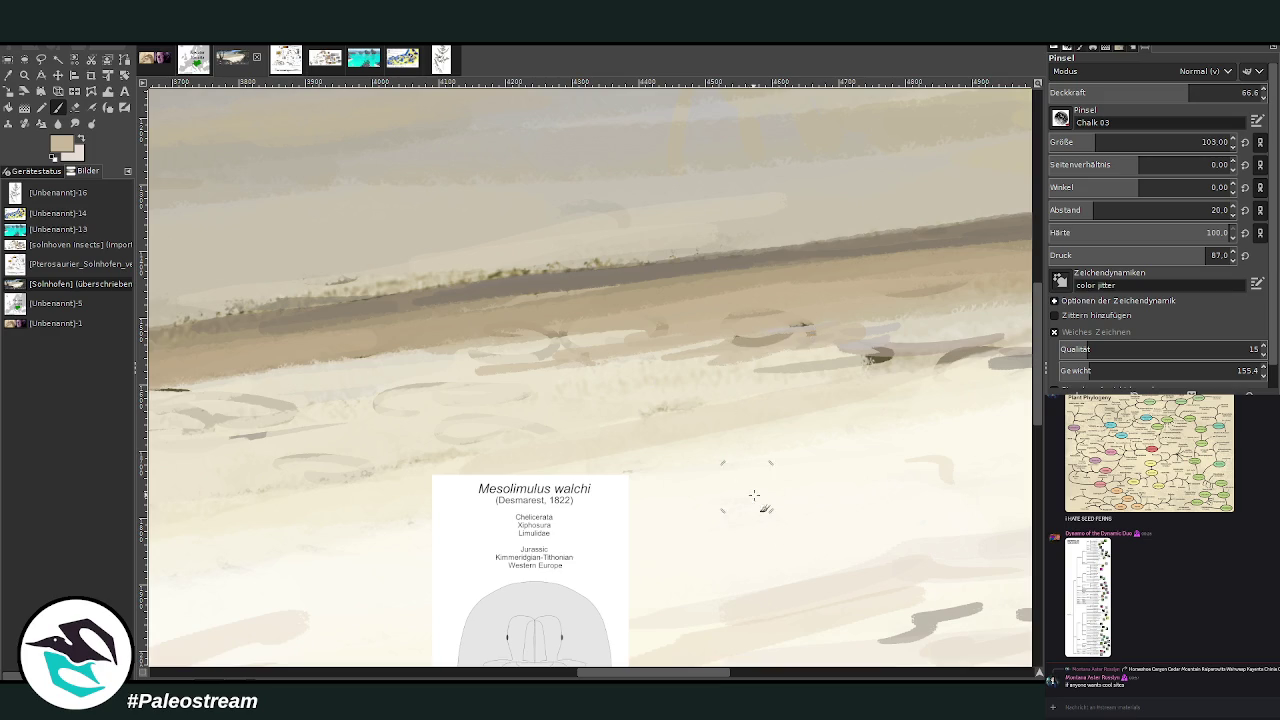
left_click_drag(669, 678, 727, 678)
mouse_move(740, 368)
left_mouse_down()
mouse_move(605, 364)
mouse_move(990, 280)
mouse_move(760, 282)
mouse_move(475, 340)
mouse_move(424, 377)
left_mouse_up()
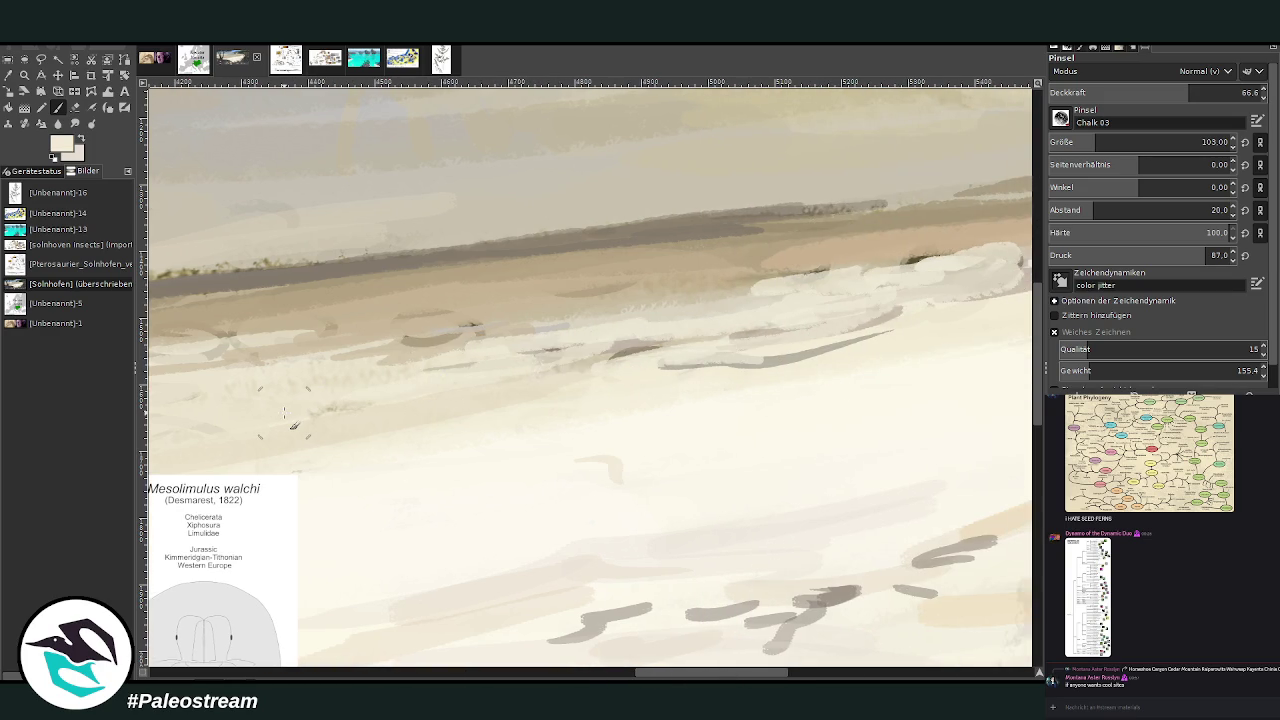
scroll(424, 377, "down", 3)
scroll(320, 400, "down", 2)
scroll(284, 412, "down", 2)
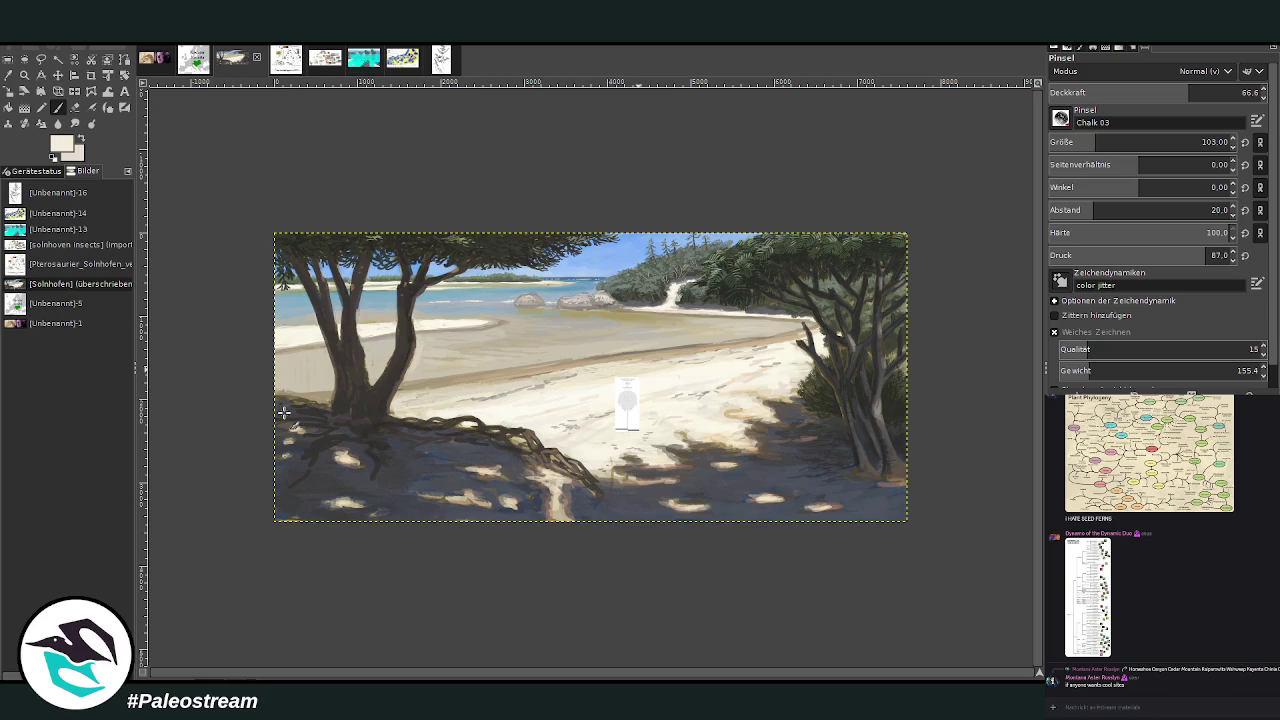
- Move the reference card to the right side of the beach and zoom into the shoreline
left_click(57, 75)
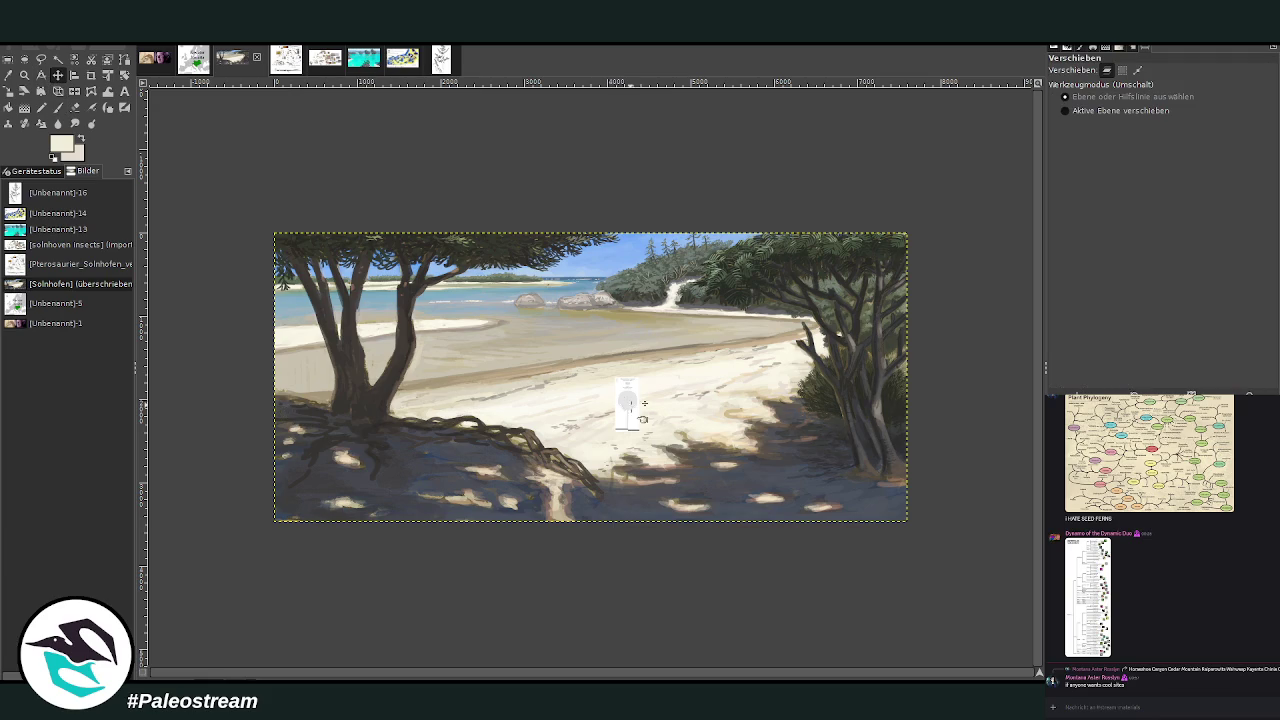
left_click_drag(648, 391, 797, 366)
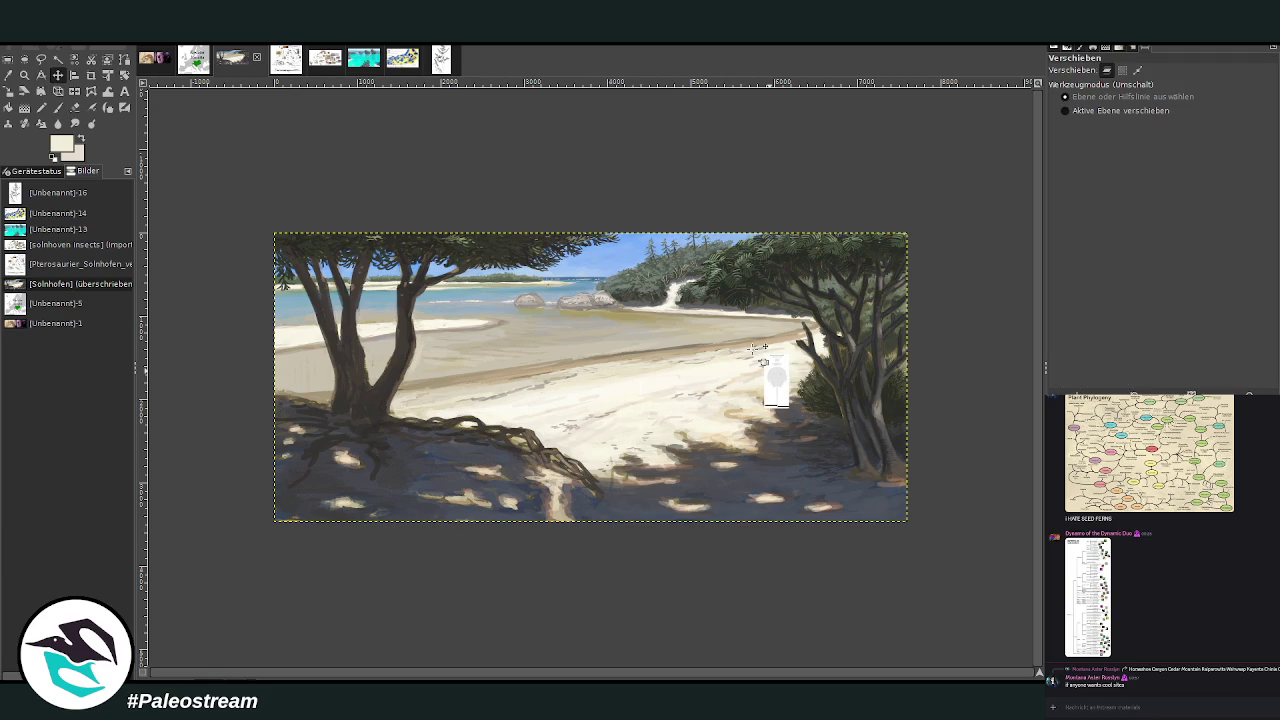
key("z")
left_click_drag(590, 276, 805, 428)
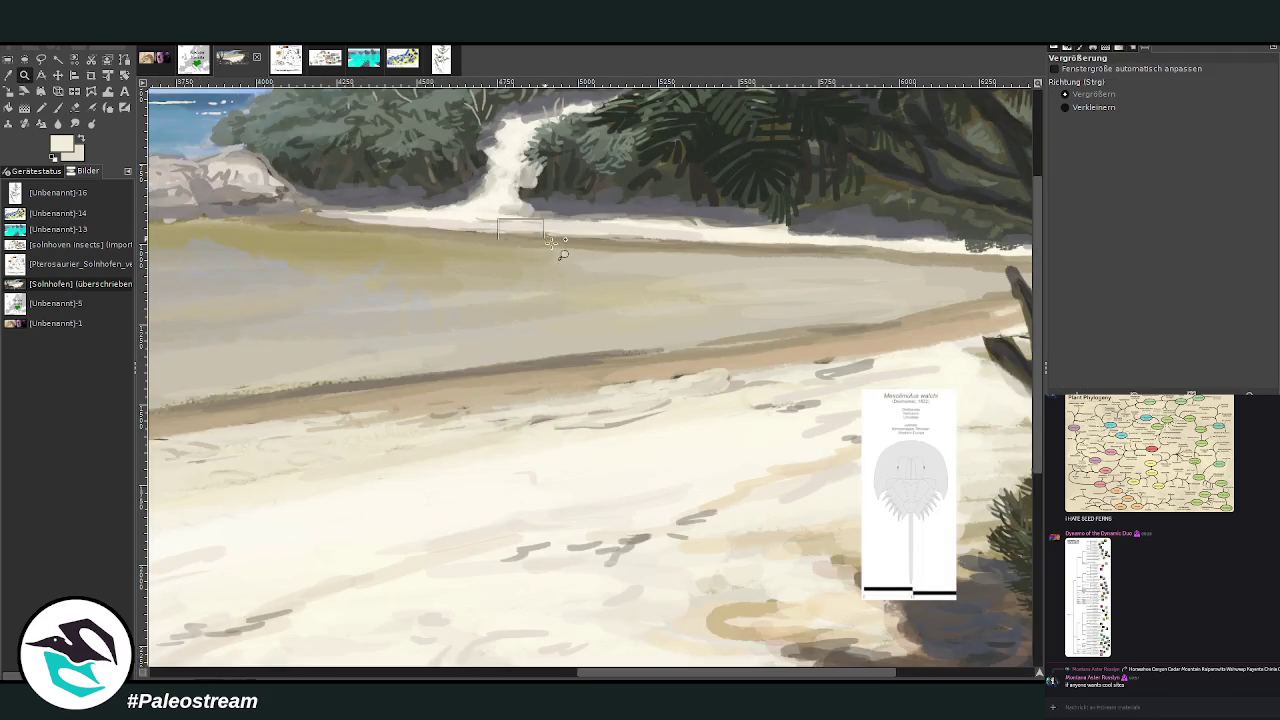
left_click_drag(519, 225, 900, 568)
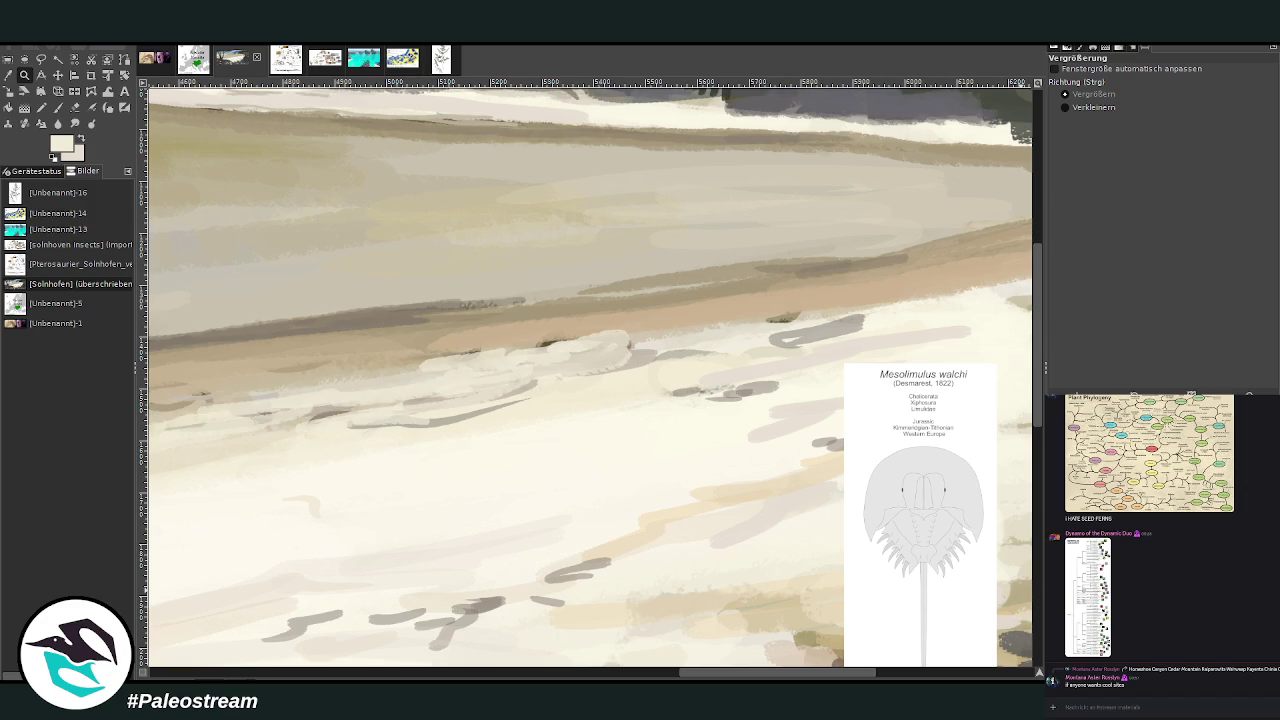
- Pick a dark olive-grey paint colour for the Paintbrush and adjust its opacity and size
left_click(58, 107)
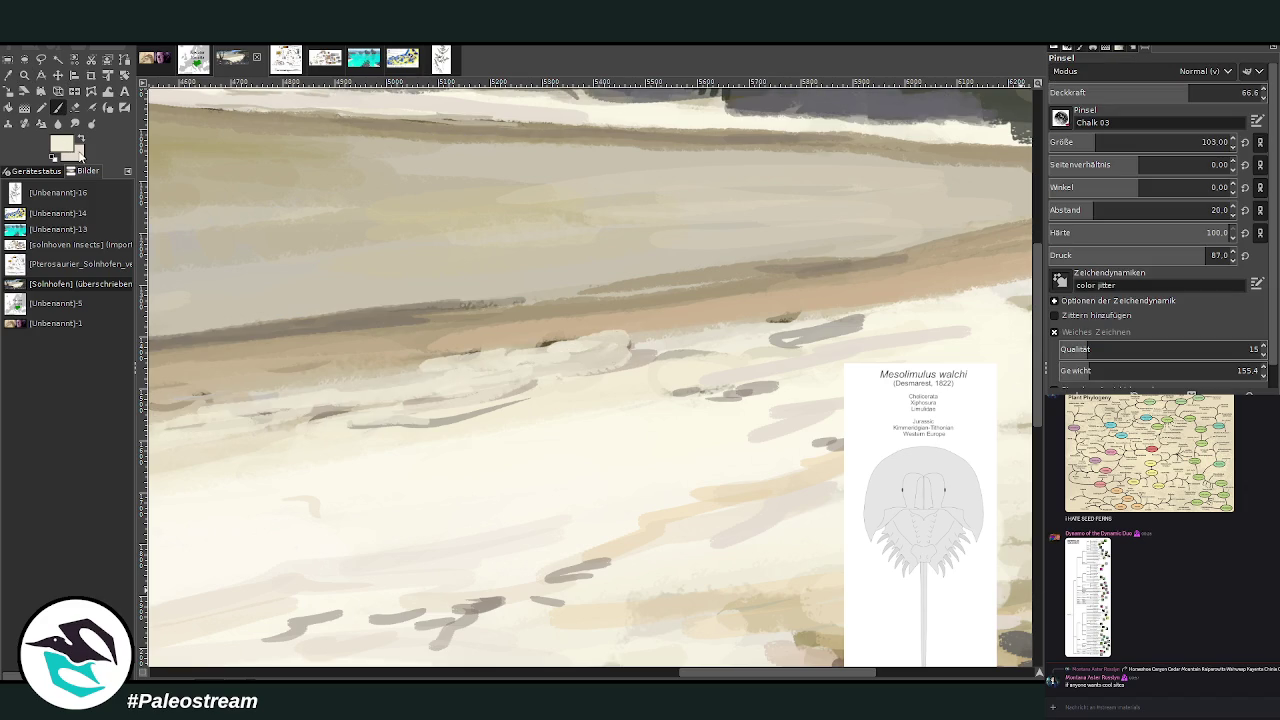
left_click(1026, 455, "ctrl")
left_click_drag(1160, 92, 1218, 92)
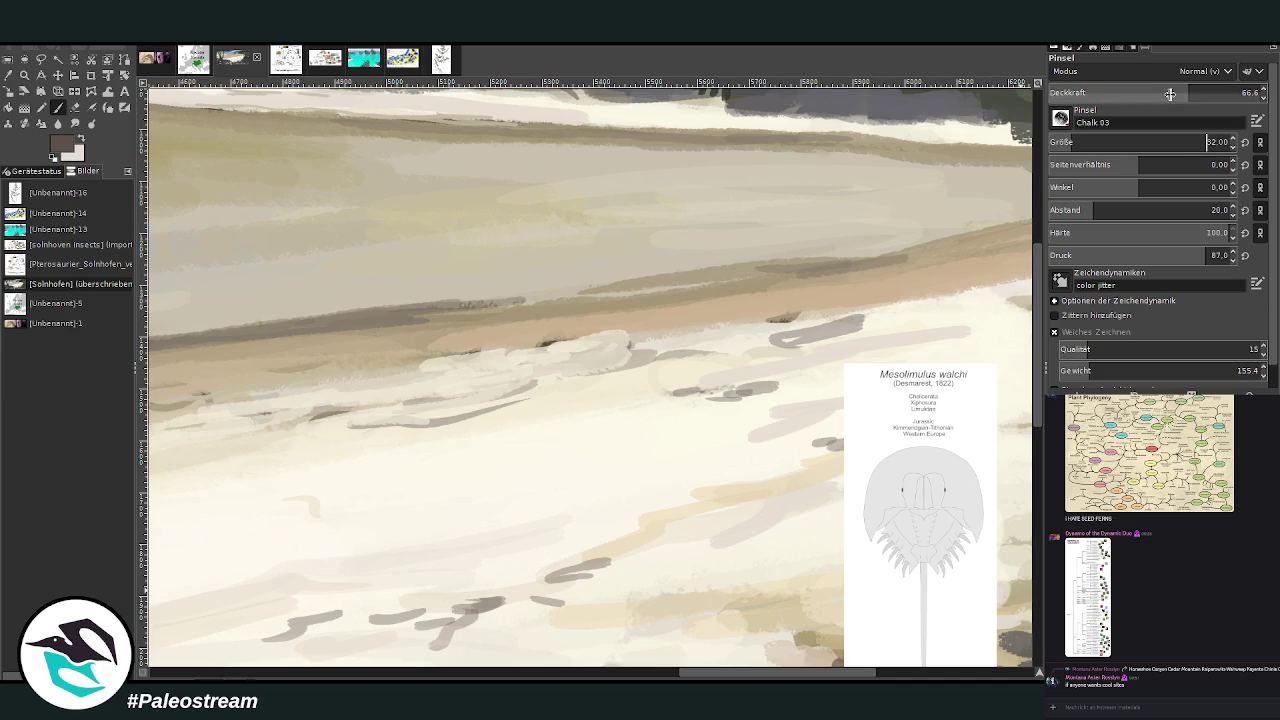
- Set brush spacing to 12 and paint a solid dark crab body with a tail stroke
mouse_move(1120, 141)
left_mouse_down()
mouse_move(1073, 141)
mouse_move(995, 92)
left_mouse_up()
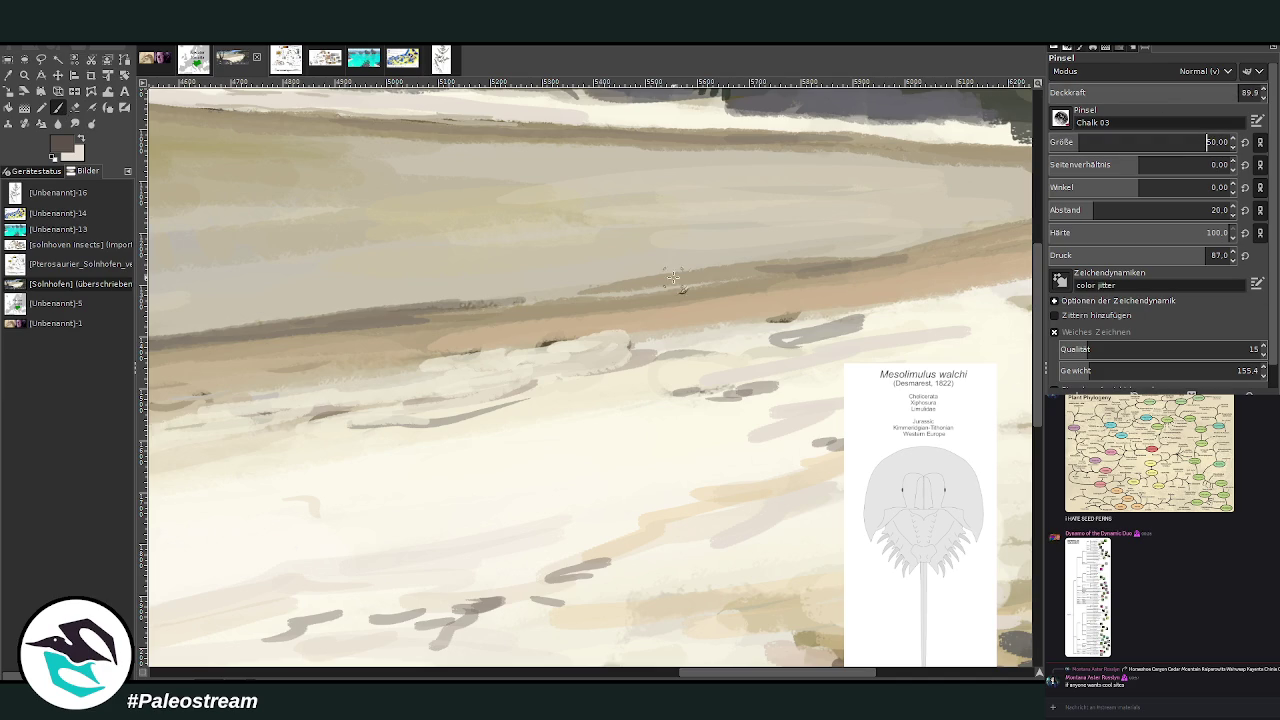
mouse_move(681, 313)
left_mouse_down()
mouse_move(646, 310)
mouse_move(685, 314)
left_mouse_up()
key("bracketright")
key("bracketright")
key("bracketright")
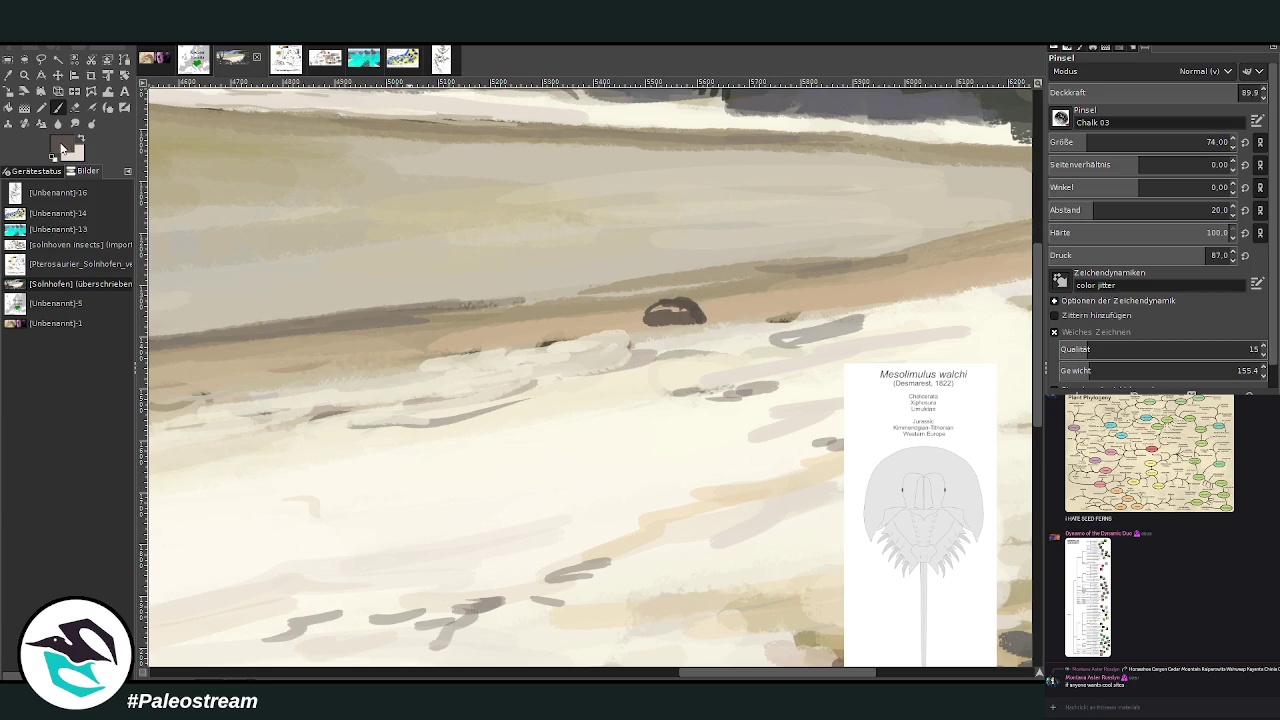
left_click_drag(650, 315, 690, 316)
left_click_drag(1100, 142, 1079, 183)
left_click(1064, 207)
left_click_drag(650, 312, 579, 311)
- Add more small dark crabs nearby and give them pointed tails
mouse_move(718, 298)
left_mouse_down()
mouse_move(770, 312)
mouse_move(718, 308)
left_mouse_up()
mouse_move(614, 294)
left_mouse_down()
mouse_move(655, 290)
mouse_move(635, 298)
left_mouse_up()
mouse_move(545, 292)
left_mouse_down()
mouse_move(520, 278)
mouse_move(553, 280)
mouse_move(510, 280)
mouse_move(540, 272)
mouse_move(565, 285)
mouse_move(505, 283)
left_mouse_up()
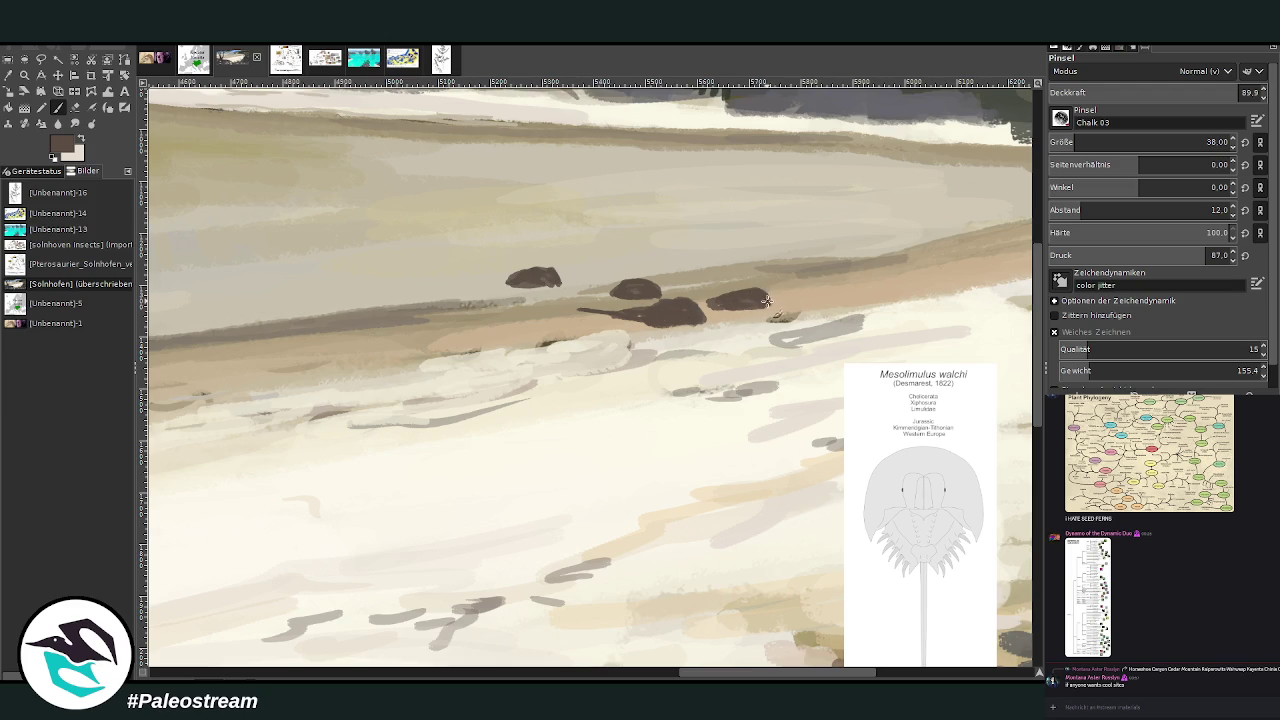
left_click_drag(722, 302, 698, 302)
left_click_drag(616, 290, 588, 288)
left_click_drag(643, 250, 628, 248)
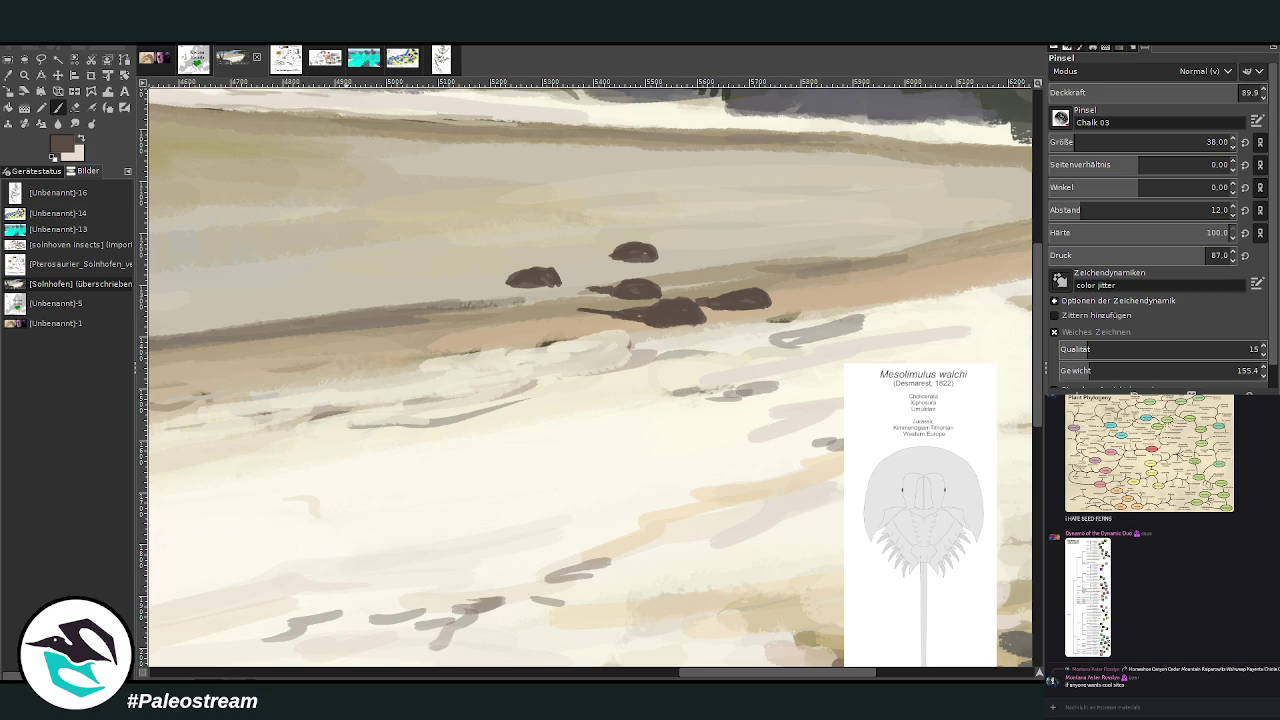
- Dab over a dozen small dark oval crabs across the far wet flats toward the surf line
mouse_move(405, 264)
left_mouse_down()
mouse_move(428, 261)
mouse_move(386, 265)
mouse_move(410, 264)
left_mouse_up()
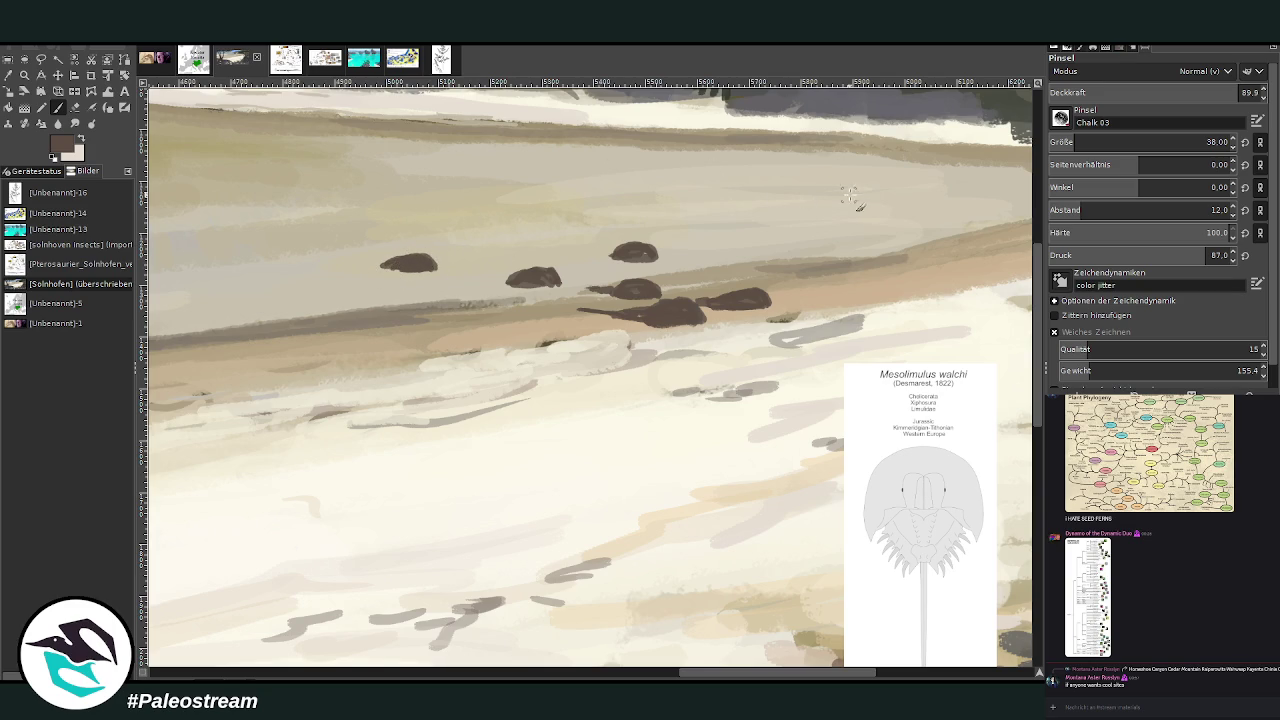
mouse_move(738, 230)
left_mouse_down()
mouse_move(770, 230)
mouse_move(728, 234)
left_mouse_up()
left_click_drag(490, 236, 438, 228)
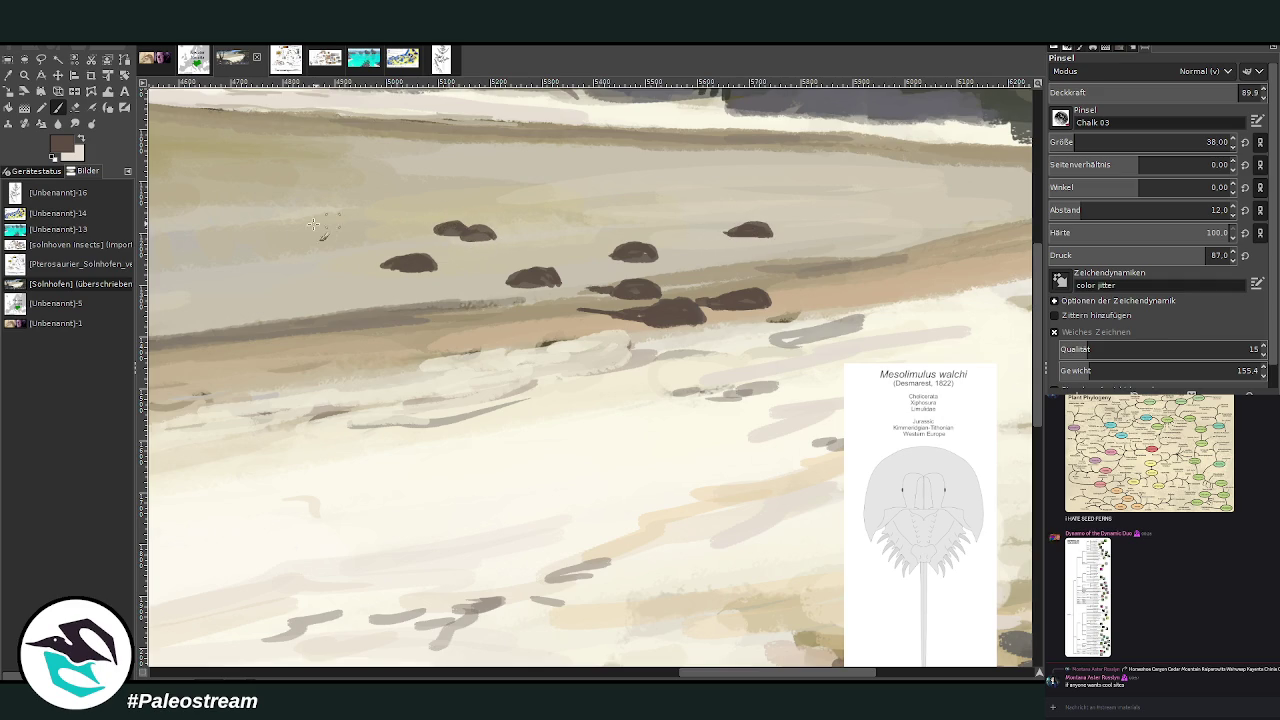
mouse_move(298, 240)
left_mouse_down()
mouse_move(316, 242)
mouse_move(284, 240)
left_mouse_up()
scroll(600, 560, "left", 2)
scroll(520, 380, "left", 3)
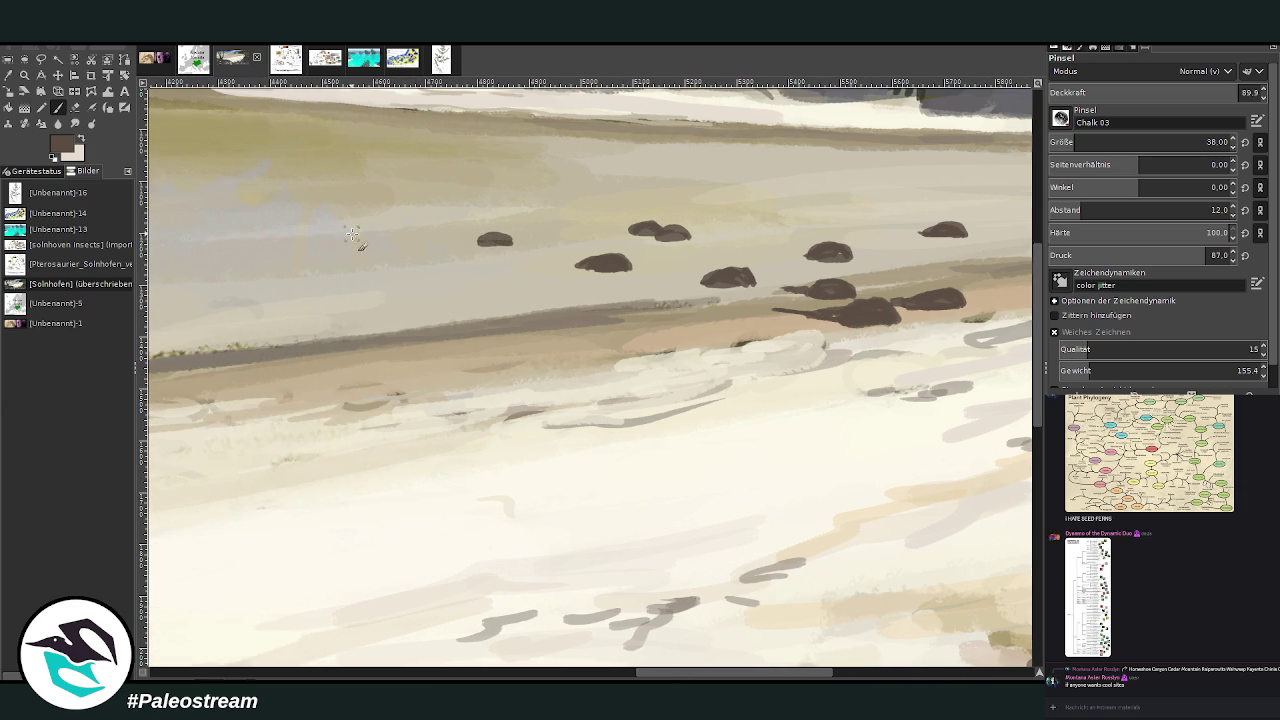
mouse_move(330, 234)
left_mouse_down()
mouse_move(352, 236)
mouse_move(330, 236)
left_mouse_up()
left_click_drag(436, 212, 452, 211)
left_click_drag(558, 213, 514, 215)
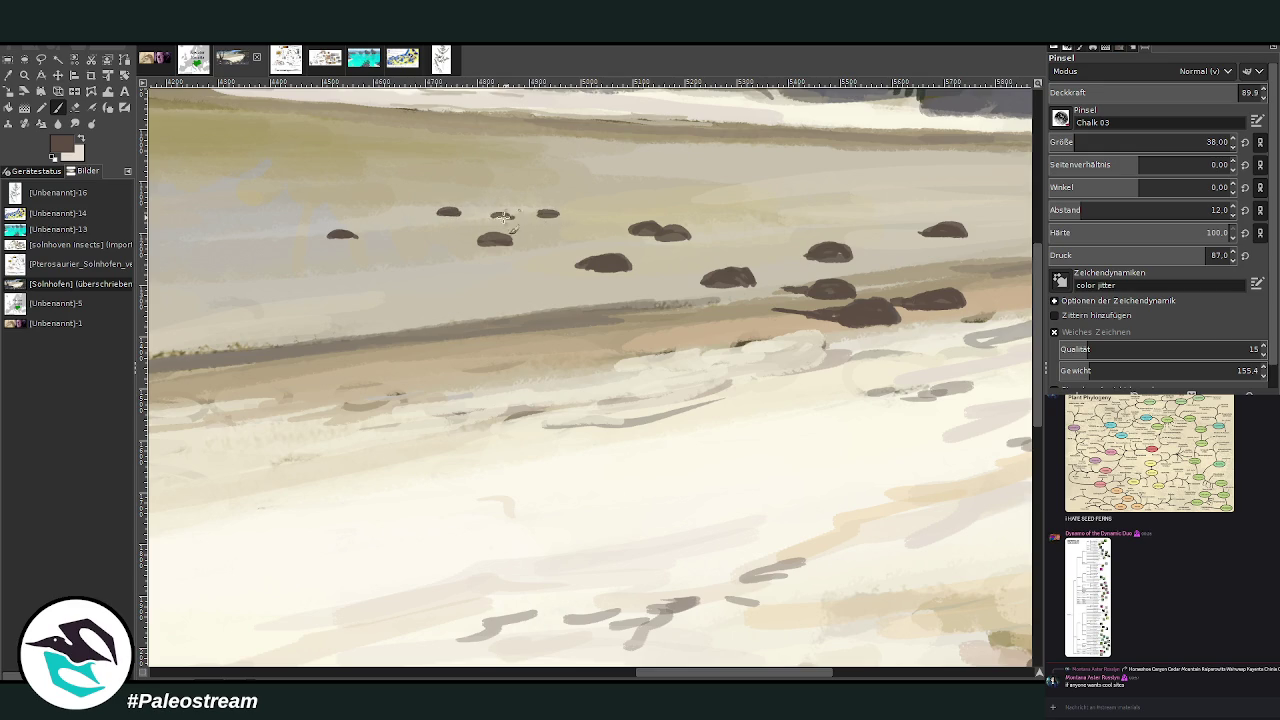
left_click_drag(320, 212, 300, 213)
left_click_drag(656, 208, 637, 208)
left_click_drag(366, 163, 347, 163)
scroll(847, 126, "up", 3)
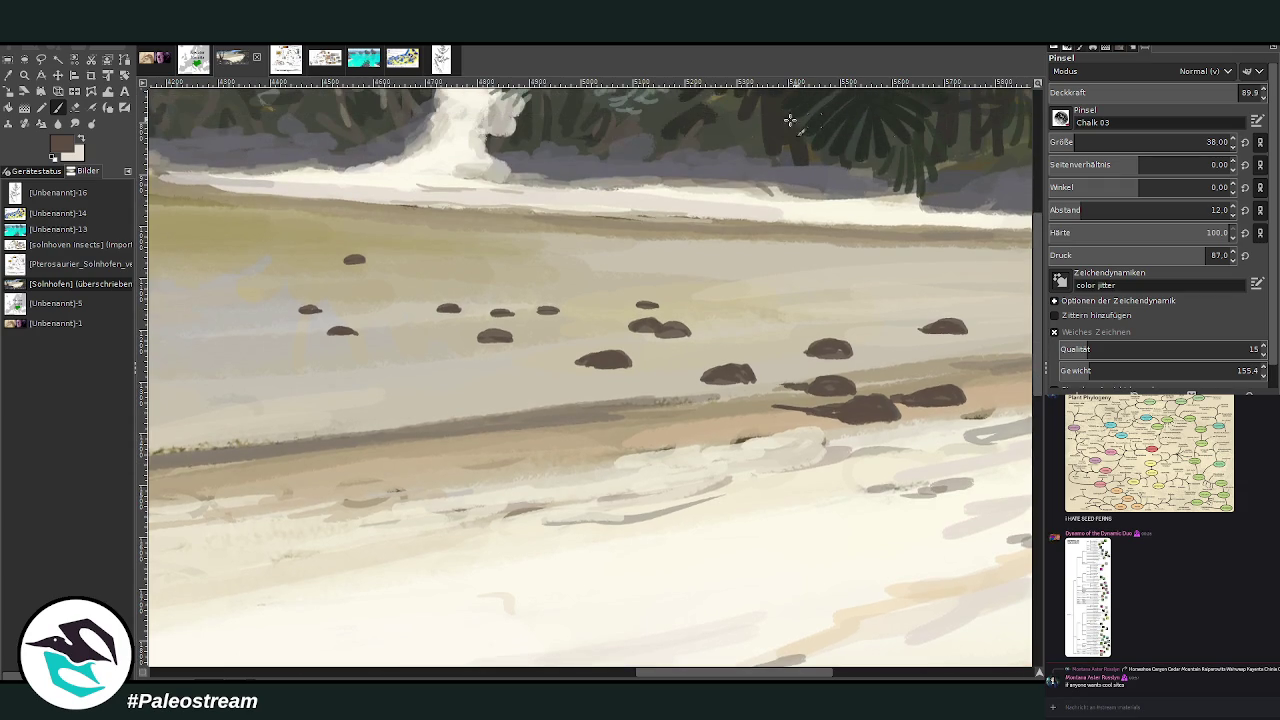
left_click_drag(584, 208, 532, 223)
left_click_drag(663, 677, 700, 675)
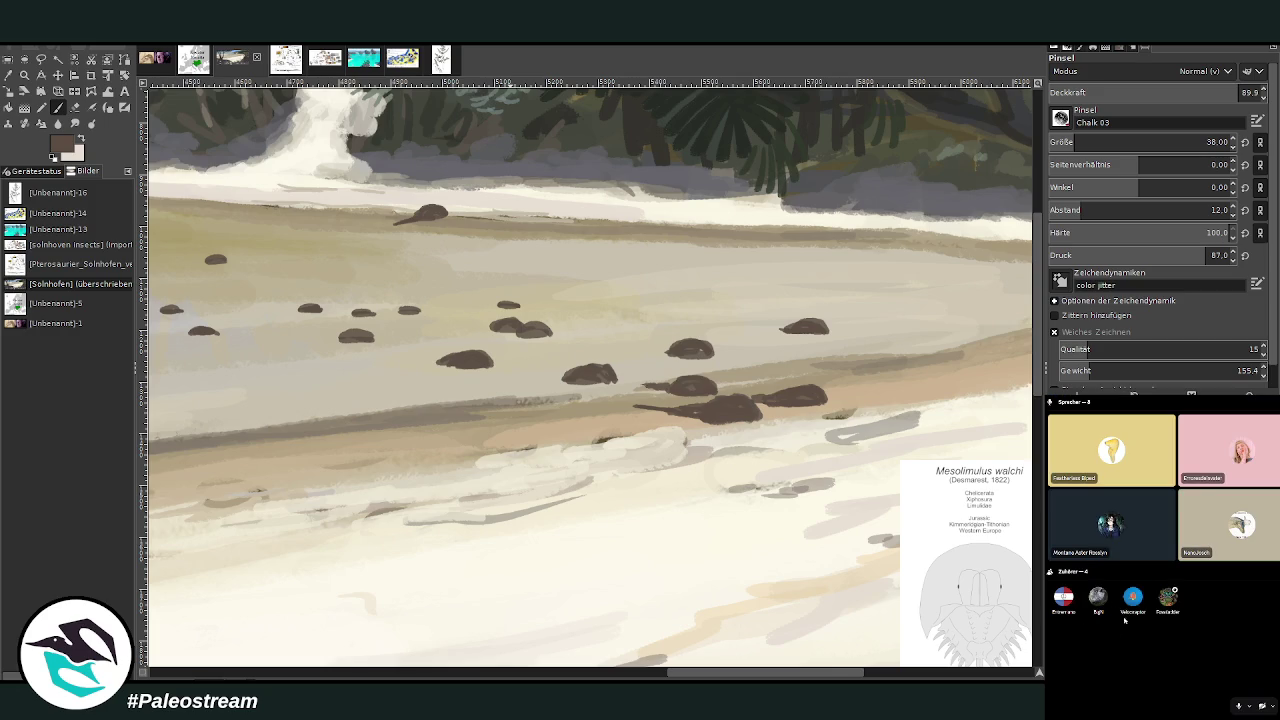
right_click(1168, 598)
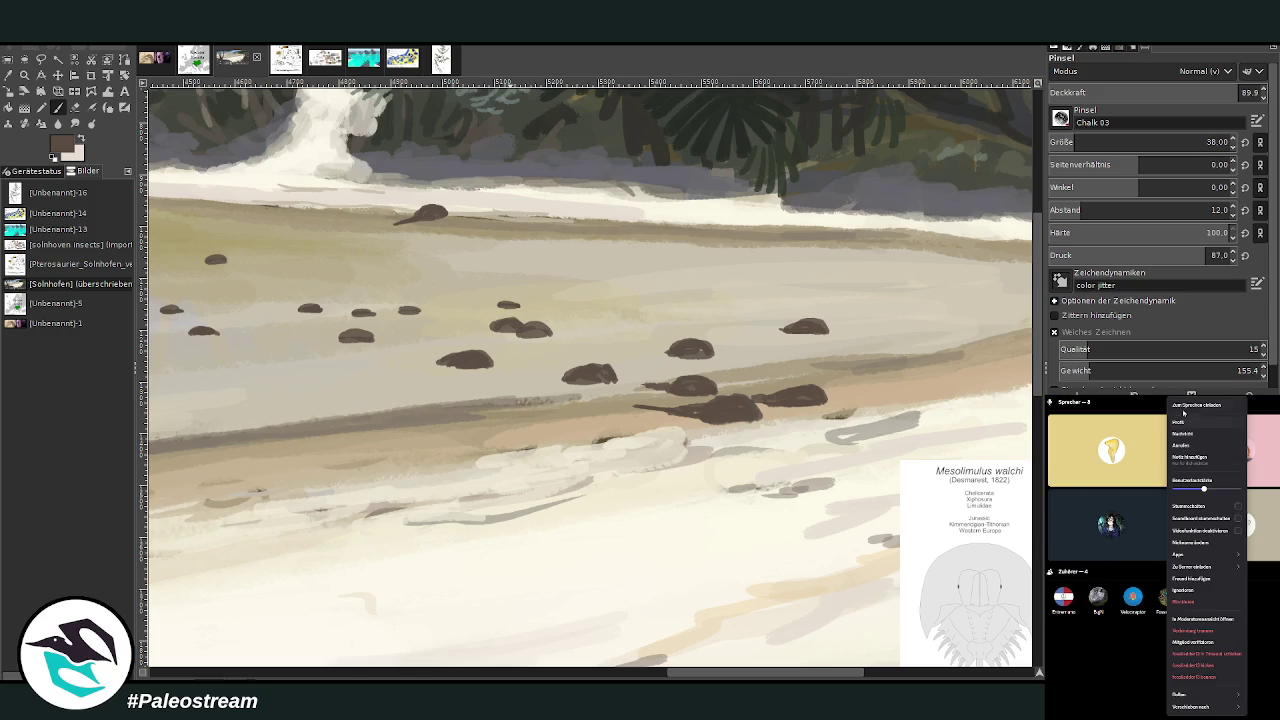
left_click(1184, 405)
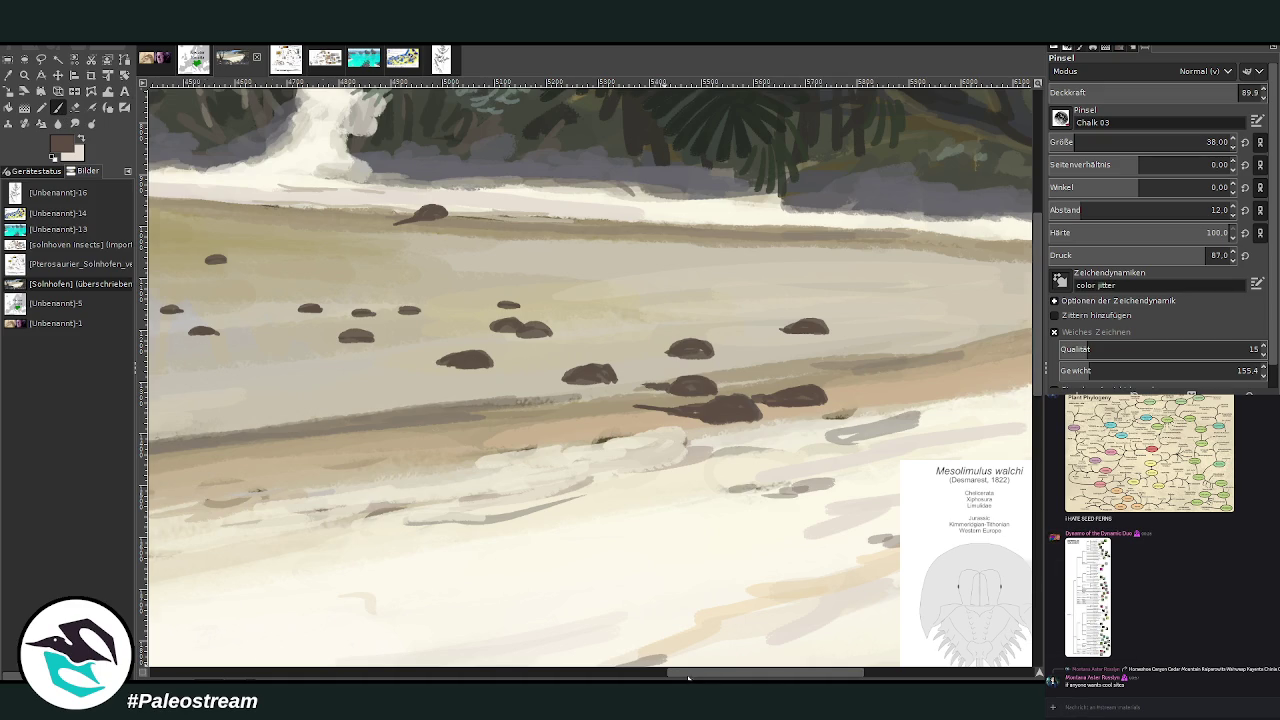
- Paint more small dark crabs near the rocks and lower on the wet flats
left_click_drag(693, 677, 553, 677)
left_click_drag(477, 298, 482, 300)
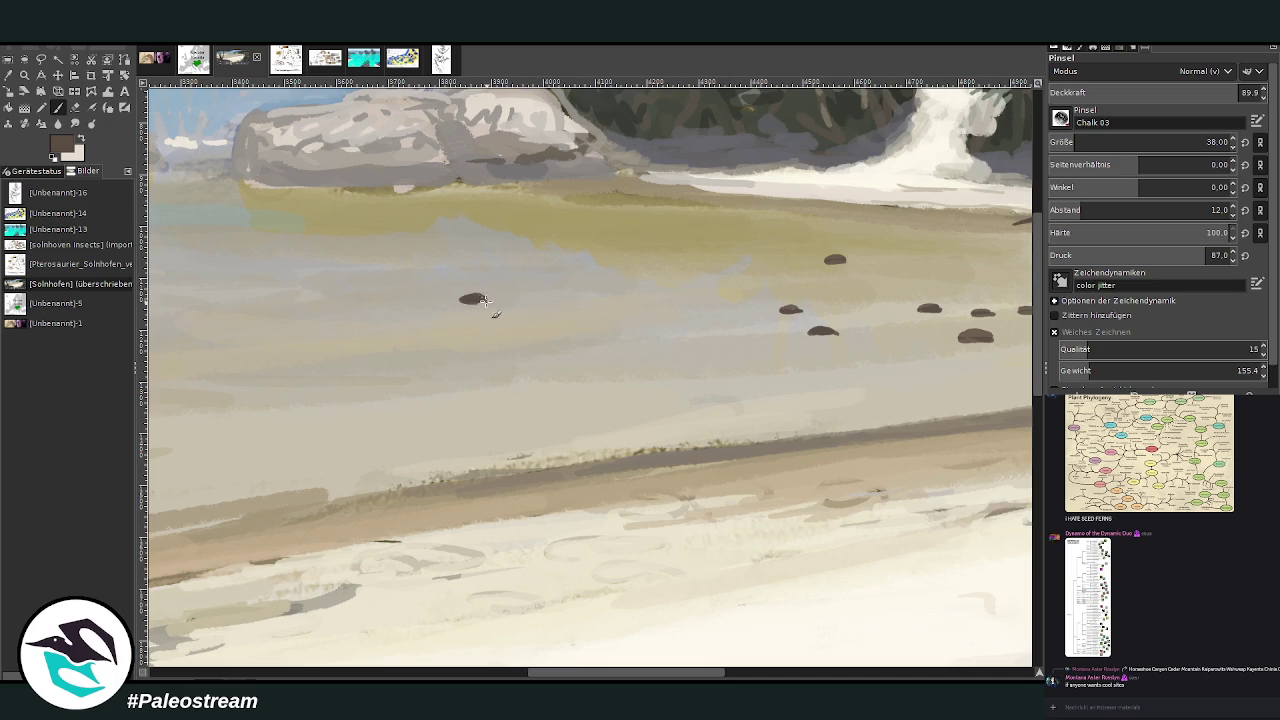
left_click_drag(324, 276, 316, 275)
left_click_drag(572, 212, 620, 223)
left_click_drag(736, 206, 746, 209)
left_click_drag(632, 201, 688, 224)
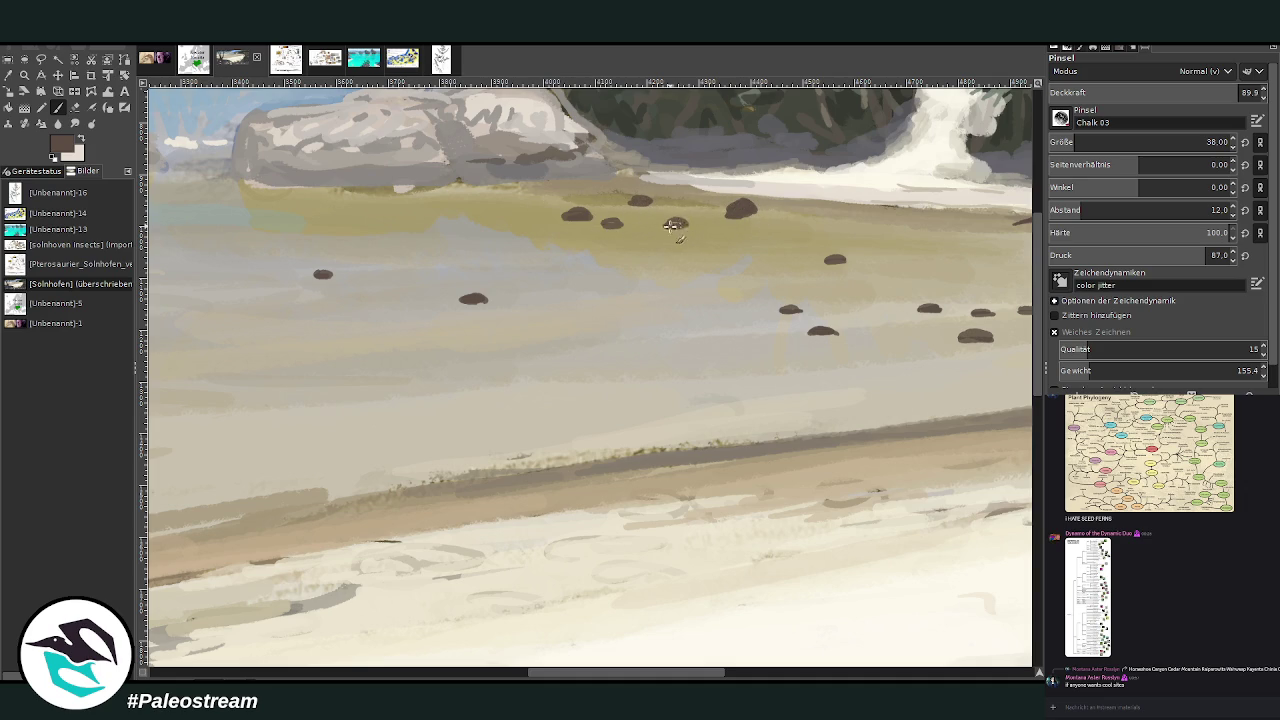
left_click_drag(633, 298, 648, 299)
left_click_drag(575, 676, 684, 672)
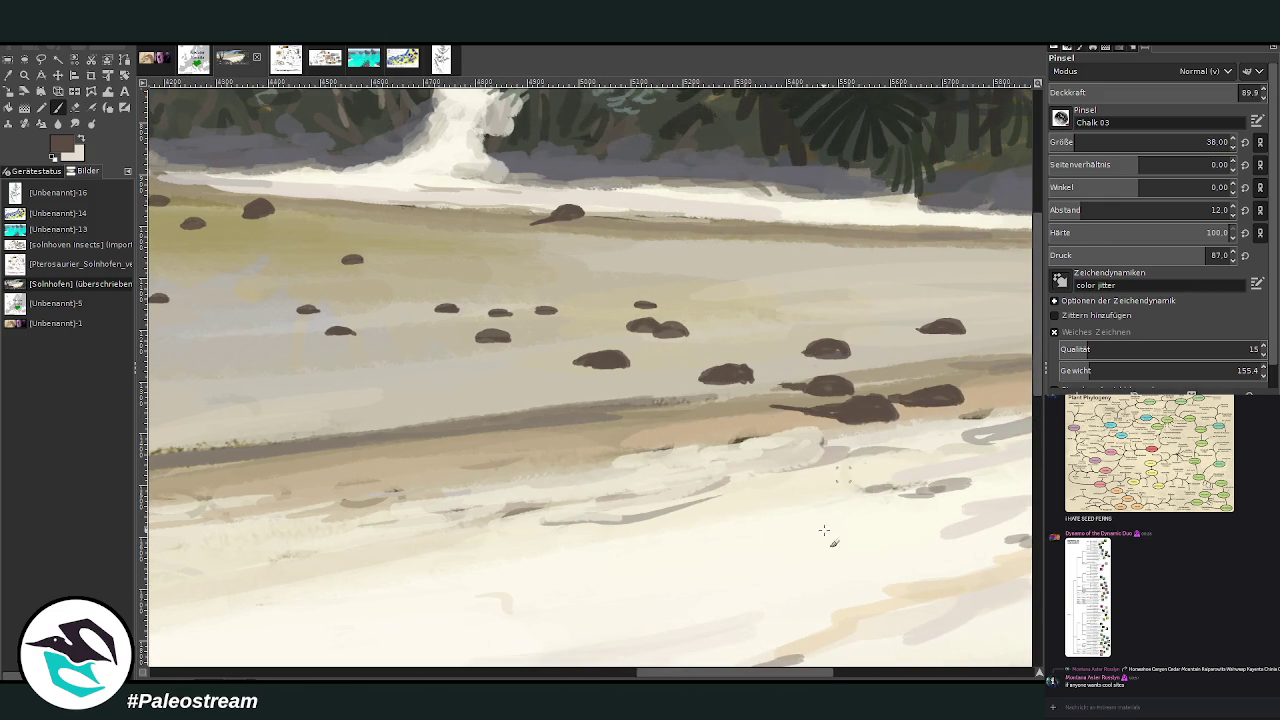
left_click_drag(707, 677, 776, 674)
left_click_drag(866, 336, 890, 332)
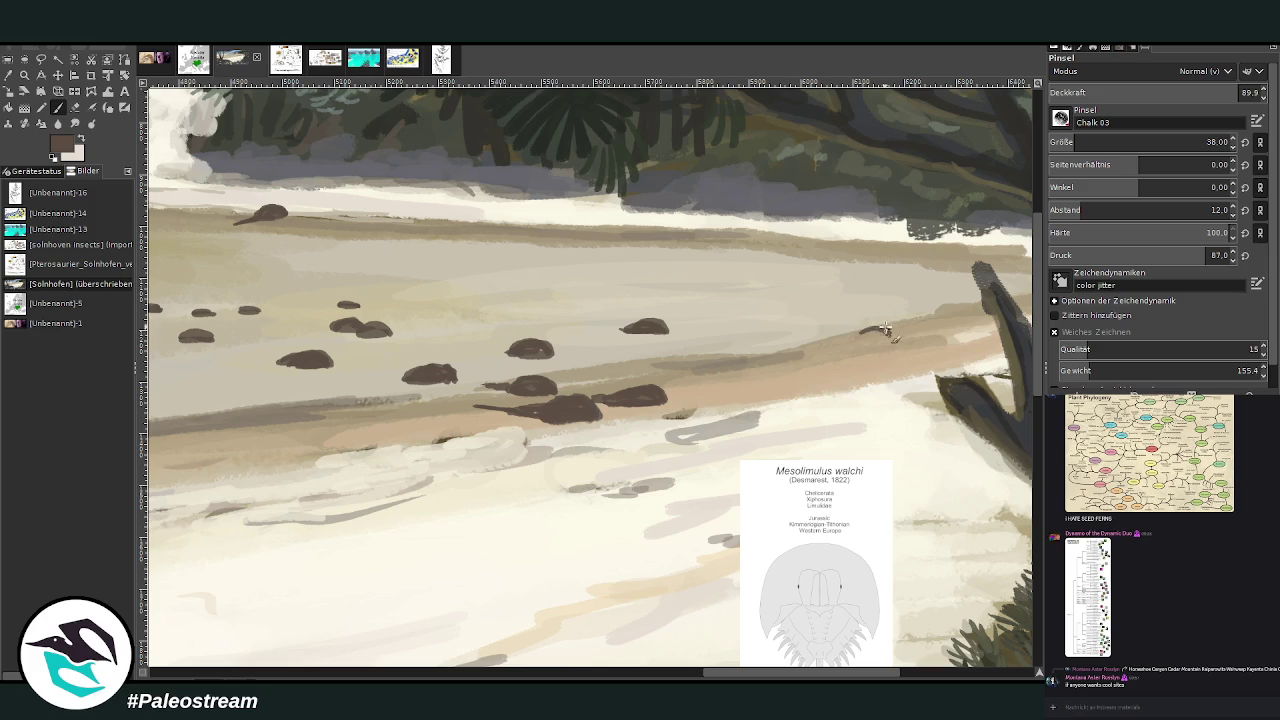
mouse_move(893, 333)
left_mouse_down()
mouse_move(821, 332)
mouse_move(938, 311)
mouse_move(926, 319)
left_mouse_up()
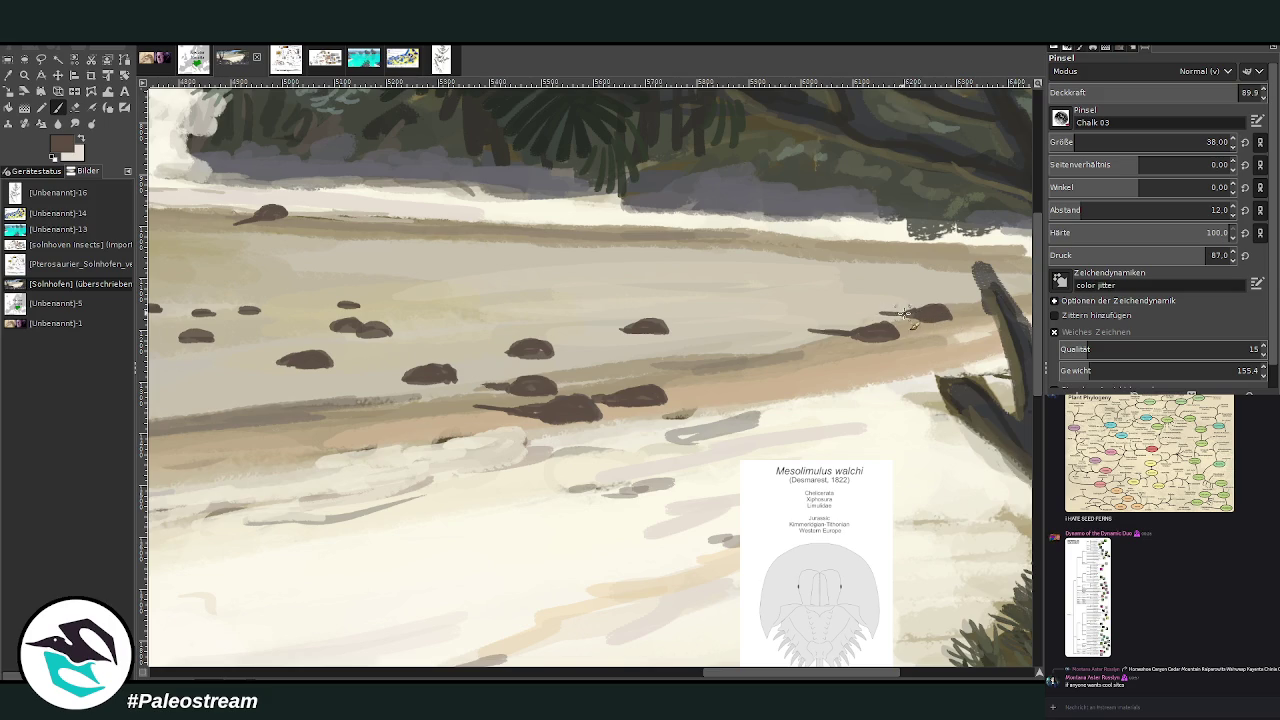
- Lower the brush opacity to about half and stroke thin trailing tails behind several crabs
left_click(1217, 92)
left_click(1159, 92)
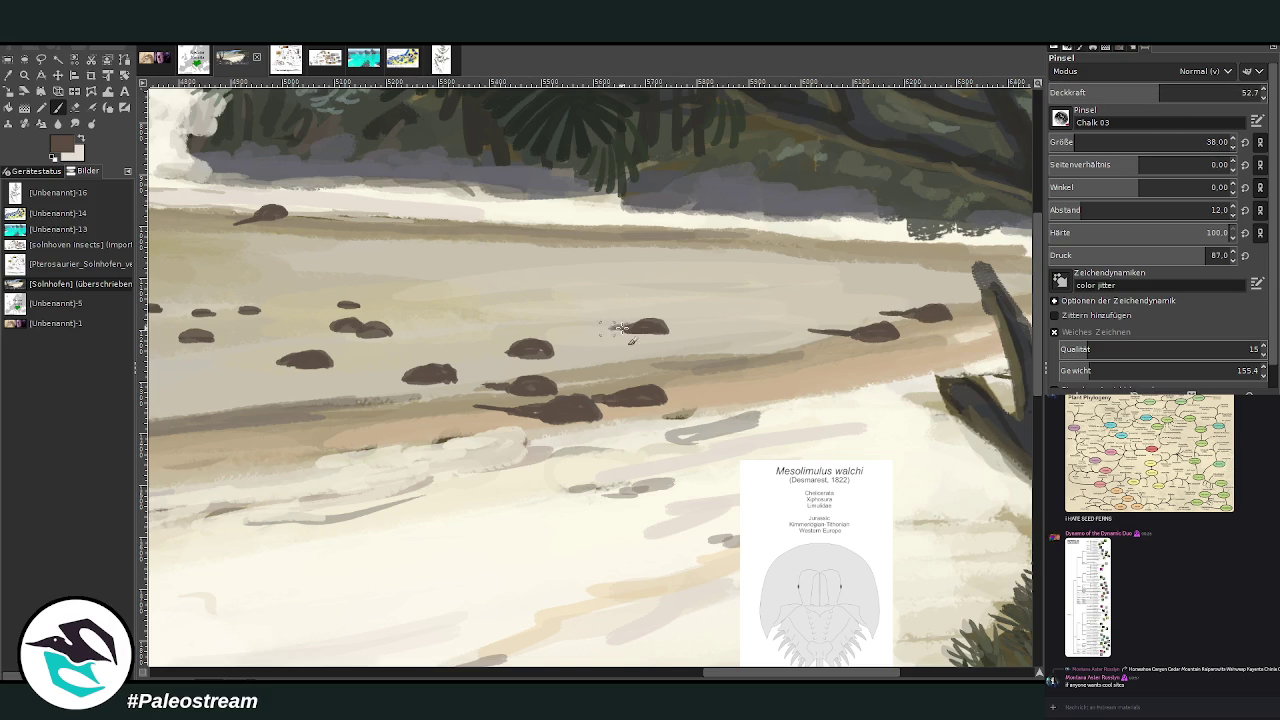
left_click_drag(405, 373, 378, 372)
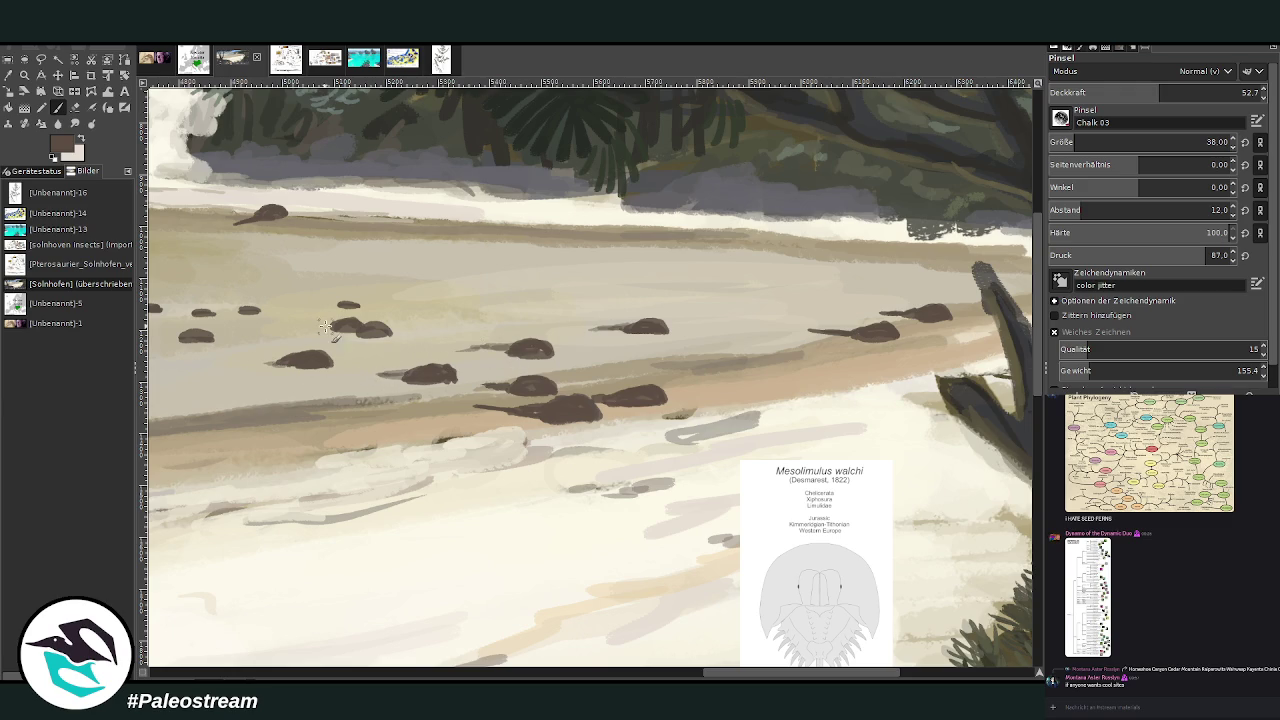
scroll(474, 662, "left", 5)
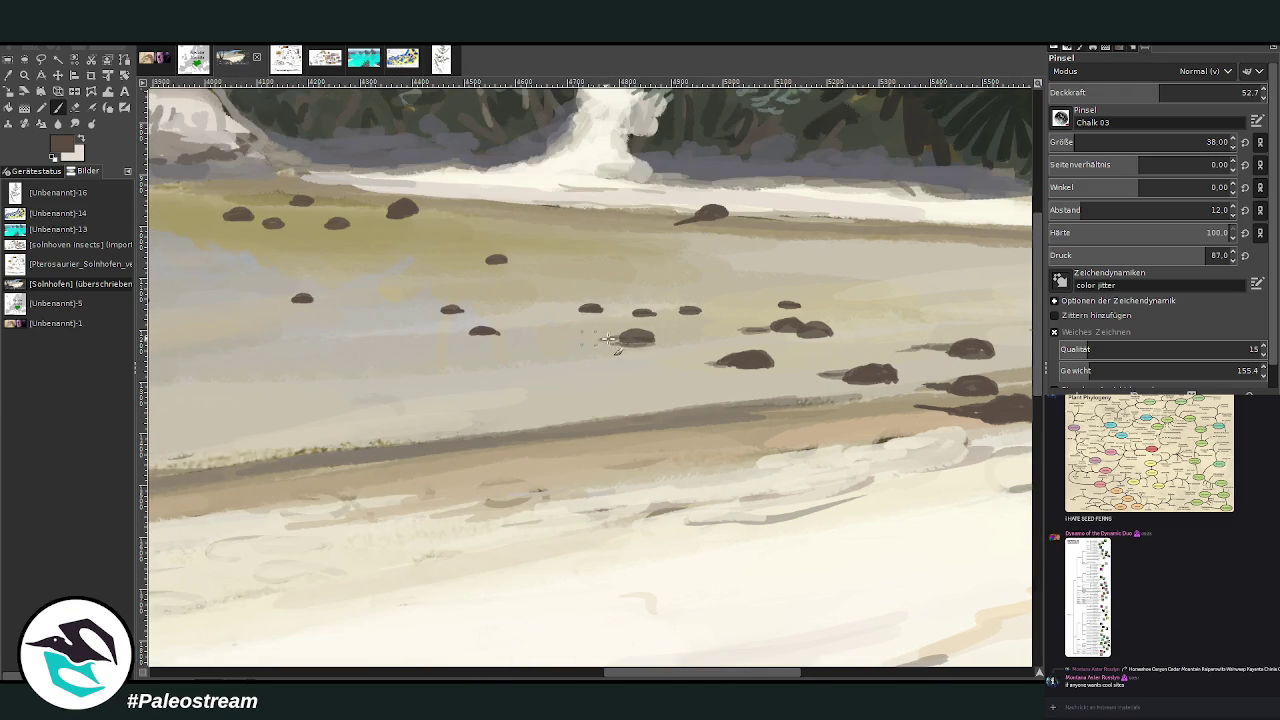
mouse_move(480, 334)
left_mouse_down()
mouse_move(455, 334)
mouse_move(430, 311)
left_mouse_up()
left_click_drag(1160, 92, 1180, 92)
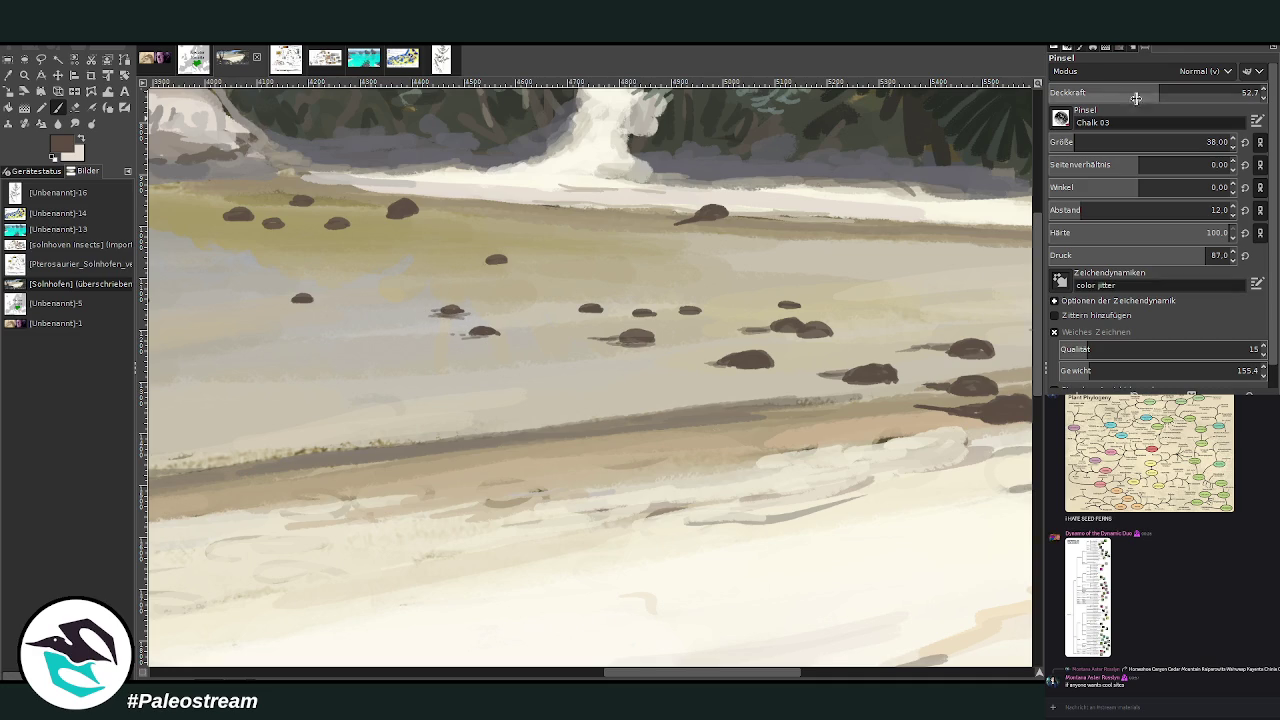
scroll(604, 600, "left", 5)
left_click_drag(530, 298, 382, 303)
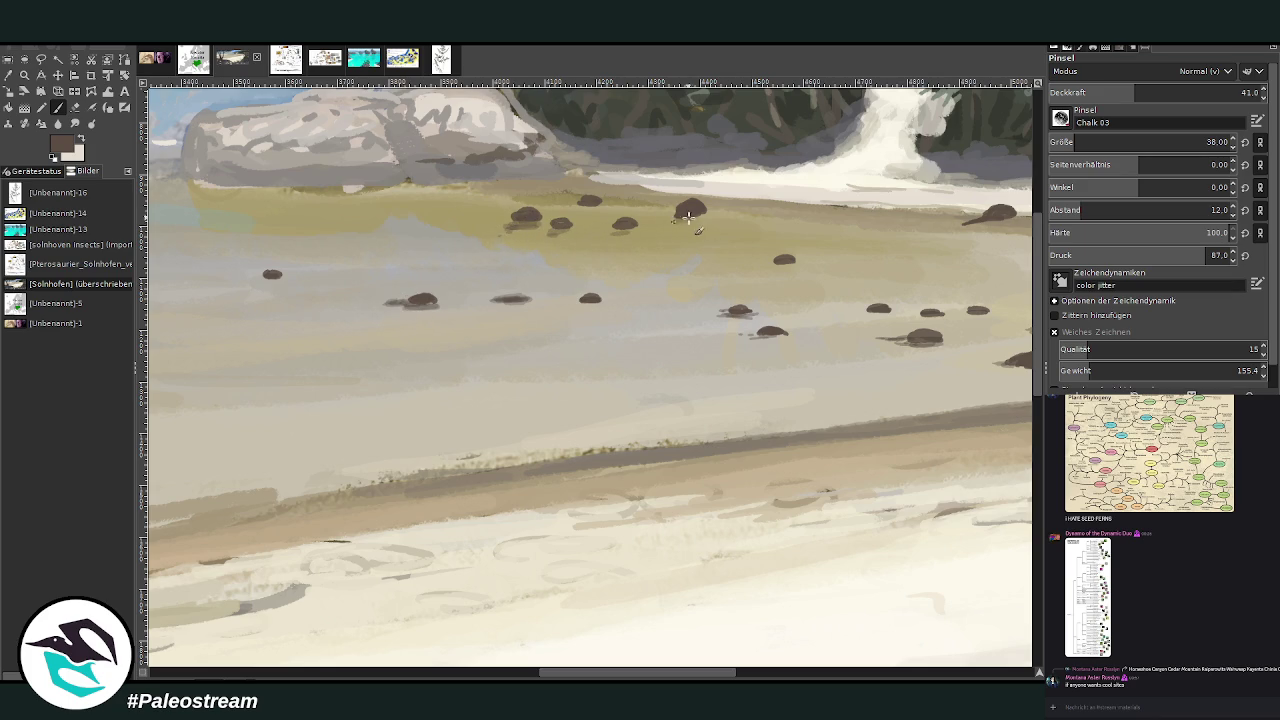
- Add a crab near the shoreline and short dark strokes beside the crabs
left_click_drag(690, 237, 718, 237)
left_click_drag(631, 254, 610, 260)
left_click_drag(426, 243, 398, 246)
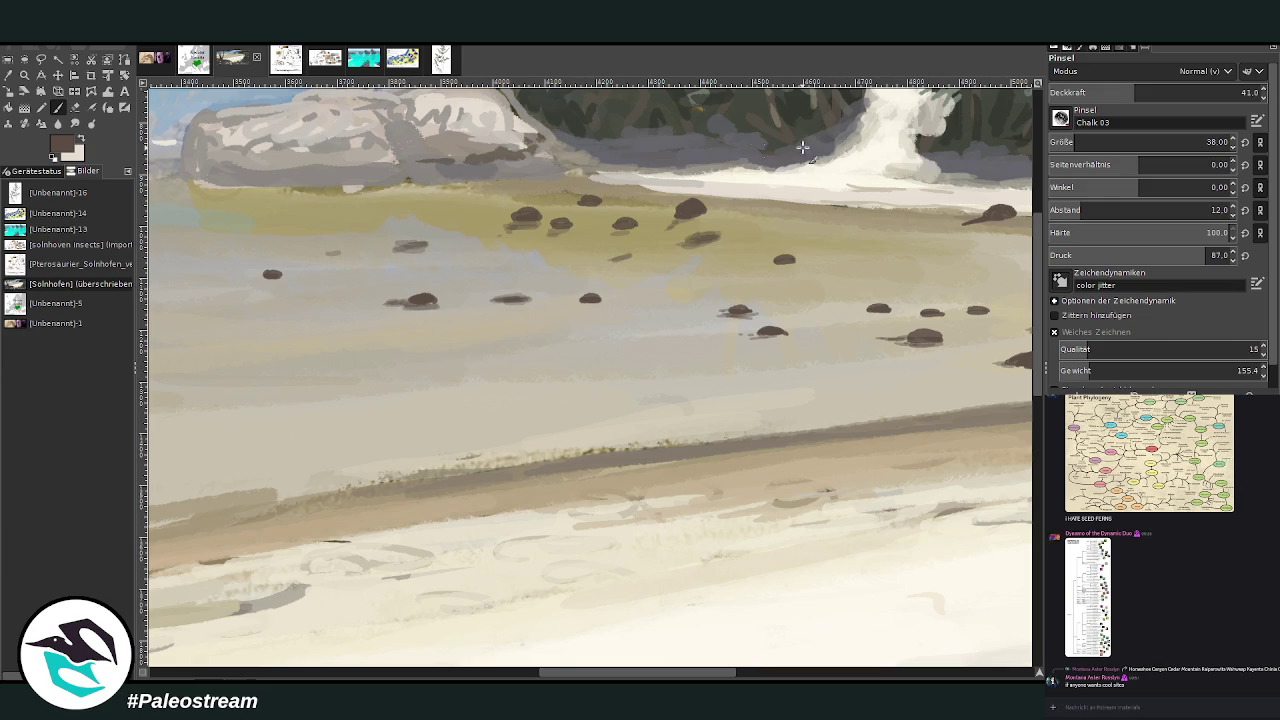
- At 26.8 opacity, brush faint grey streaks beside the distant crabs, then zoom out
left_click(1105, 92)
left_click_drag(527, 265, 463, 276)
left_click(452, 674)
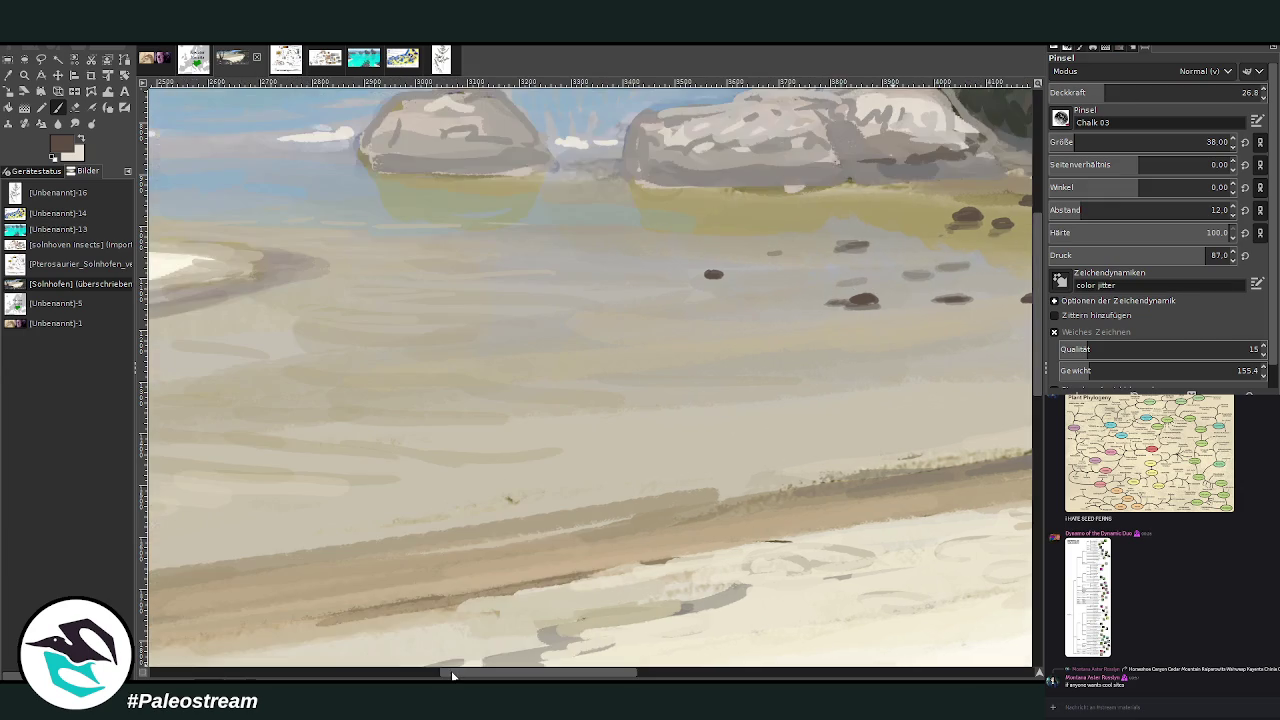
mouse_move(618, 272)
left_mouse_down()
mouse_move(568, 240)
mouse_move(586, 210)
mouse_move(458, 203)
mouse_move(548, 208)
mouse_move(517, 211)
left_mouse_up()
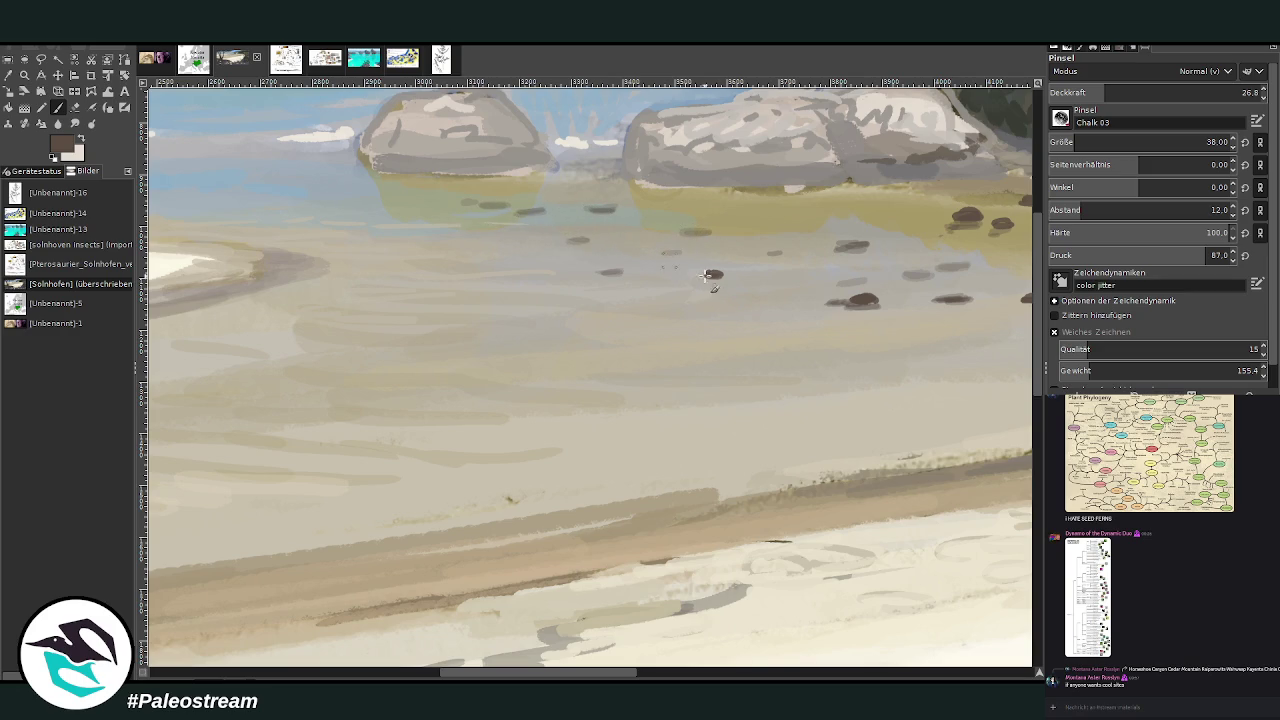
mouse_move(692, 281)
left_mouse_down()
mouse_move(666, 282)
mouse_move(728, 280)
mouse_move(678, 282)
left_mouse_up()
scroll(507, 290, "down", 4)
scroll(507, 290, "down", 1)
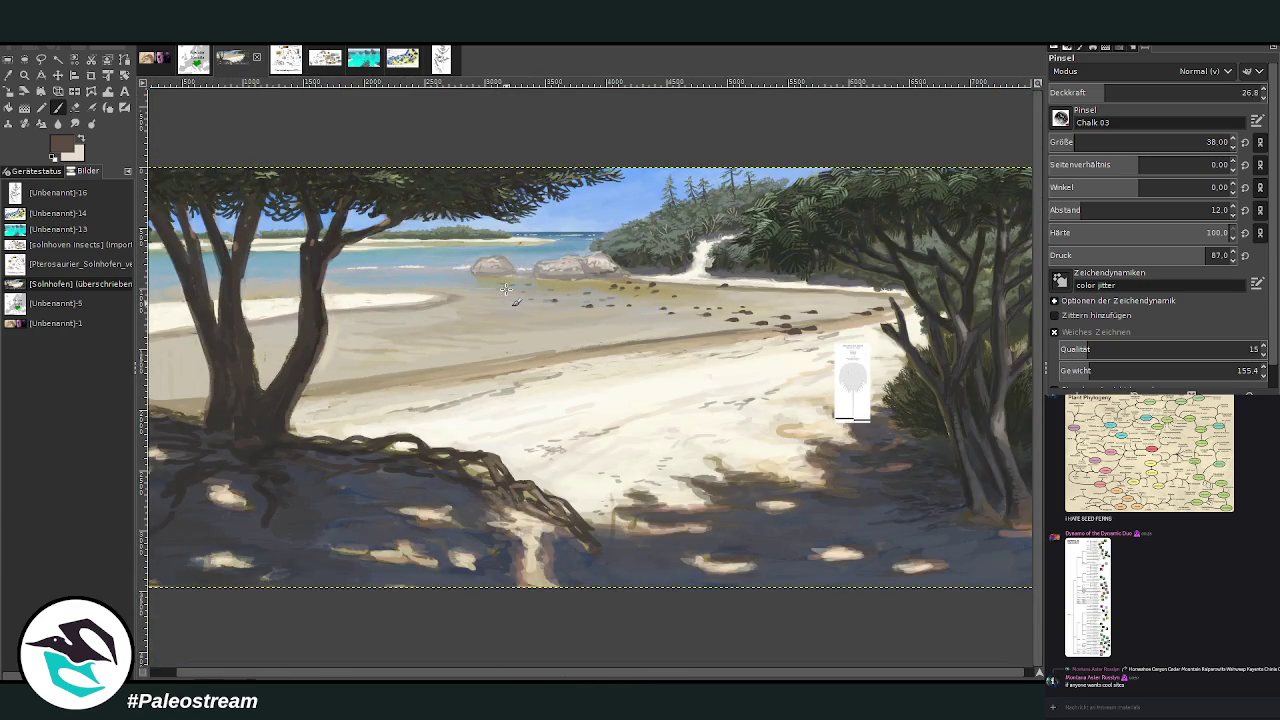
- Zoom in on the foreground horseshoe crabs on the wet flats
left_click(24, 75)
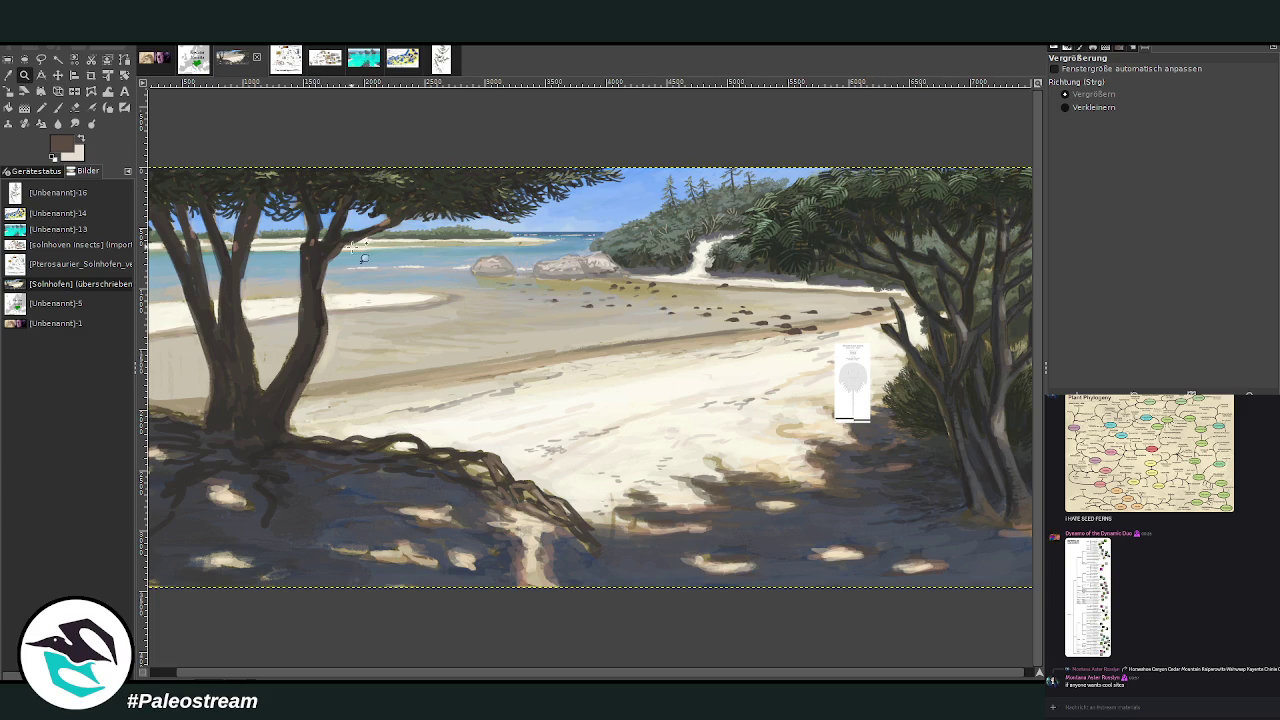
left_click_drag(545, 242, 720, 436)
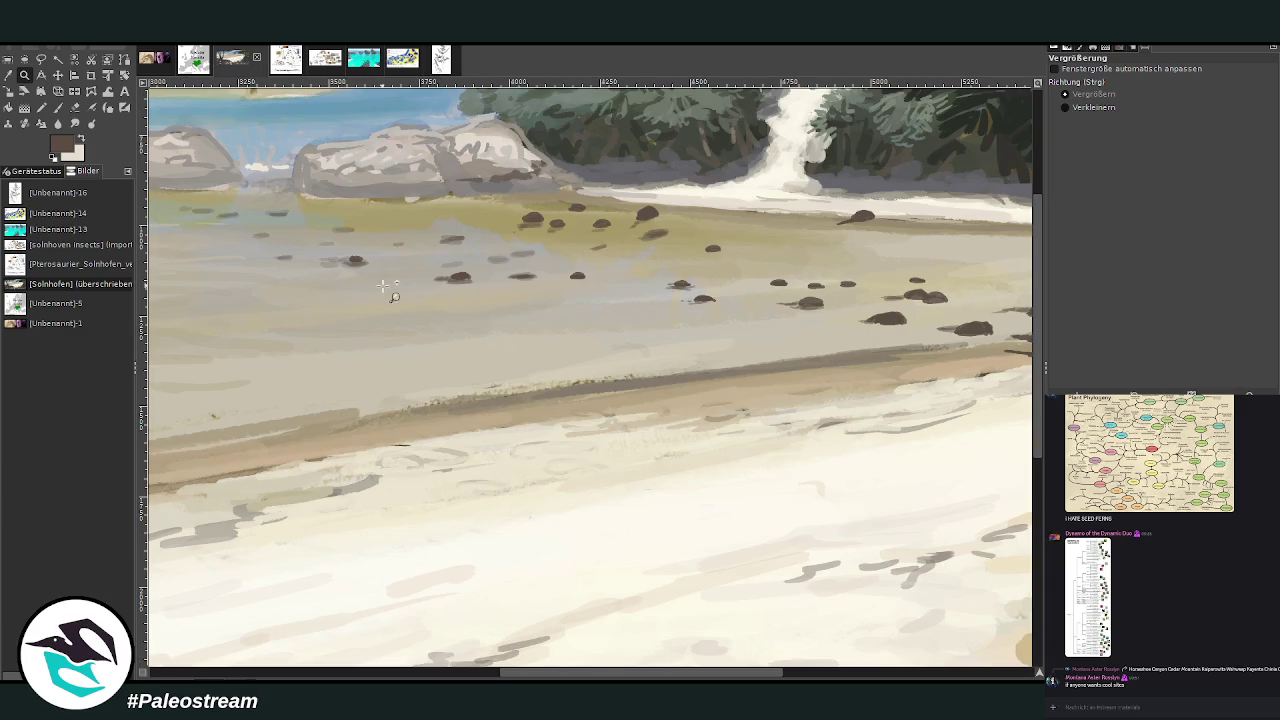
scroll(516, 527, "right", 1)
scroll(616, 650, "right", 3)
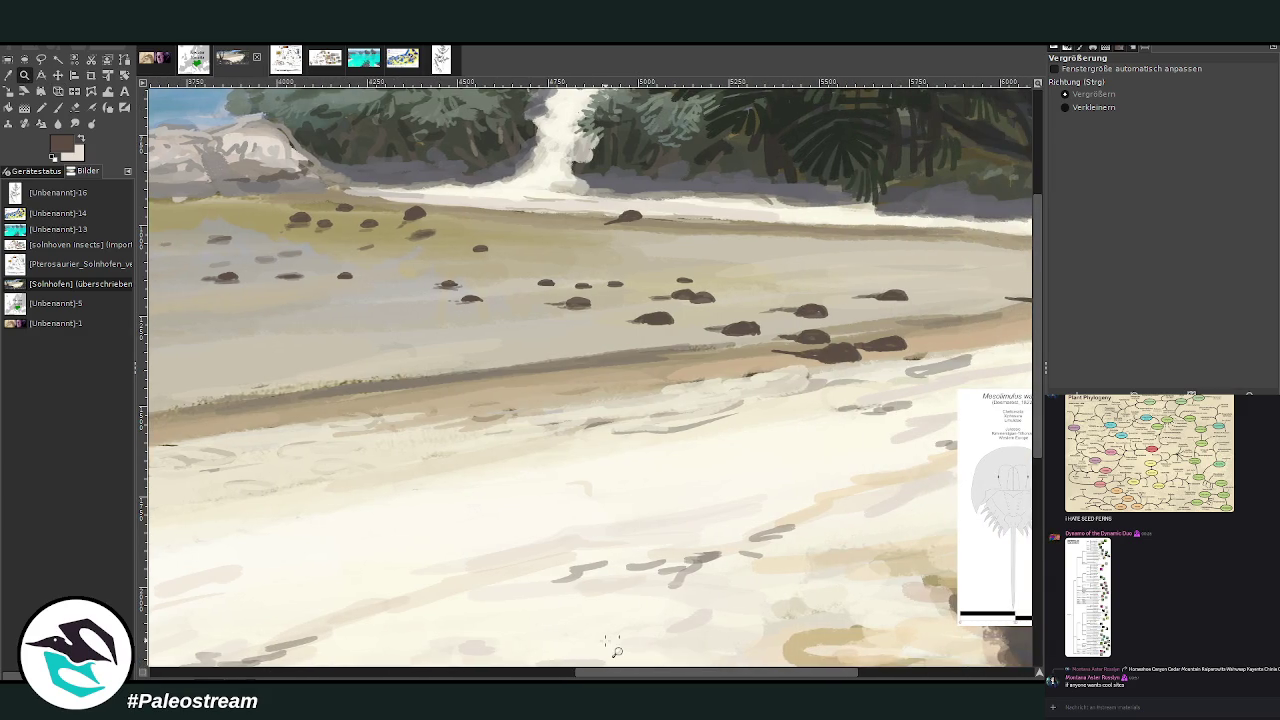
left_click_drag(428, 211, 925, 578)
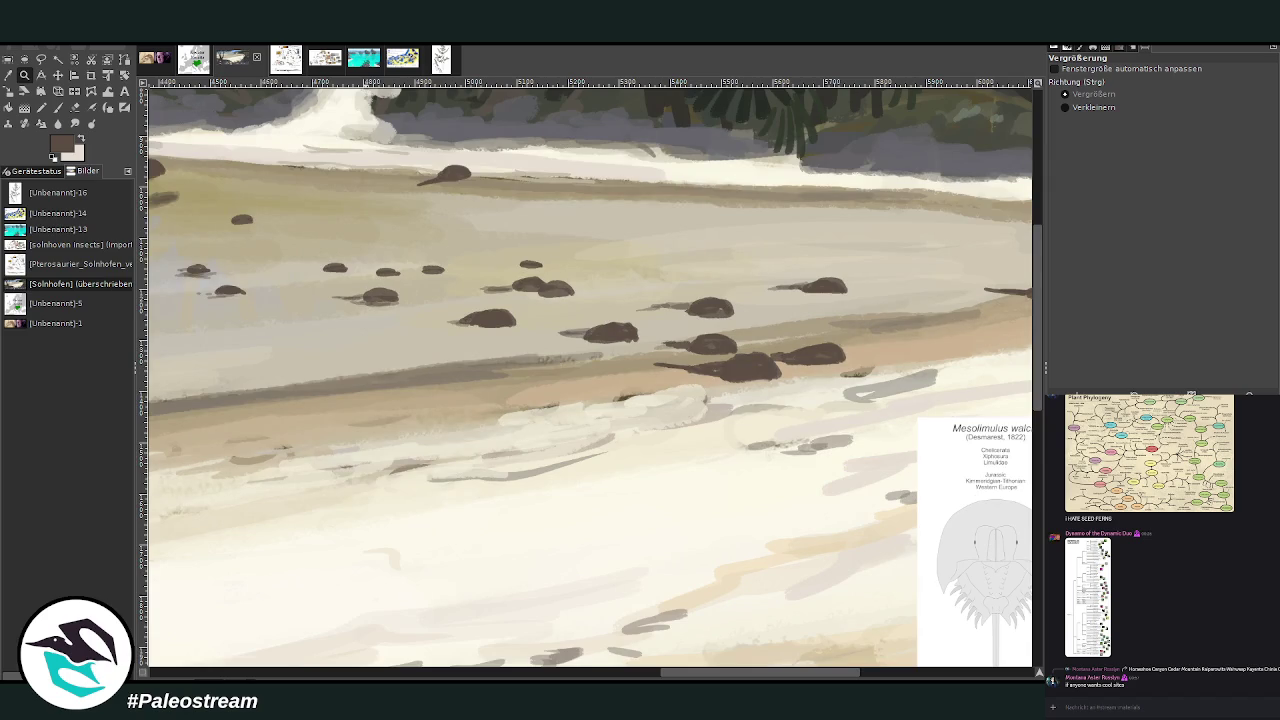
- Sample light grey from the reference card and set the Paintbrush to size 20
left_click(1012, 440, "ctrl")
key("p")
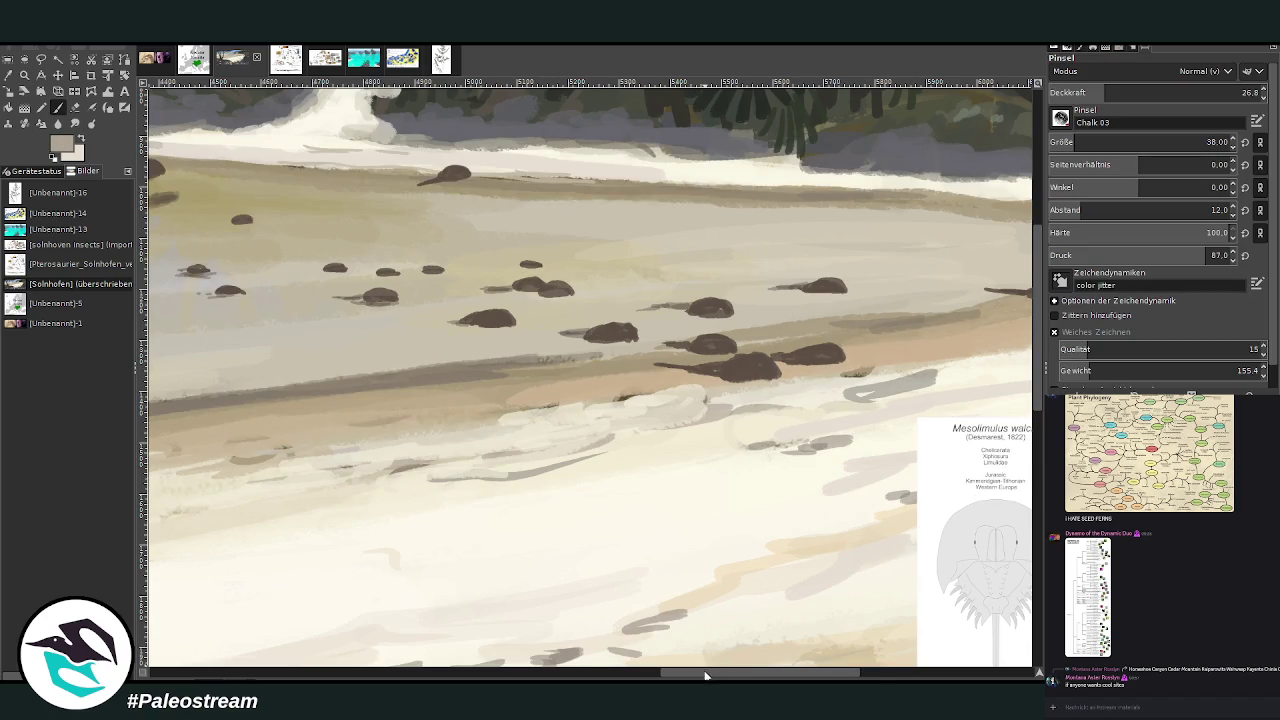
left_click_drag(703, 676, 728, 676)
left_click_drag(1200, 142, 1150, 142)
left_click(1240, 92)
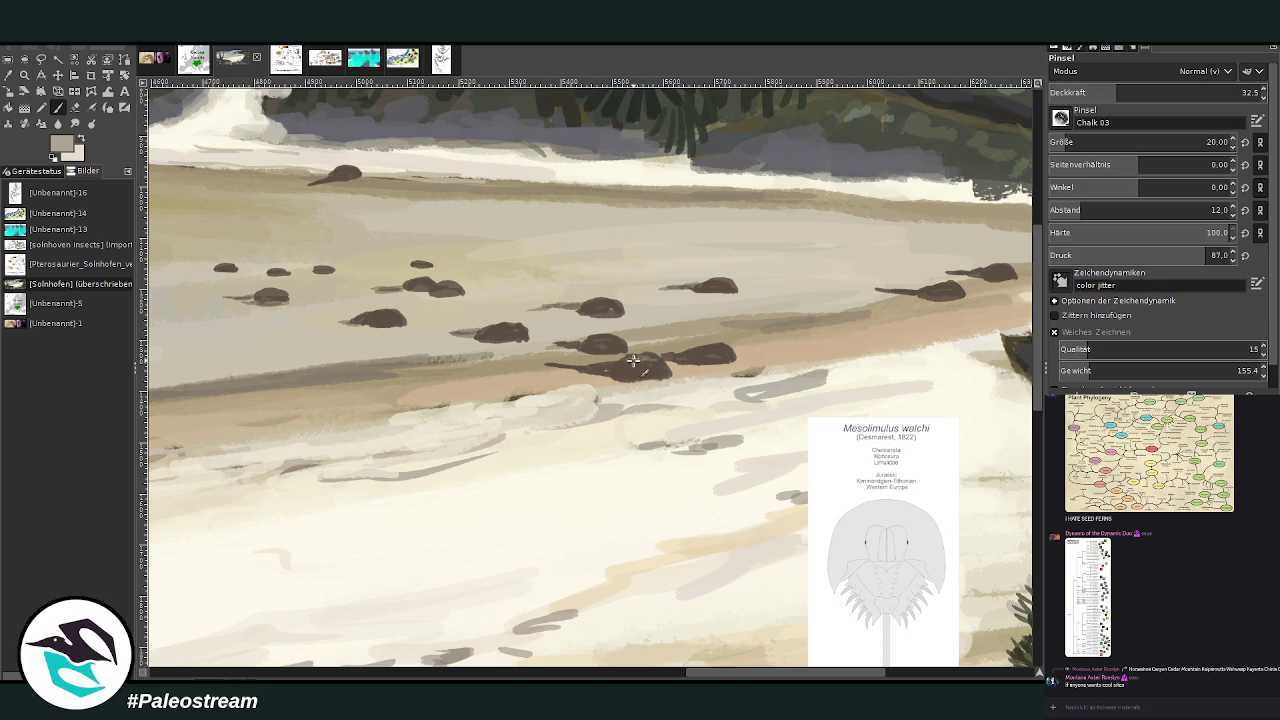
- Sample a grey from the painting and raise the brush to size 26, 65.6 opacity
left_click(1153, 84)
key("Return")
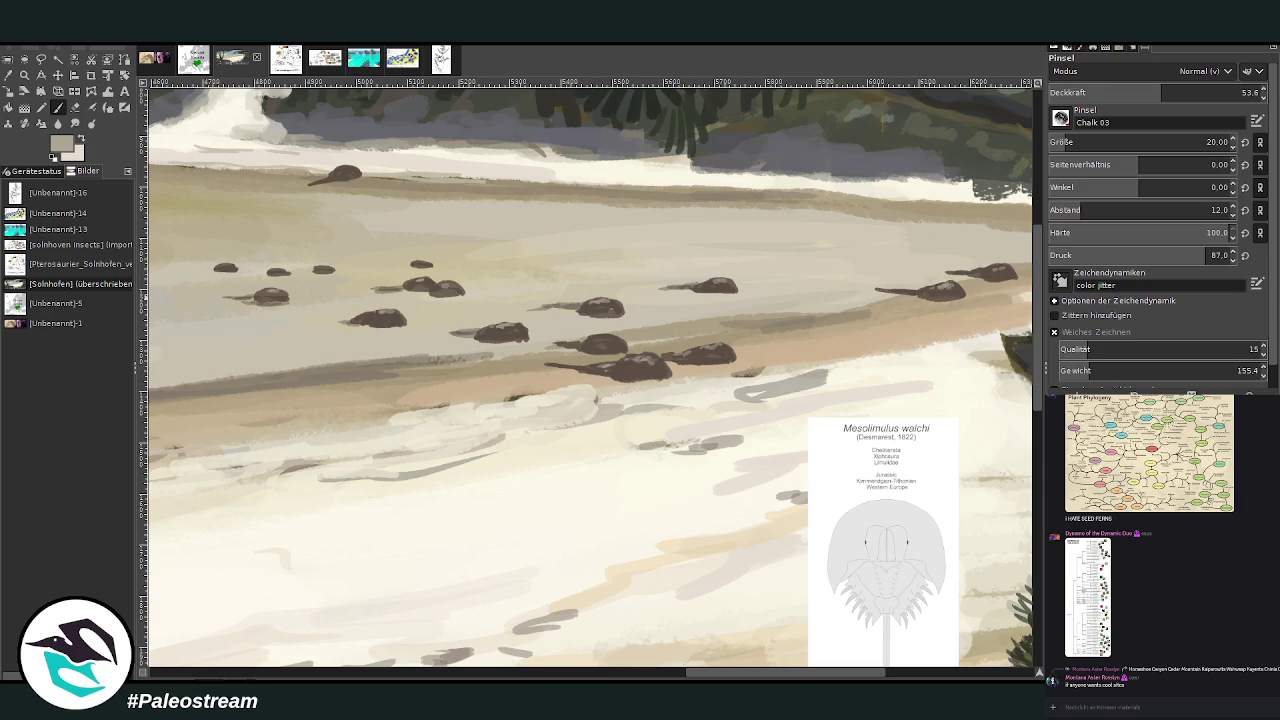
left_click(1008, 408, "ctrl")
key("o")
left_click(612, 145)
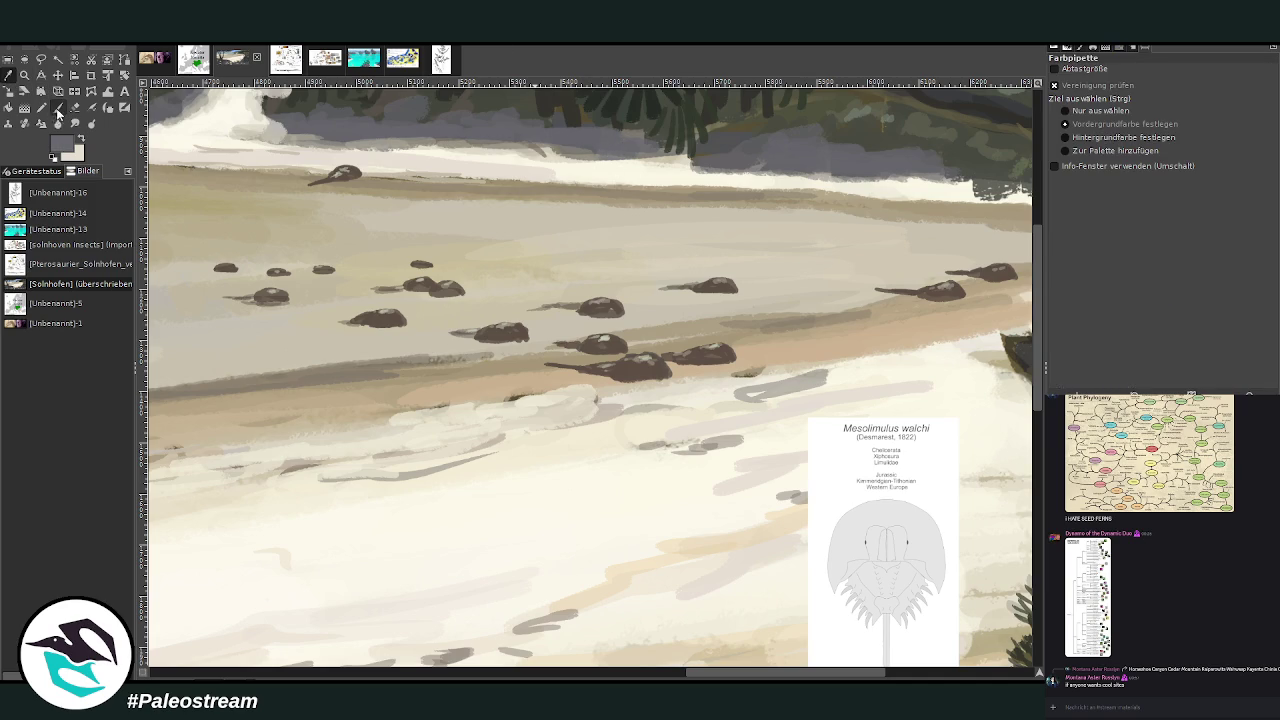
left_click(57, 110)
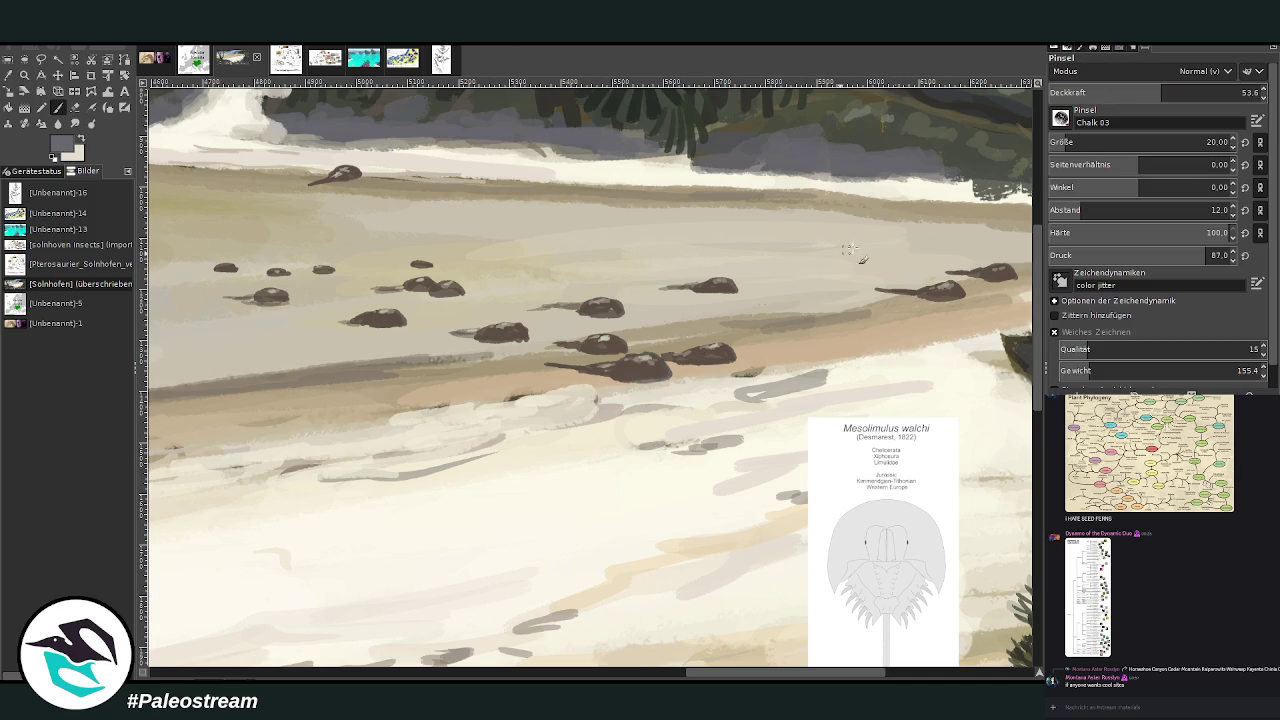
scroll(1150, 142, "up", 6)
left_click_drag(1158, 96, 1184, 96)
- Darken and round out a foreground crab, then add thin dark strokes along the beach edge
left_click_drag(652, 377, 630, 380)
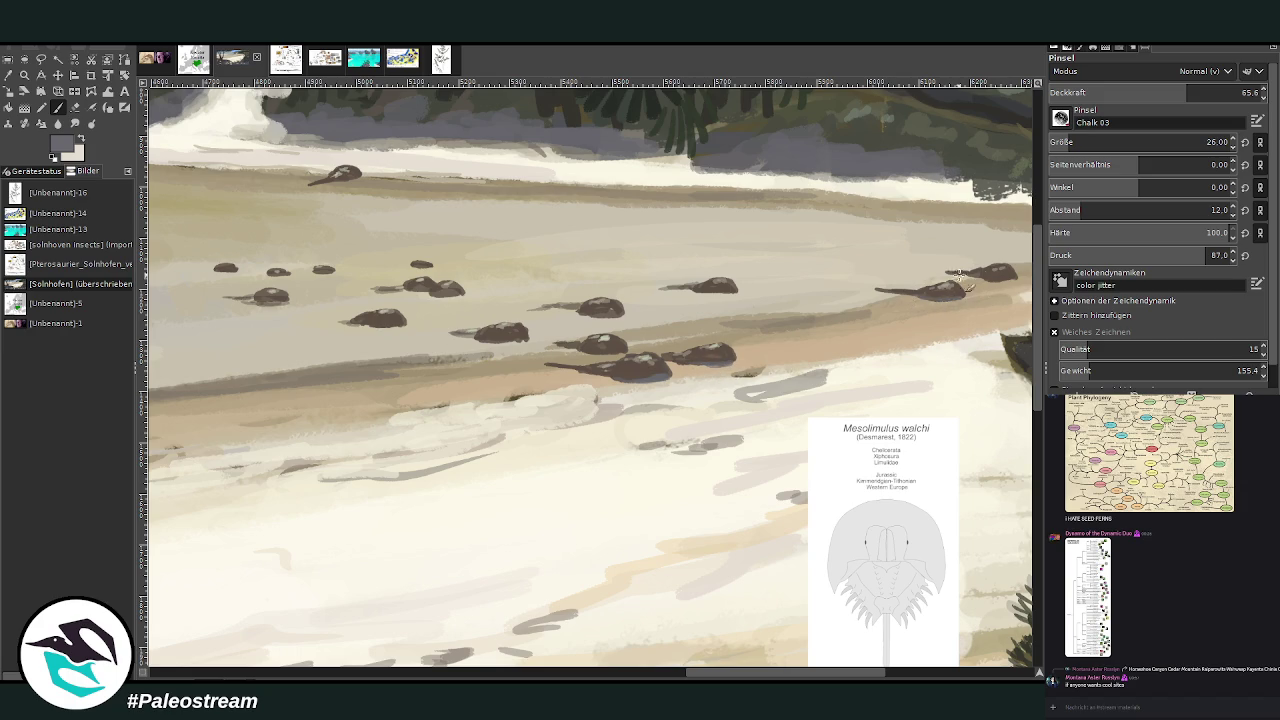
left_click_drag(714, 381, 526, 402)
left_click_drag(718, 412, 654, 420)
left_click_drag(600, 452, 556, 468)
scroll(662, 665, "left", 5)
scroll(520, 583, "left", 5)
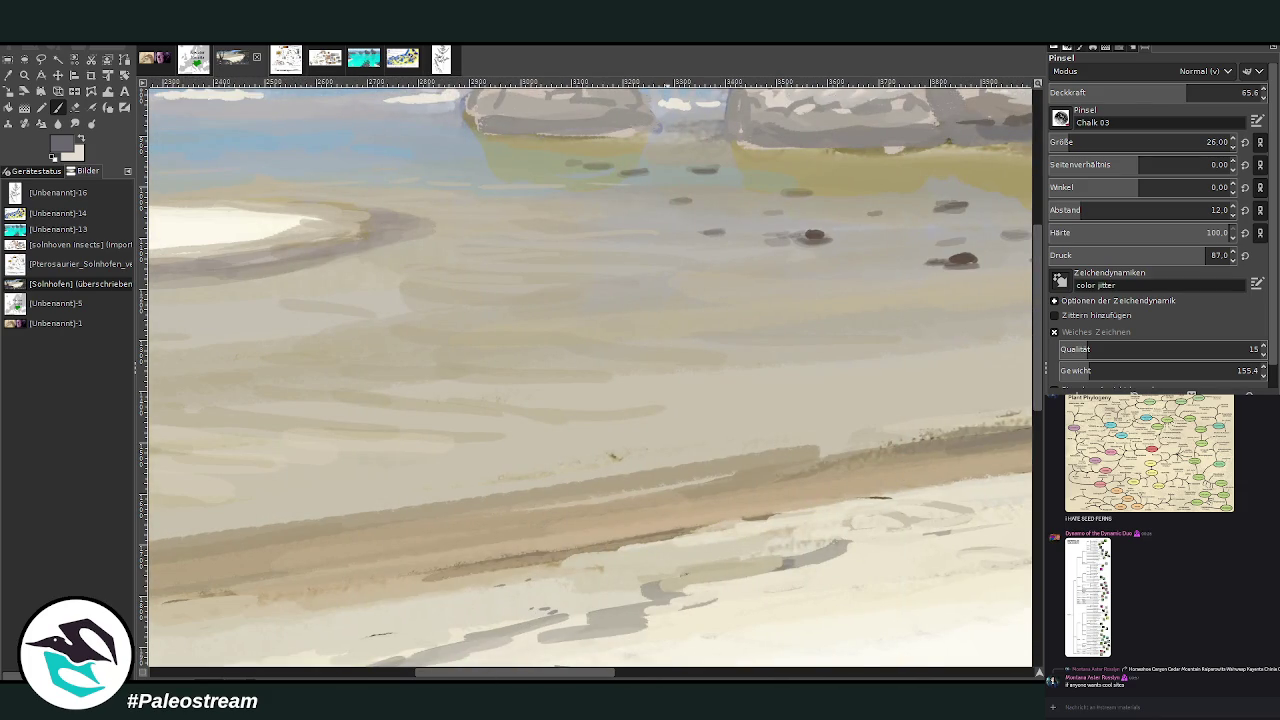
- Zoom out and drag the Mesolimulus reference inset left onto the middle of the beach
key("z")
left_click_drag(557, 671, 770, 669)
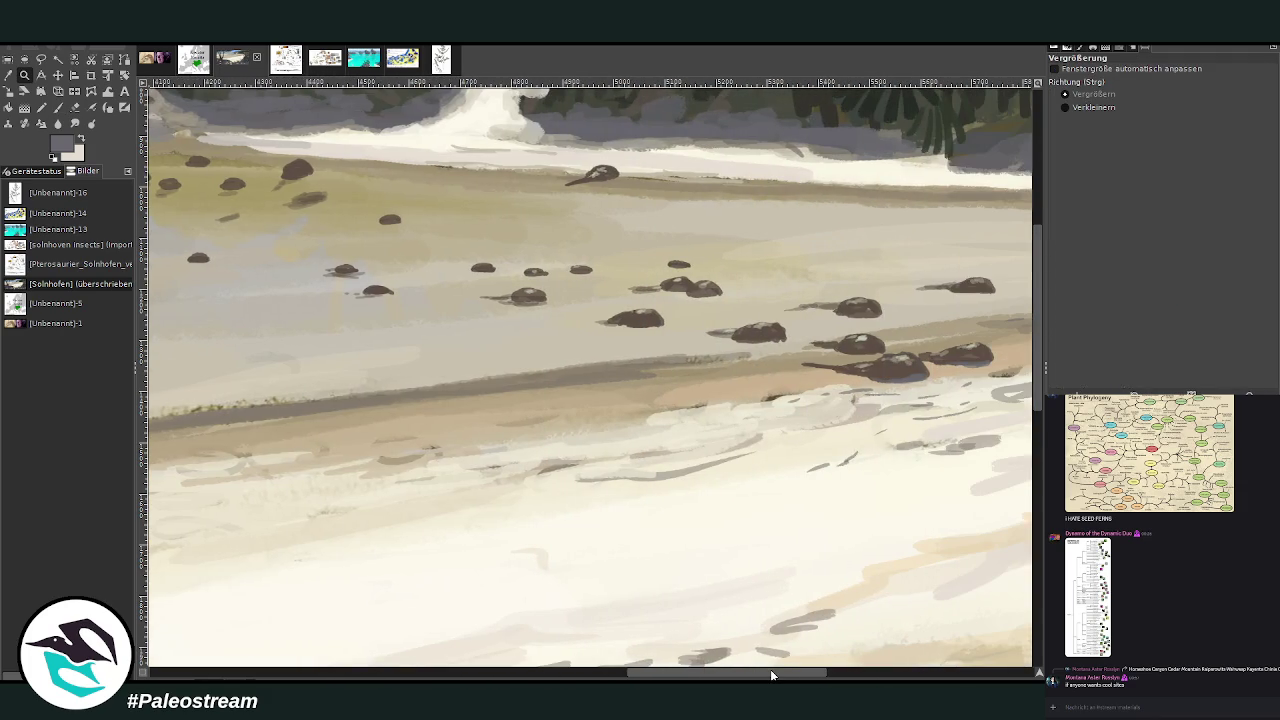
key("shift+ctrl+j")
key("minus")
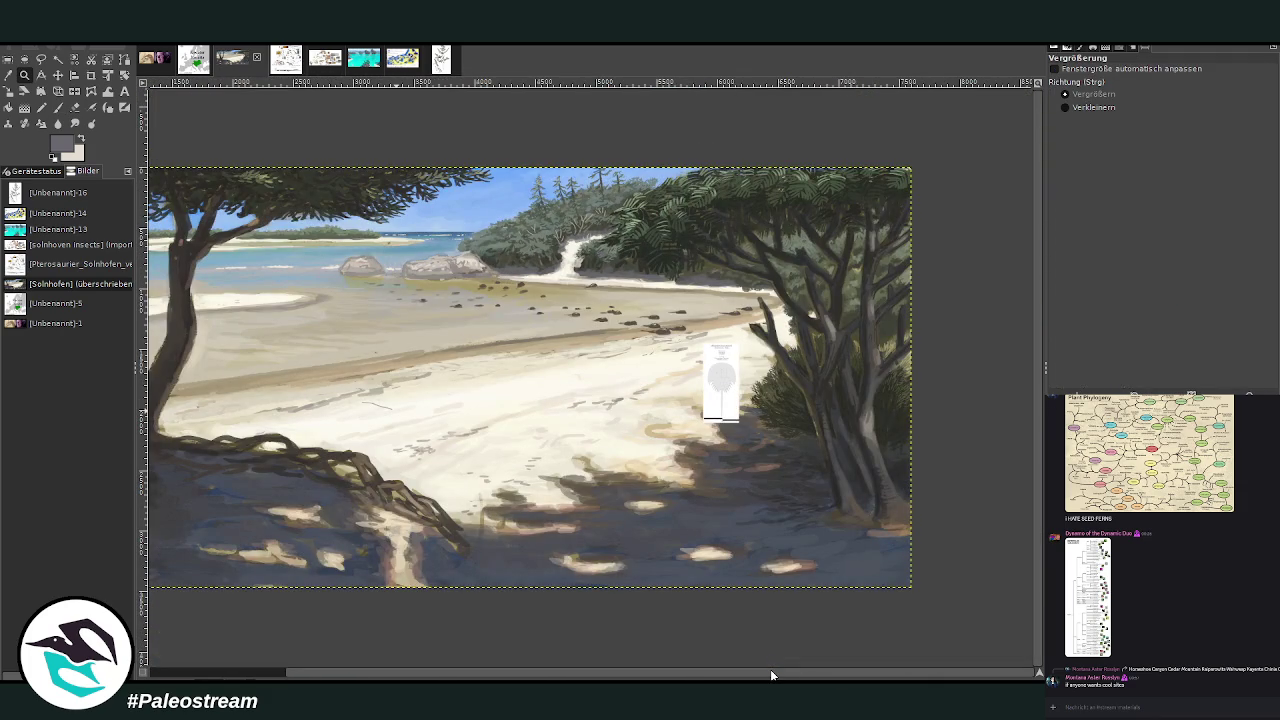
key("p")
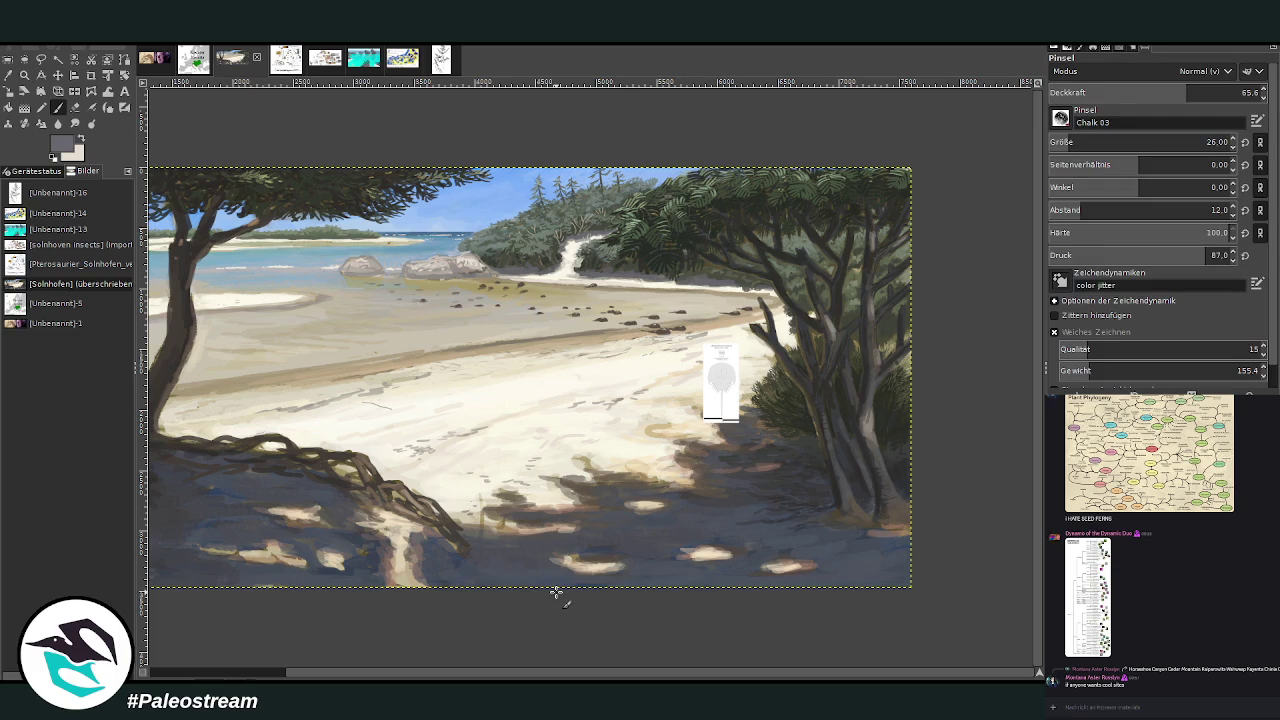
key("m")
left_click_drag(719, 368, 447, 368)
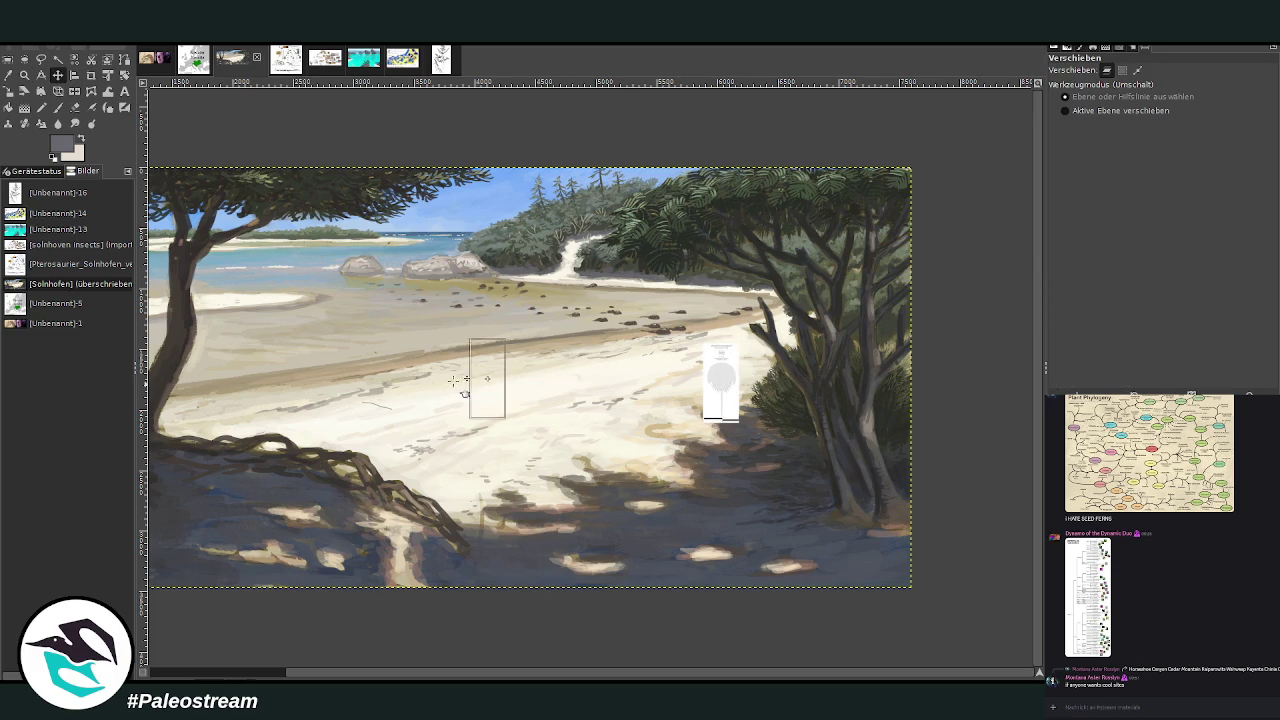
- Sample a dark brown from the beach rocks and set the brush size to 46
key("z")
left_click_drag(252, 232, 719, 496)
key("o")
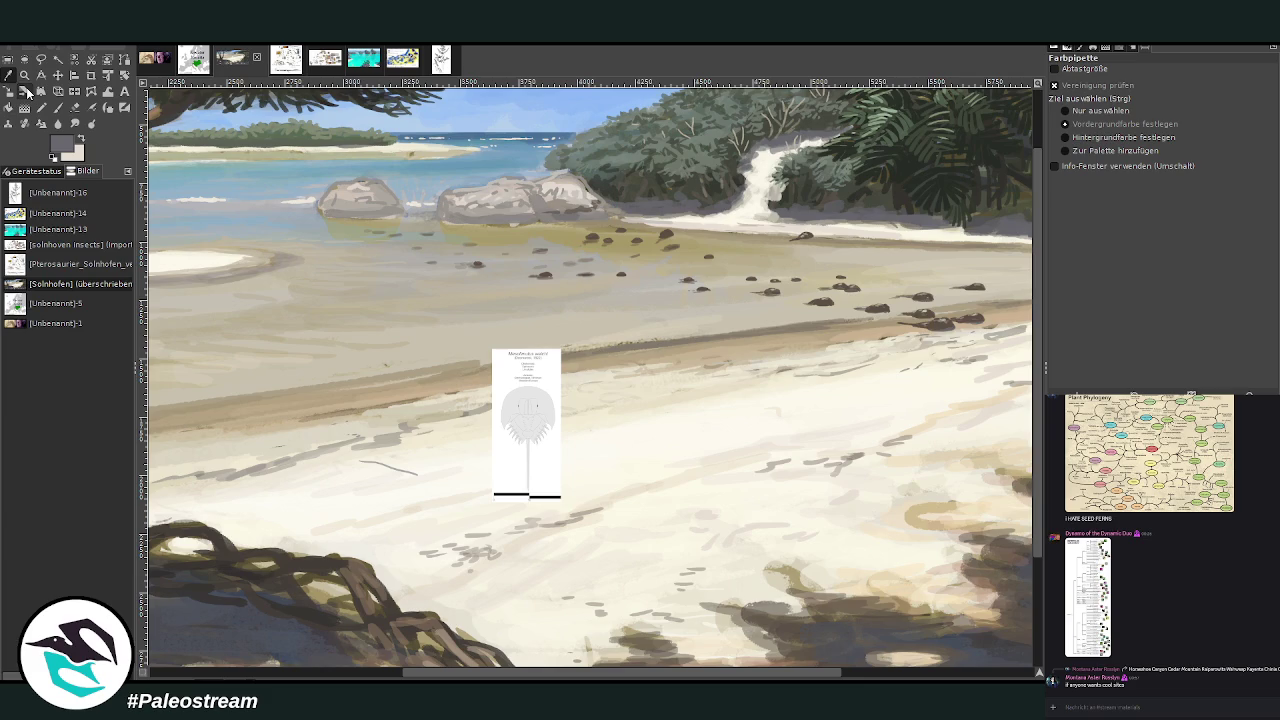
left_click(938, 323)
key("z")
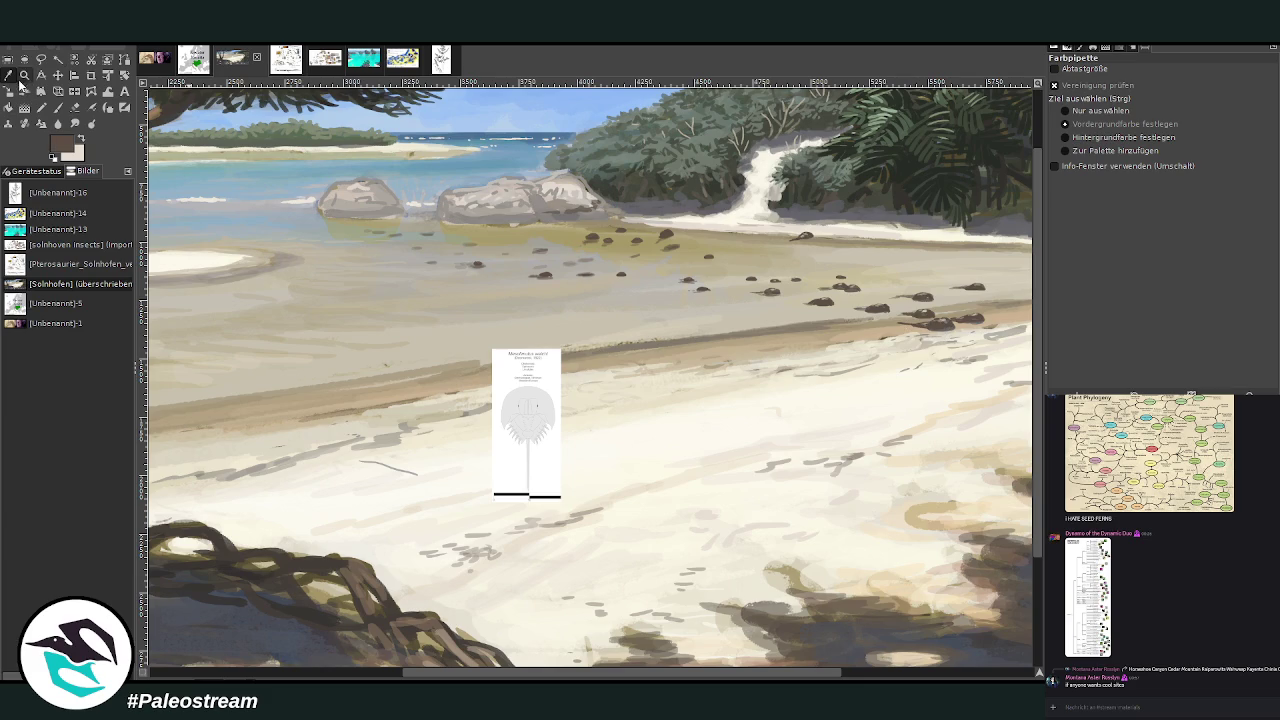
left_click_drag(259, 193, 631, 581)
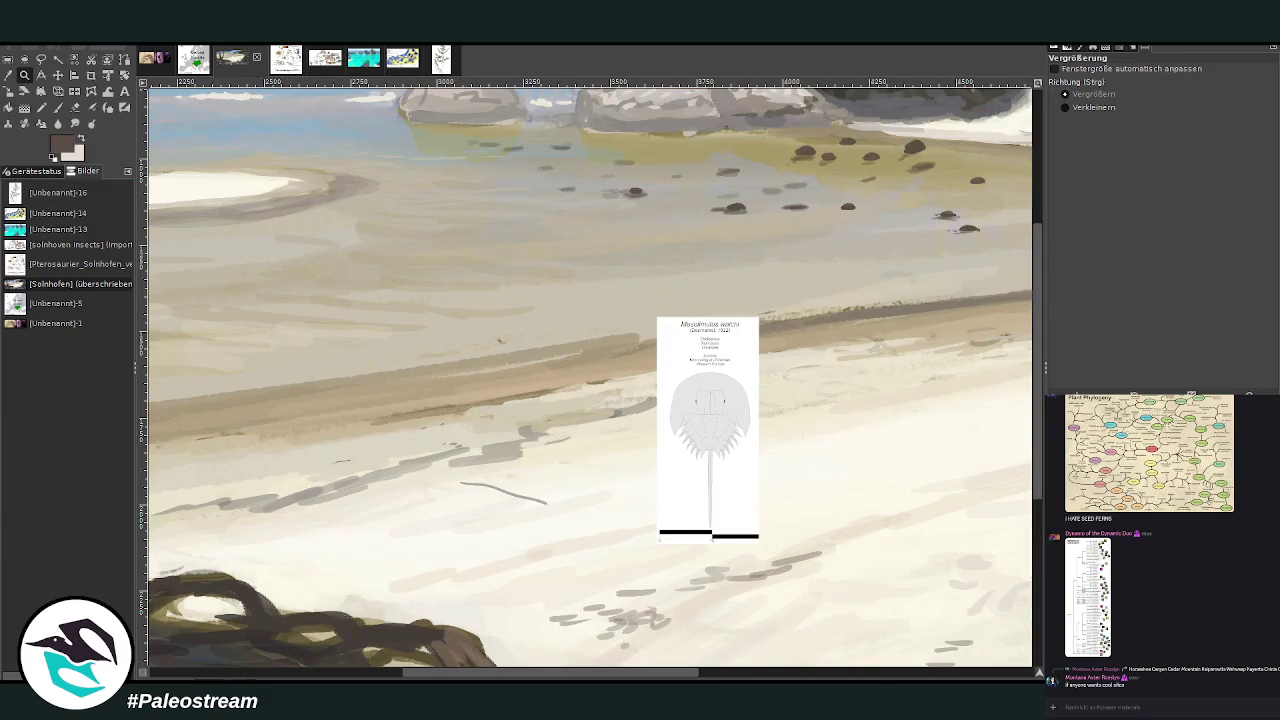
key("p")
left_click(1207, 142)
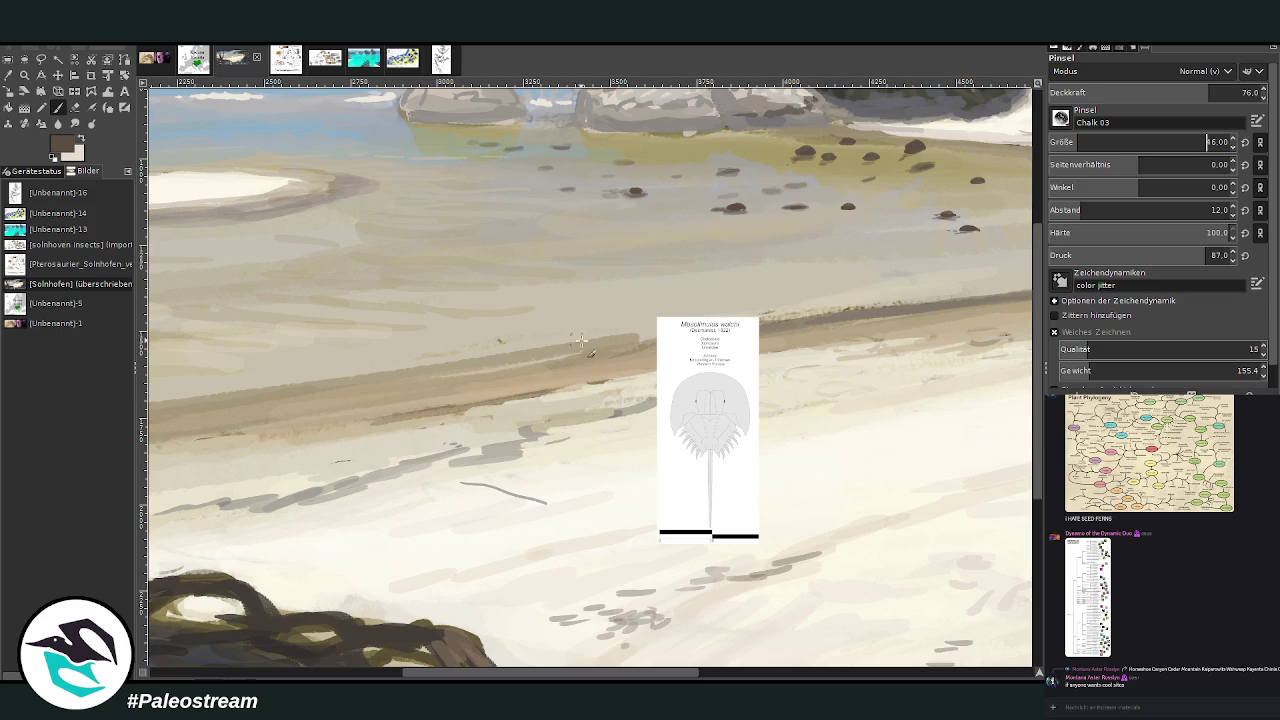
- Paint three dark horseshoe-crab outlines beside the reference, raising brush opacity to 82 midway
mouse_move(450, 412)
left_mouse_down()
mouse_move(485, 431)
mouse_move(440, 452)
mouse_move(453, 450)
mouse_move(432, 398)
mouse_move(430, 432)
left_mouse_up()
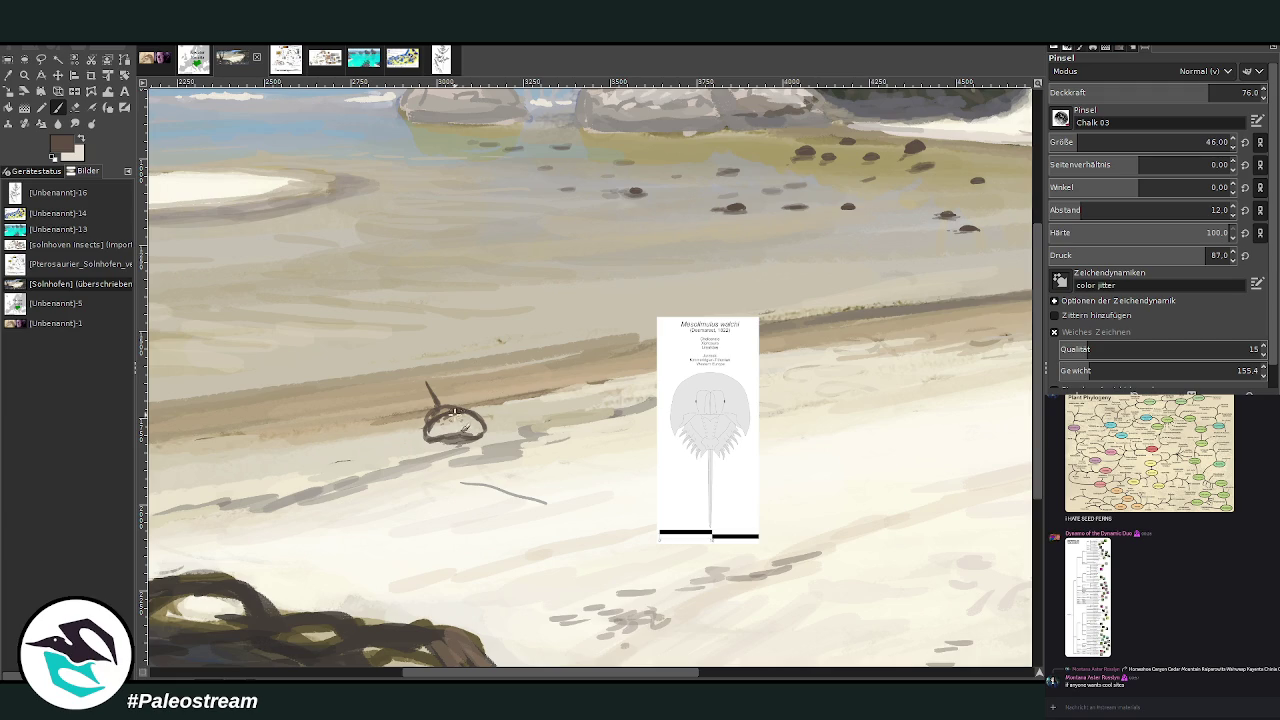
mouse_move(478, 425)
left_mouse_down()
mouse_move(440, 418)
mouse_move(485, 432)
mouse_move(425, 430)
mouse_move(484, 425)
left_mouse_up()
mouse_move(609, 383)
left_mouse_down()
mouse_move(592, 378)
mouse_move(618, 380)
mouse_move(628, 398)
mouse_move(598, 407)
mouse_move(588, 394)
mouse_move(626, 396)
mouse_move(566, 394)
mouse_move(595, 377)
mouse_move(618, 386)
mouse_move(586, 374)
mouse_move(566, 386)
left_mouse_up()
mouse_move(550, 388)
left_mouse_down()
mouse_move(572, 372)
mouse_move(536, 374)
left_mouse_up()
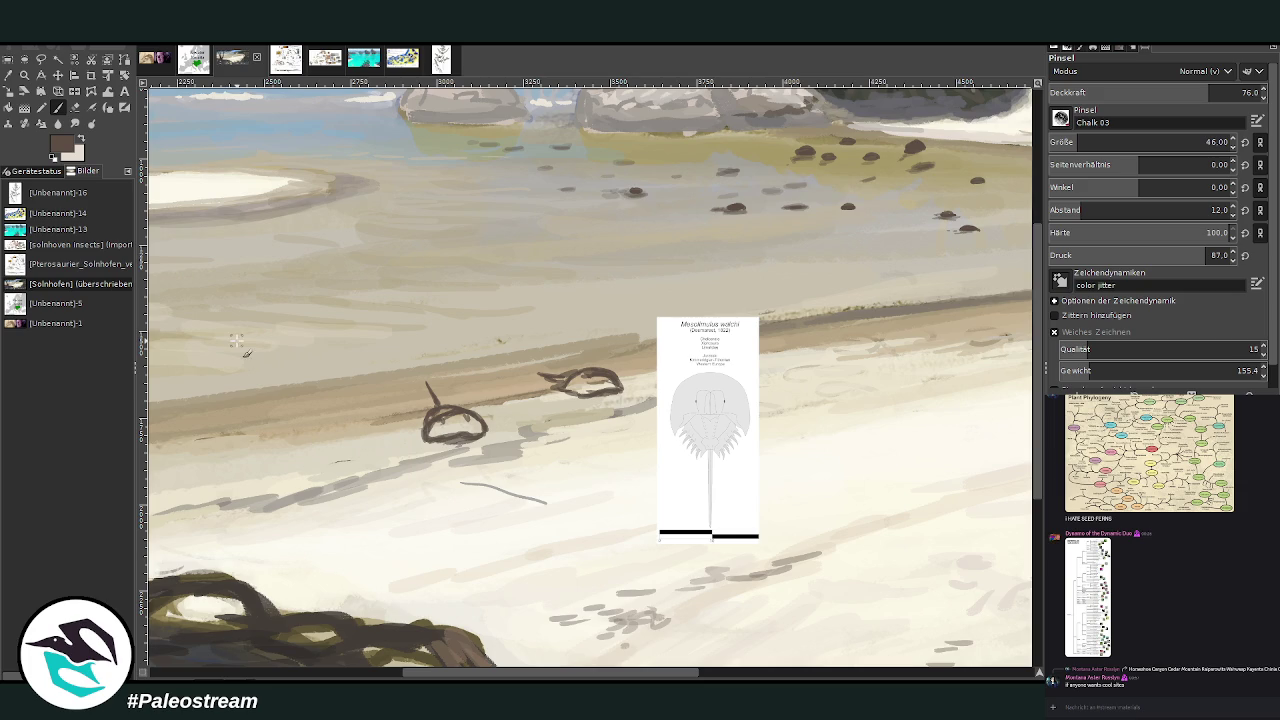
left_click_drag(468, 364, 500, 360)
key("greater")
key("greater")
key("greater")
mouse_move(465, 375)
left_mouse_down()
mouse_move(518, 382)
mouse_move(460, 354)
left_mouse_up()
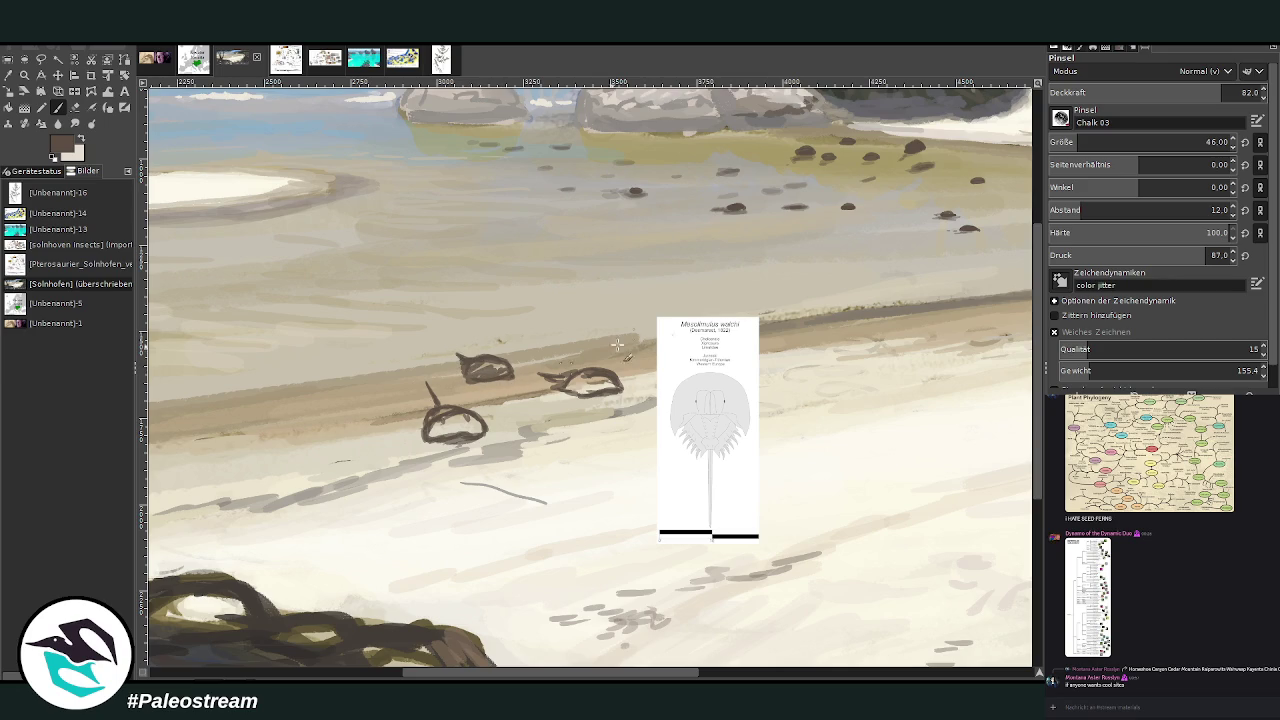
left_click_drag(581, 677, 621, 677)
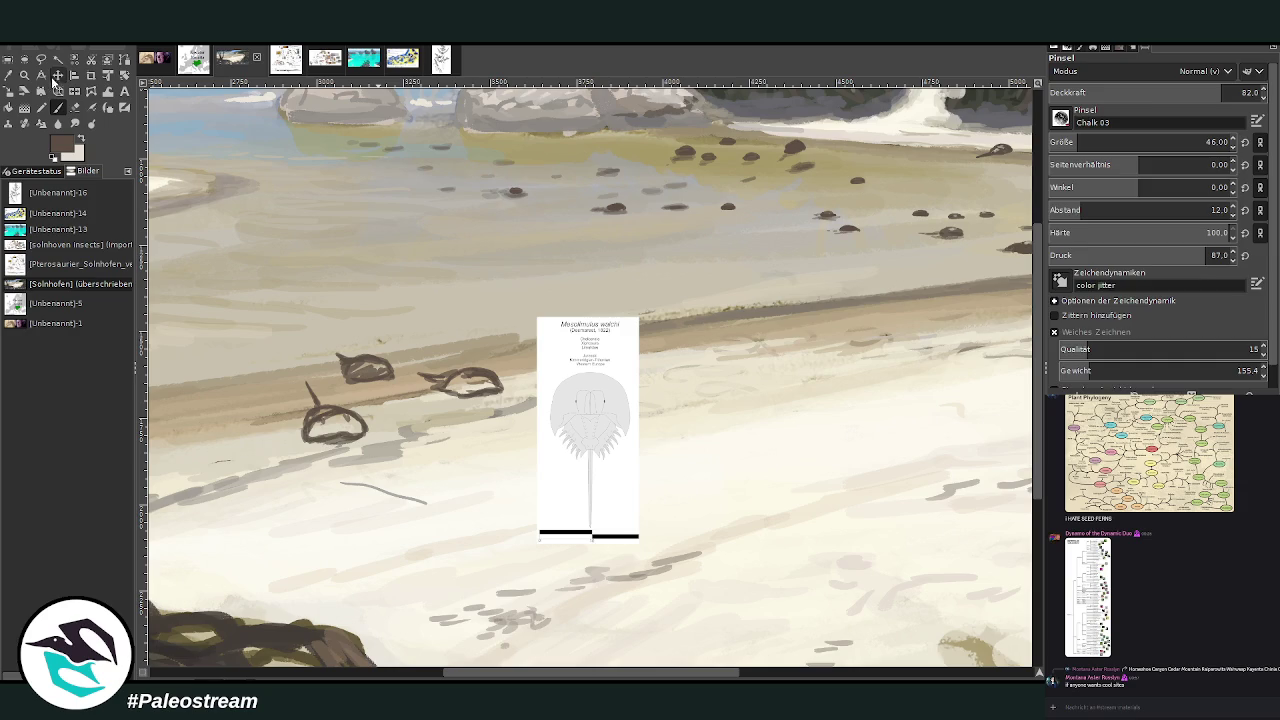
- Move the Mesolimulus reference down and to the right
left_click(57, 75)
left_click_drag(665, 464, 828, 501)
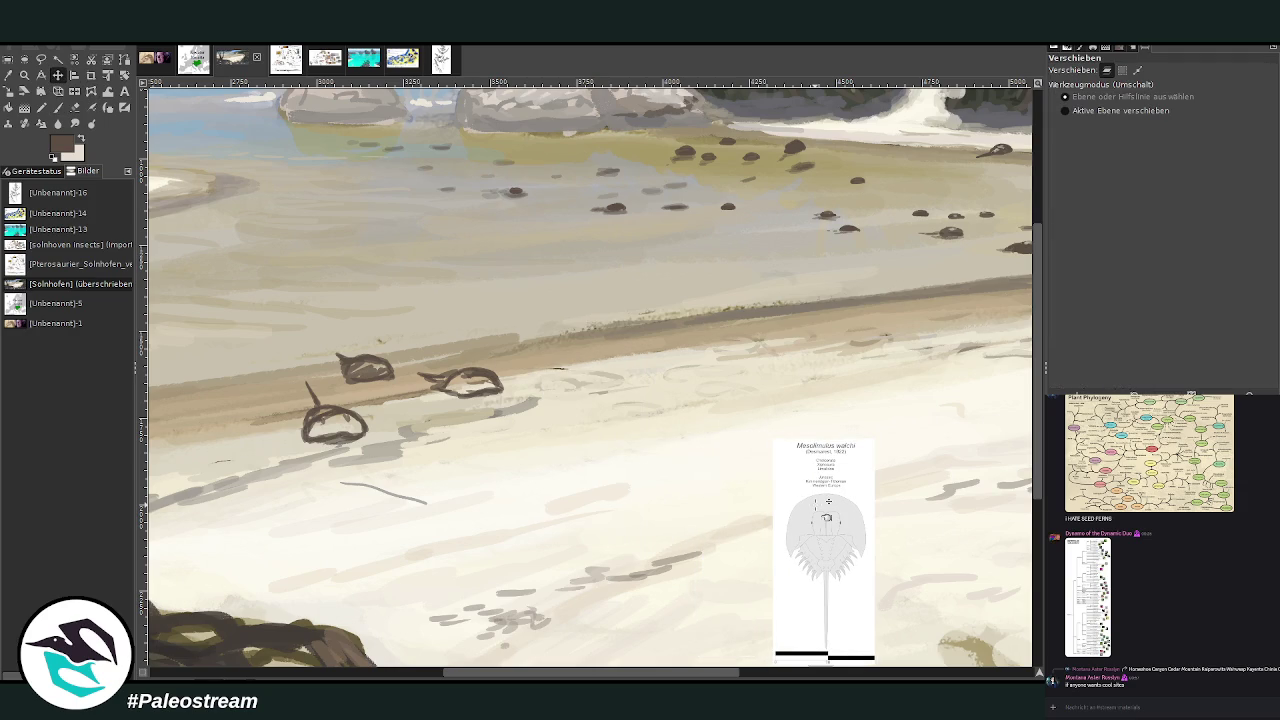
key("p")
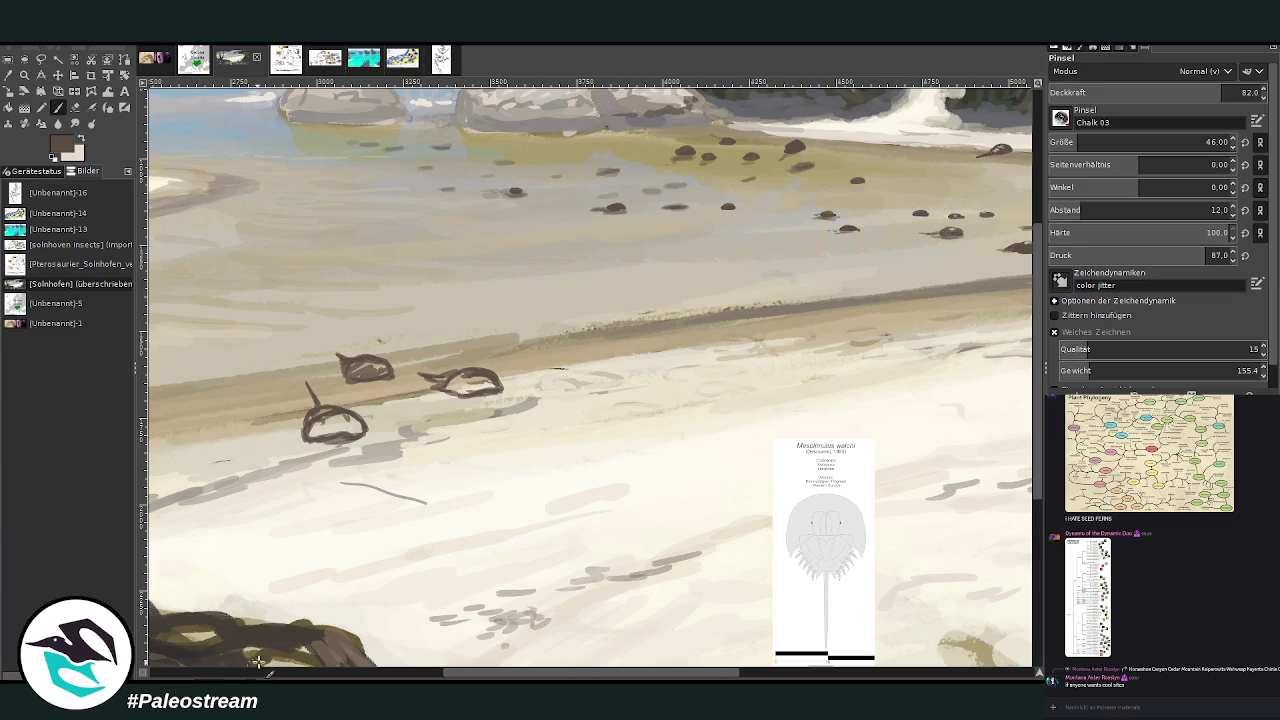
- Outline new horseshoe crabs on the dark wet band and fill them solid dark
left_click_drag(736, 334, 701, 327)
left_click_drag(690, 324, 638, 311)
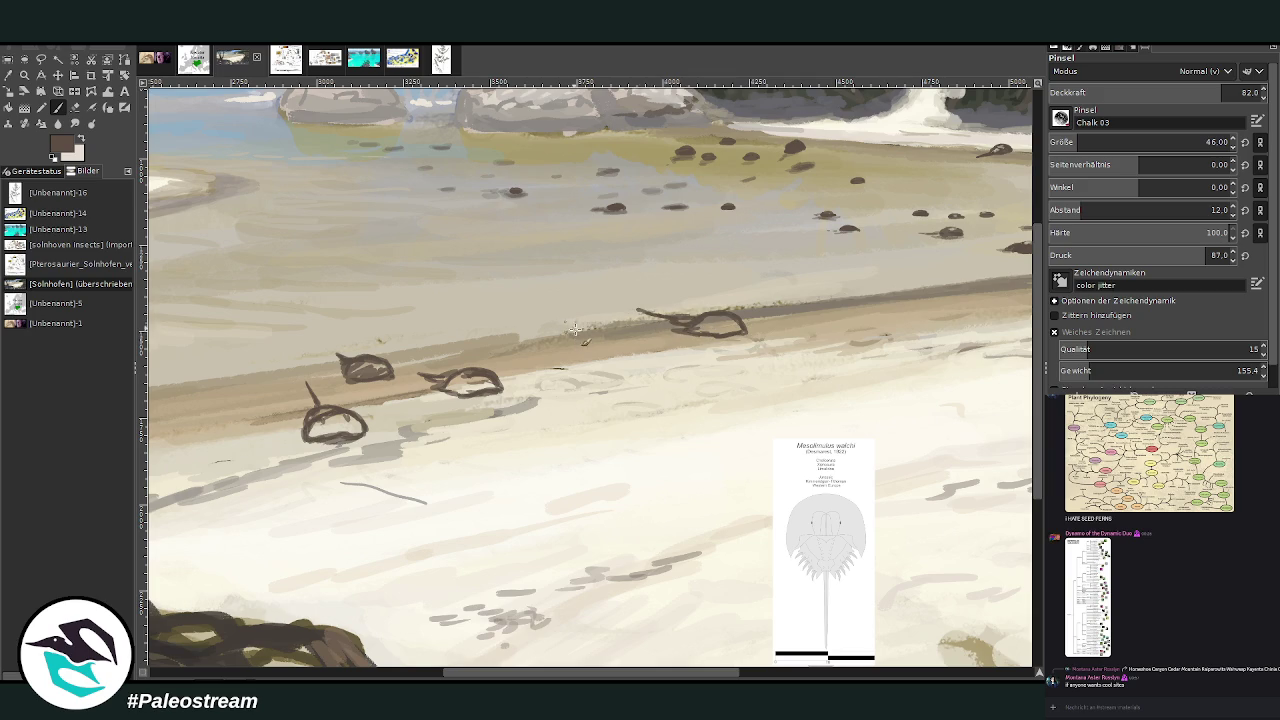
mouse_move(569, 327)
left_mouse_down()
mouse_move(548, 330)
mouse_move(598, 346)
mouse_move(525, 347)
left_mouse_up()
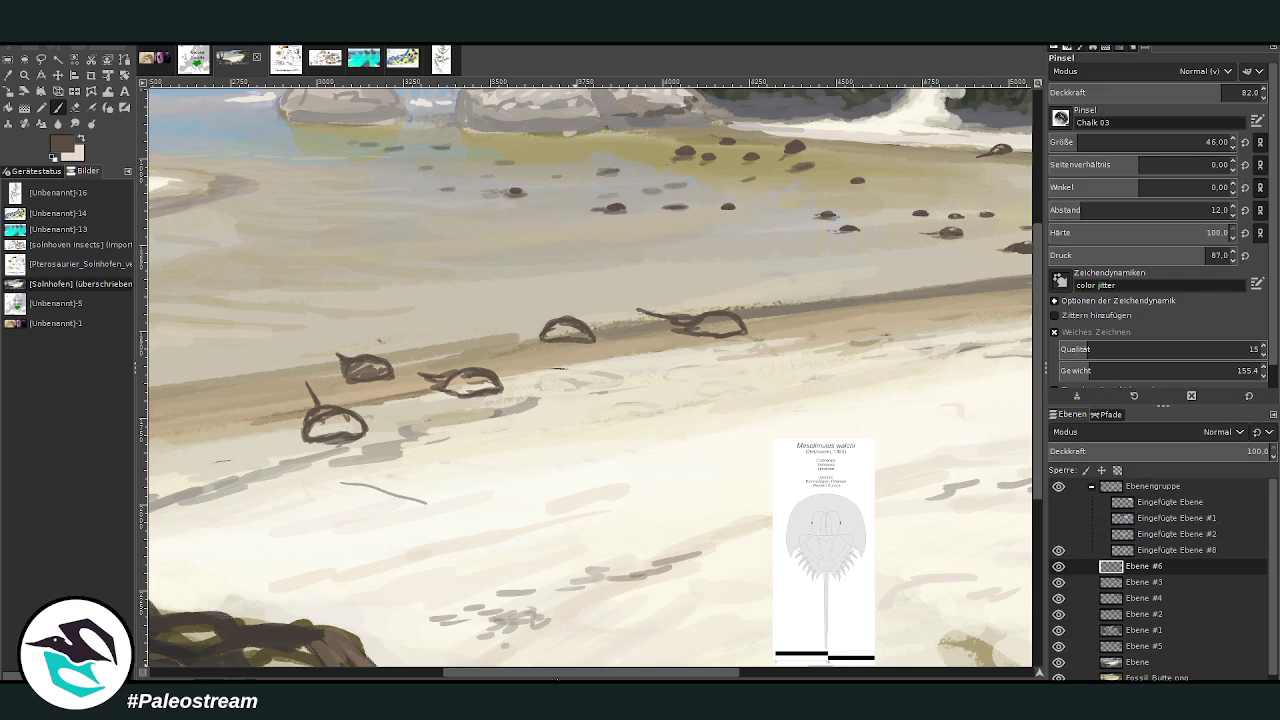
left_click_drag(567, 676, 619, 676)
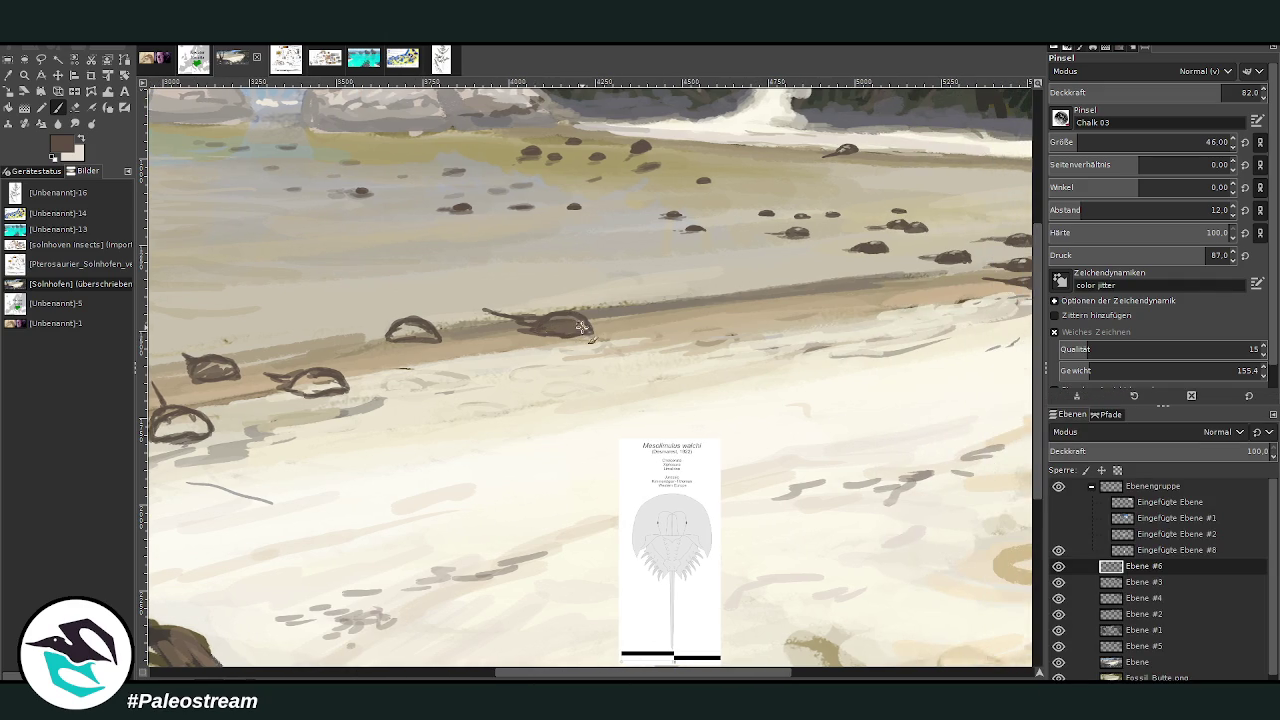
mouse_move(695, 298)
left_mouse_down()
mouse_move(728, 300)
mouse_move(650, 296)
mouse_move(720, 293)
mouse_move(700, 296)
left_mouse_up()
left_click_drag(545, 320, 585, 326)
mouse_move(441, 331)
left_mouse_down()
mouse_move(400, 336)
mouse_move(432, 332)
left_mouse_up()
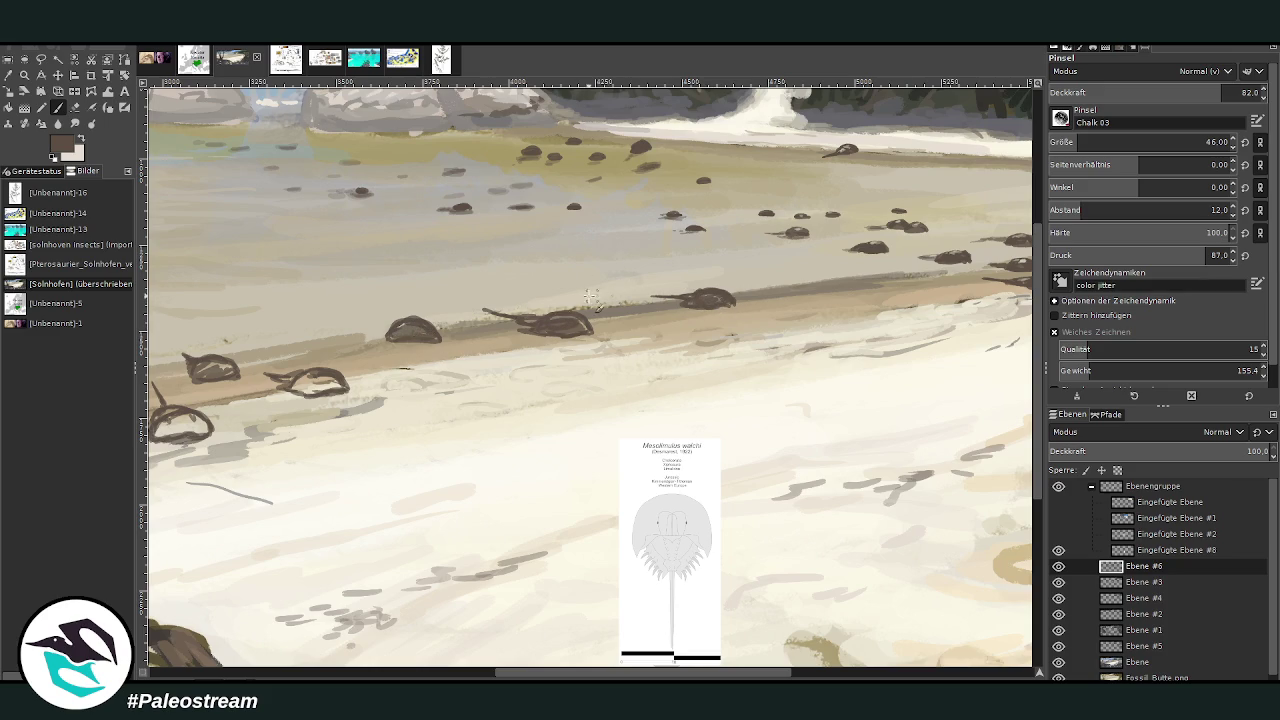
- Add small crabs with pointed tails, lowering brush opacity to 72.9
mouse_move(588, 292)
left_mouse_down()
mouse_move(574, 297)
mouse_move(612, 300)
mouse_move(598, 305)
left_mouse_up()
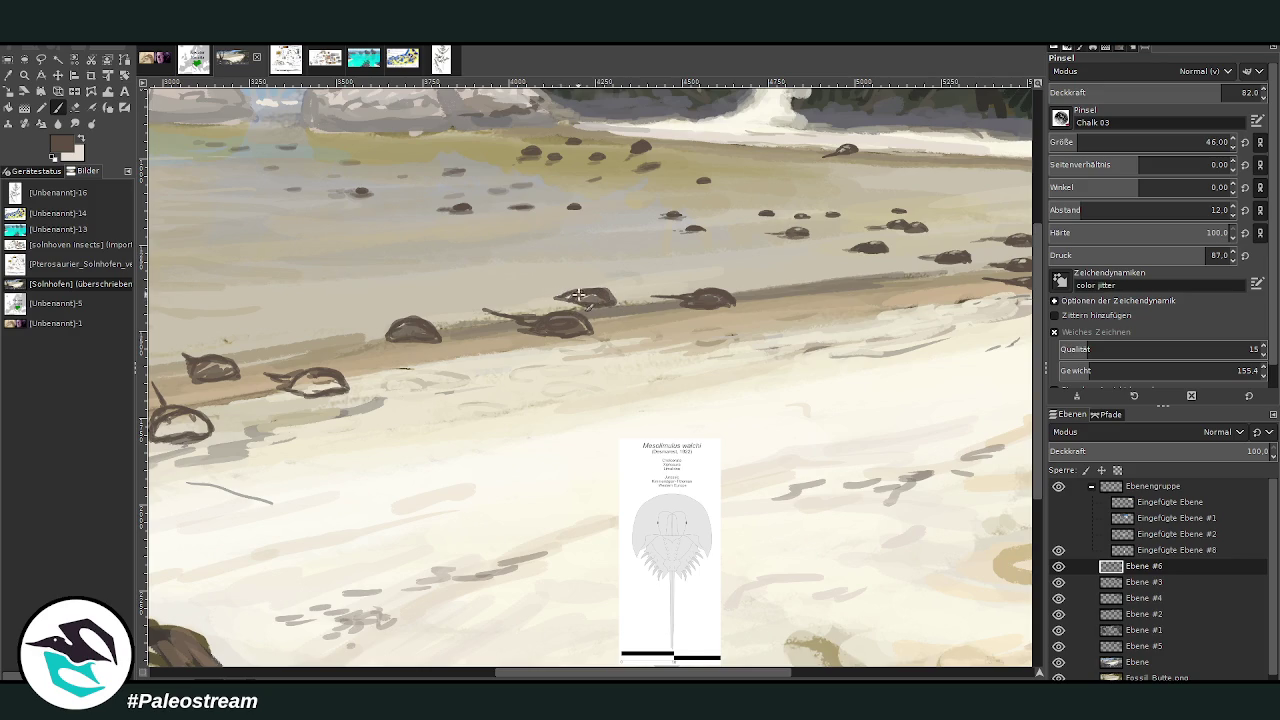
left_click_drag(531, 669, 451, 669)
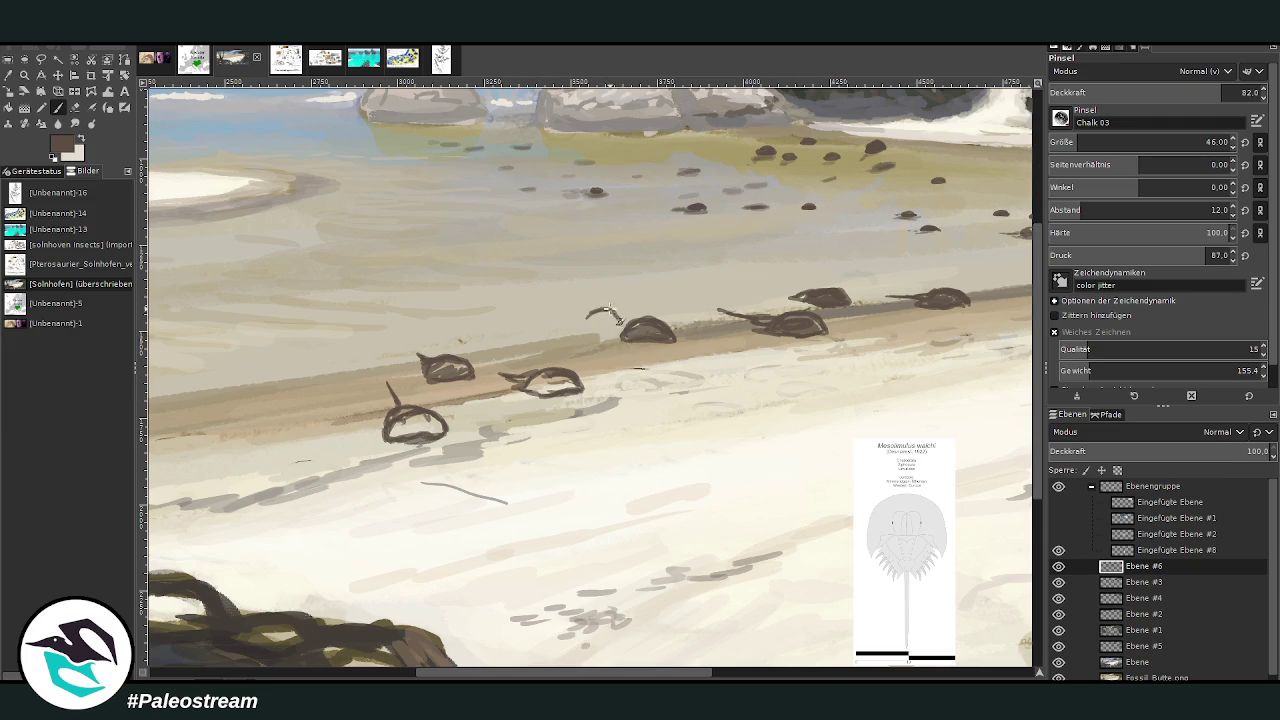
left_click_drag(587, 316, 582, 318)
left_click_drag(560, 313, 584, 317)
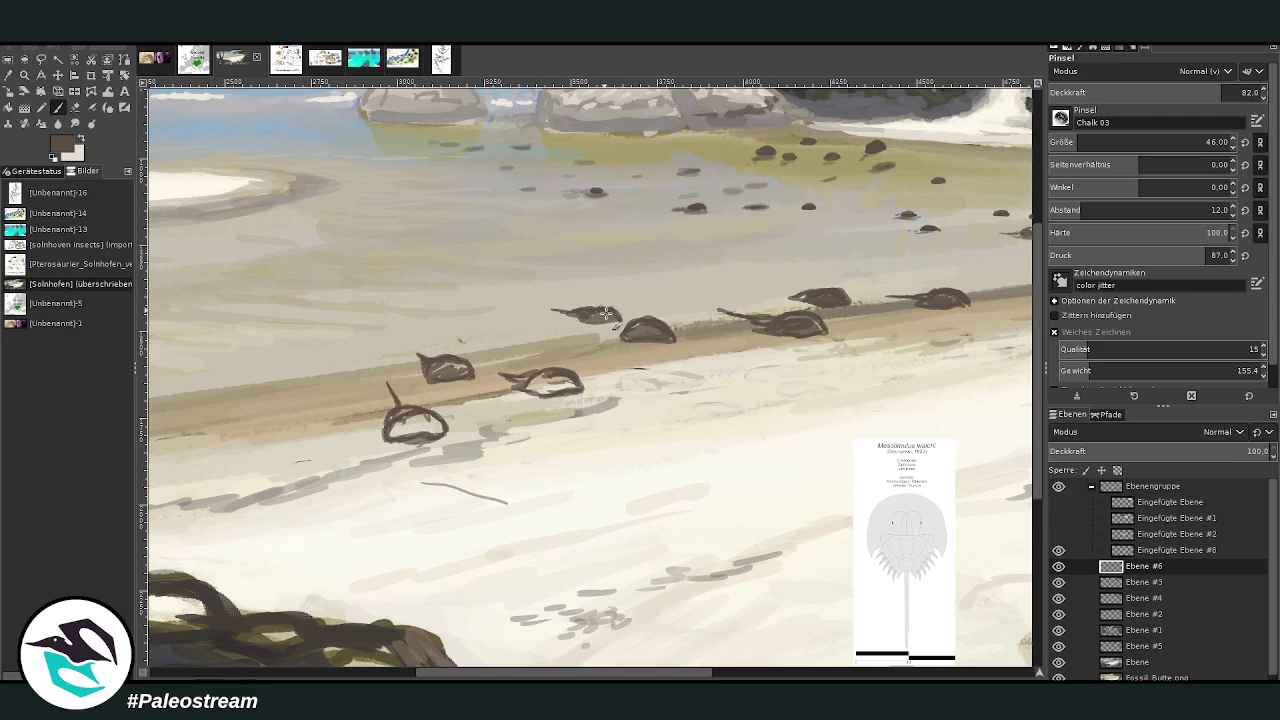
left_click_drag(798, 297, 757, 294)
left_click(1202, 90)
left_click_drag(598, 283, 580, 283)
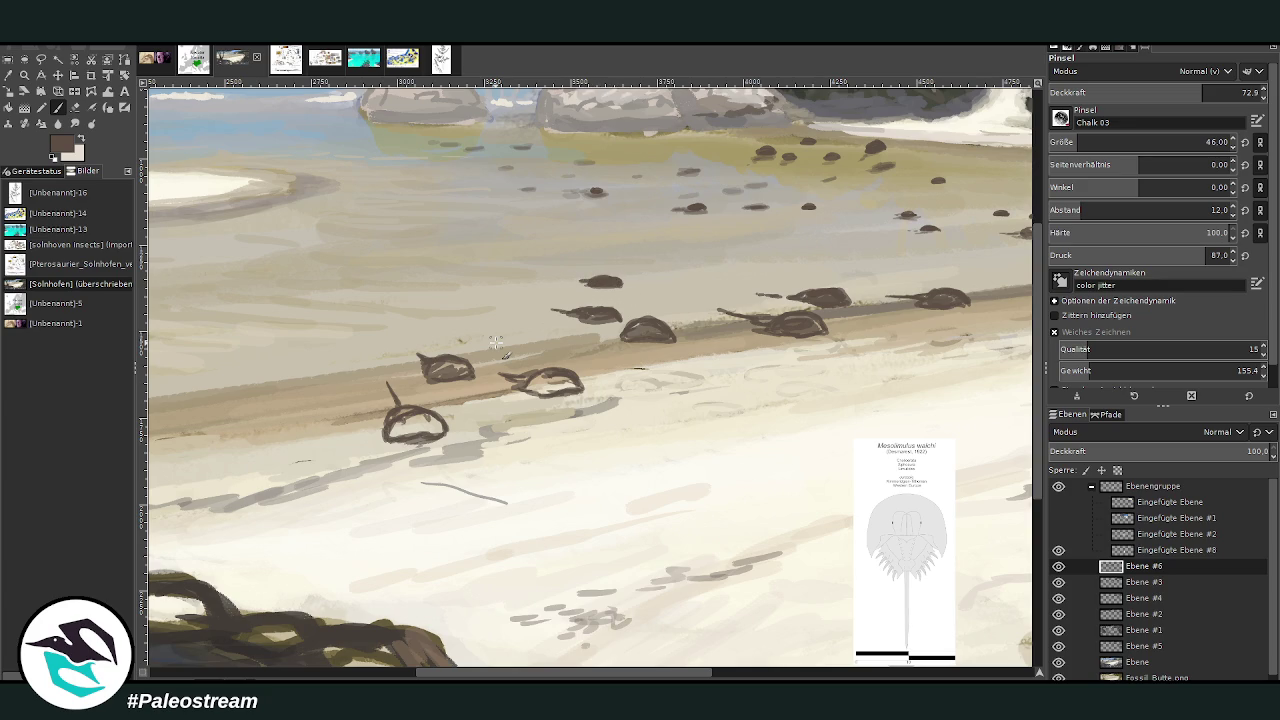
- Add tails and several small crabs extending the row across the mudflat
left_click_drag(582, 282, 568, 280)
left_click(714, 261)
left_click_drag(685, 263, 657, 261)
mouse_move(480, 283)
left_mouse_down()
mouse_move(457, 291)
mouse_move(557, 250)
left_mouse_up()
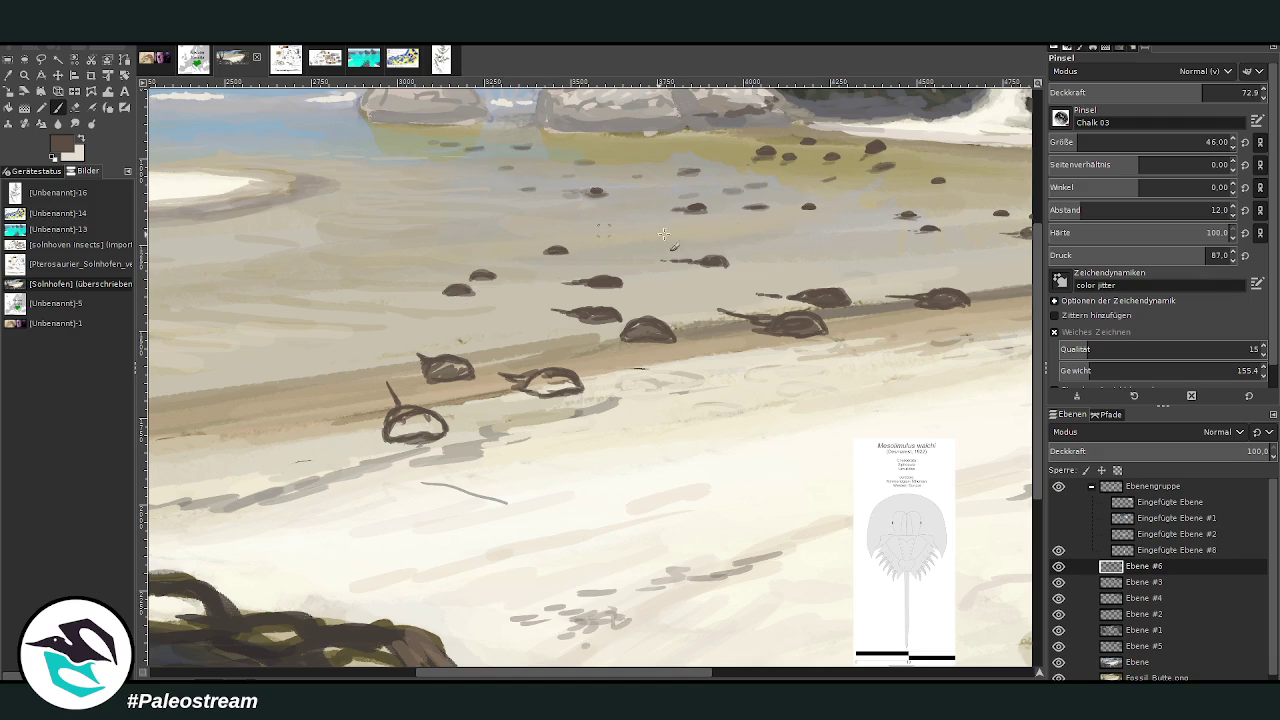
mouse_move(794, 245)
left_mouse_down()
mouse_move(807, 246)
mouse_move(781, 242)
left_mouse_up()
key("ctrl+z")
key("ctrl+z")
key("ctrl+z")
key("ctrl+z")
key("ctrl+z")
key("ctrl+z")
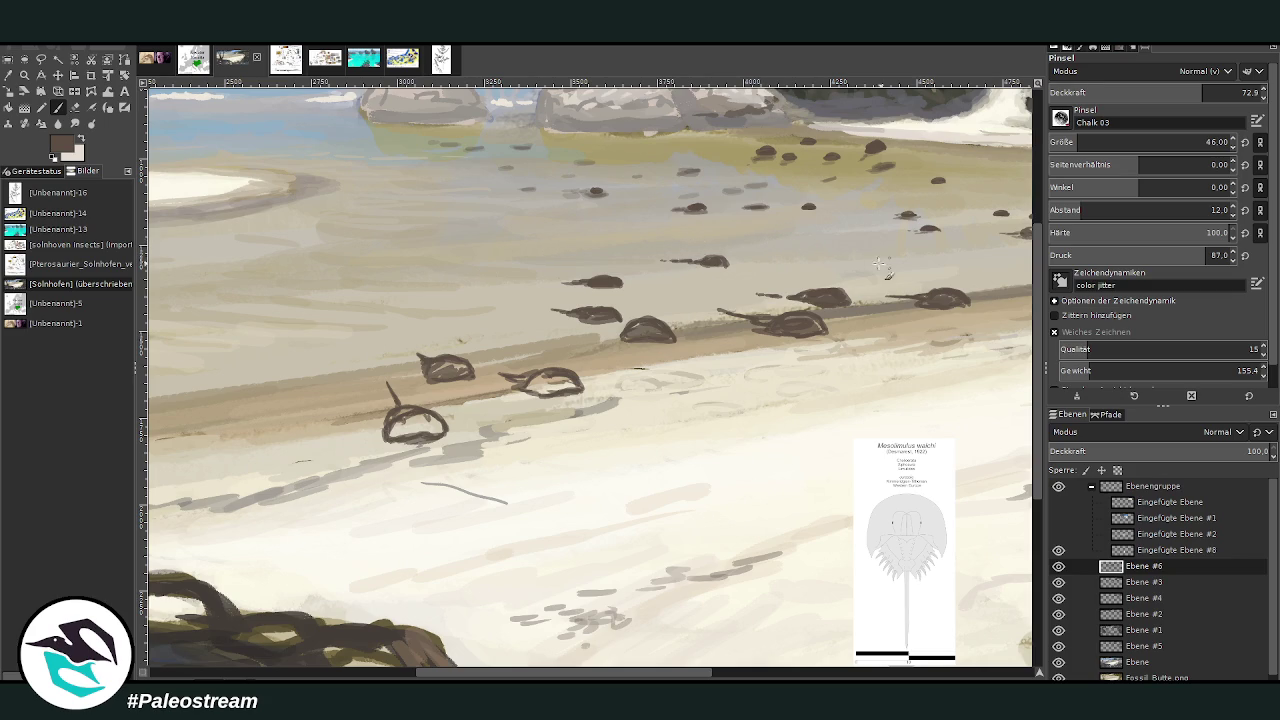
mouse_move(795, 258)
left_mouse_down()
mouse_move(846, 262)
mouse_move(791, 261)
left_mouse_up()
left_click_drag(647, 675, 697, 675)
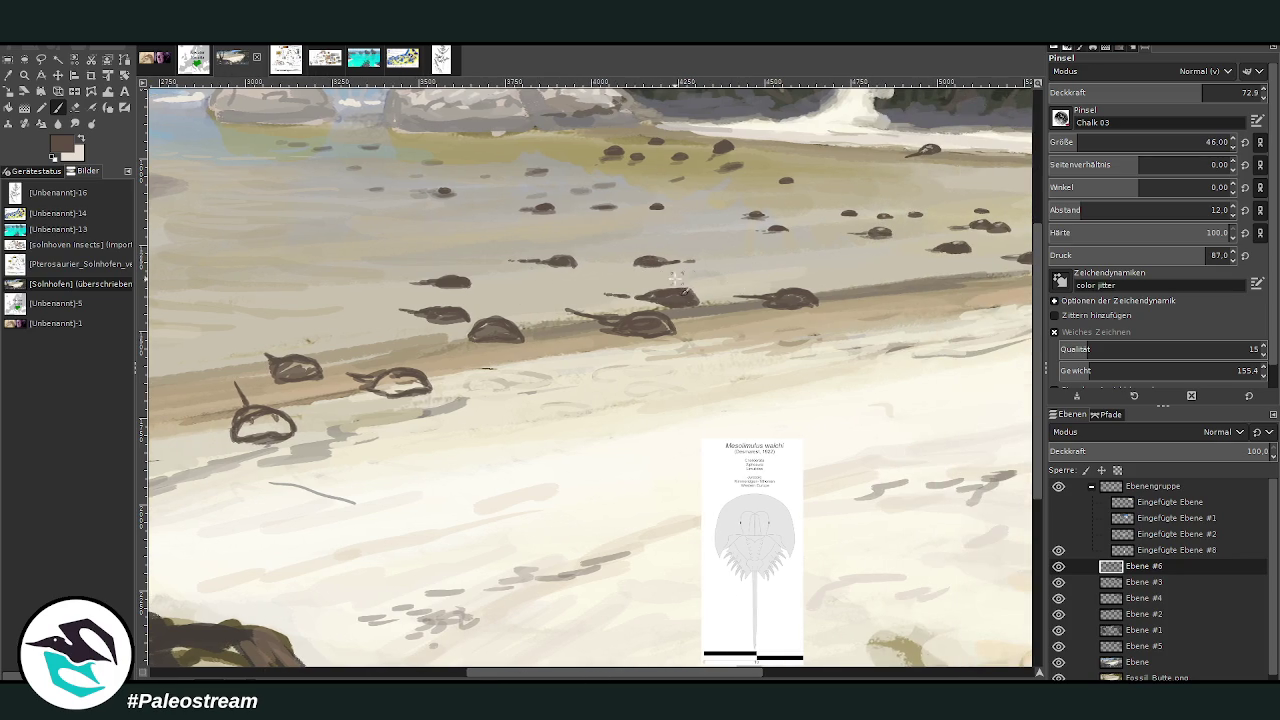
left_click_drag(736, 266, 764, 246)
- Darken the front crabs with stronger strokes, then give the right-hand crab a dark fin at 56.2 opacity
left_click(1241, 91)
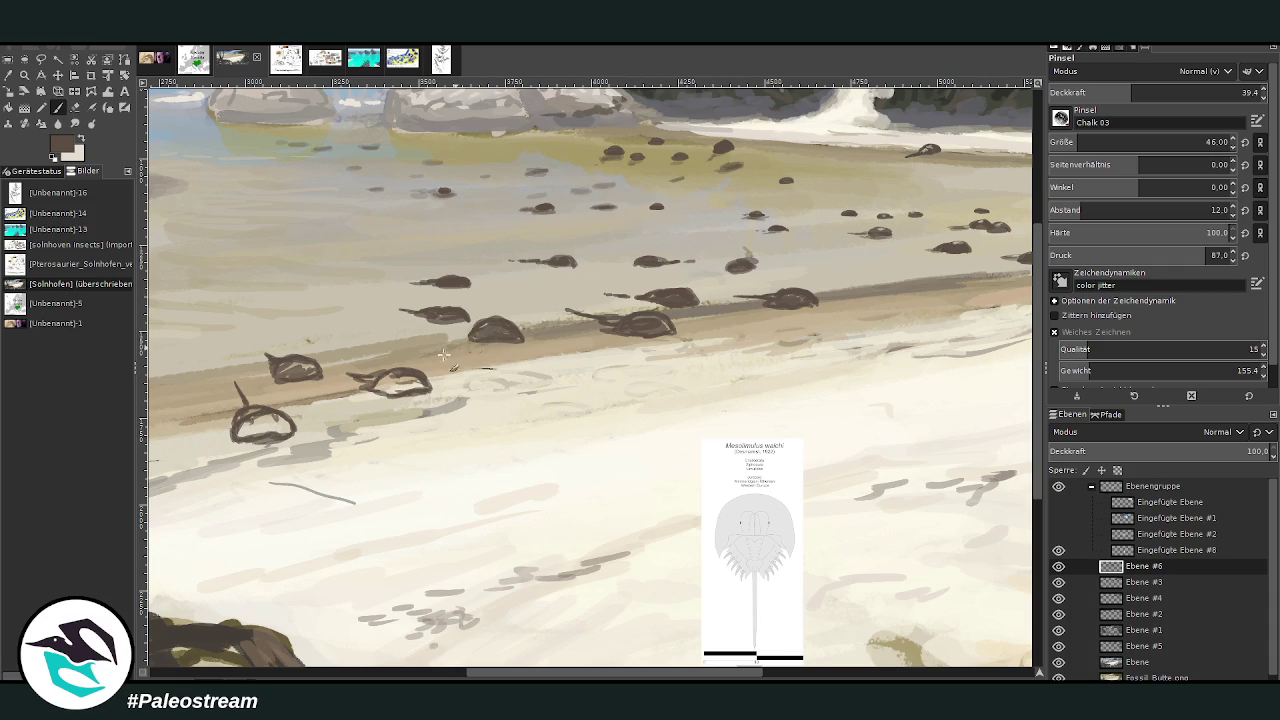
mouse_move(1131, 92)
left_mouse_down()
mouse_move(1240, 92)
mouse_move(1200, 92)
left_mouse_up()
mouse_move(665, 425)
left_mouse_down()
mouse_move(690, 440)
mouse_move(655, 432)
mouse_move(690, 425)
mouse_move(675, 440)
mouse_move(650, 432)
mouse_move(678, 423)
mouse_move(690, 436)
mouse_move(652, 404)
mouse_move(700, 358)
mouse_move(726, 367)
mouse_move(708, 376)
left_mouse_up()
mouse_move(786, 374)
left_mouse_down()
mouse_move(808, 390)
mouse_move(836, 384)
mouse_move(780, 378)
mouse_move(805, 388)
left_mouse_up()
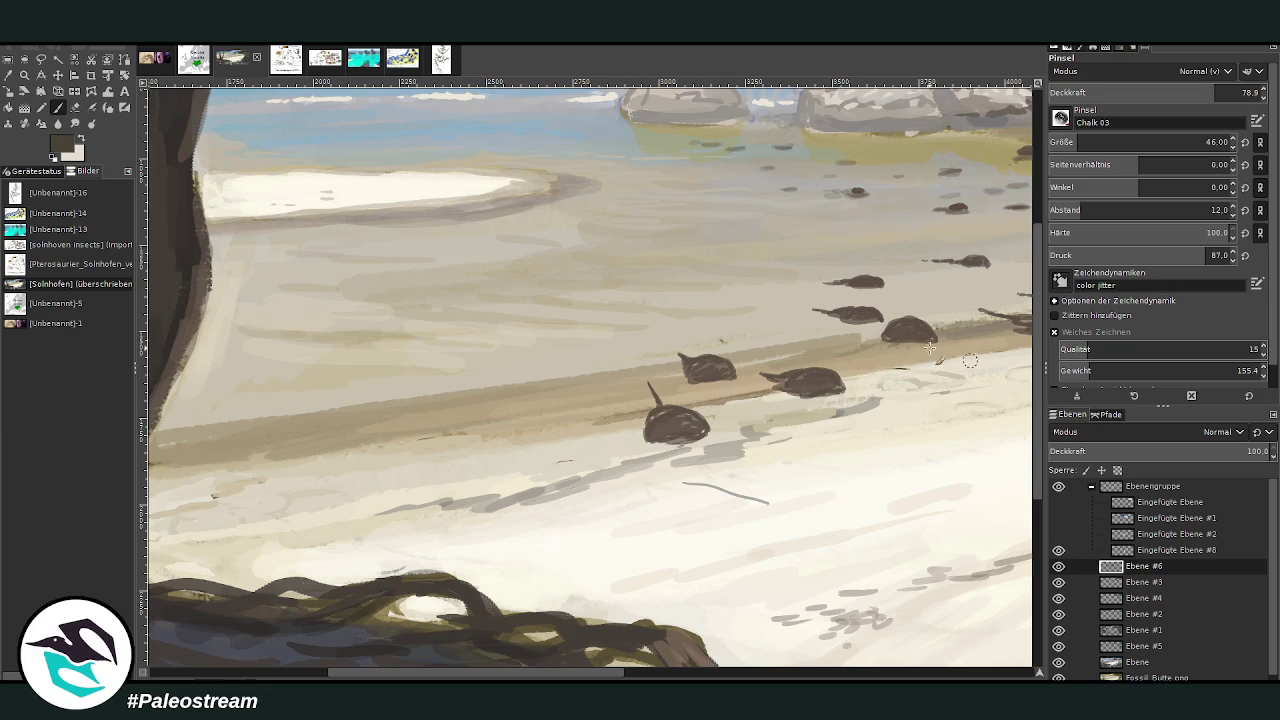
left_click_drag(660, 432, 678, 422)
key("less")
left_click_drag(805, 393, 808, 358)
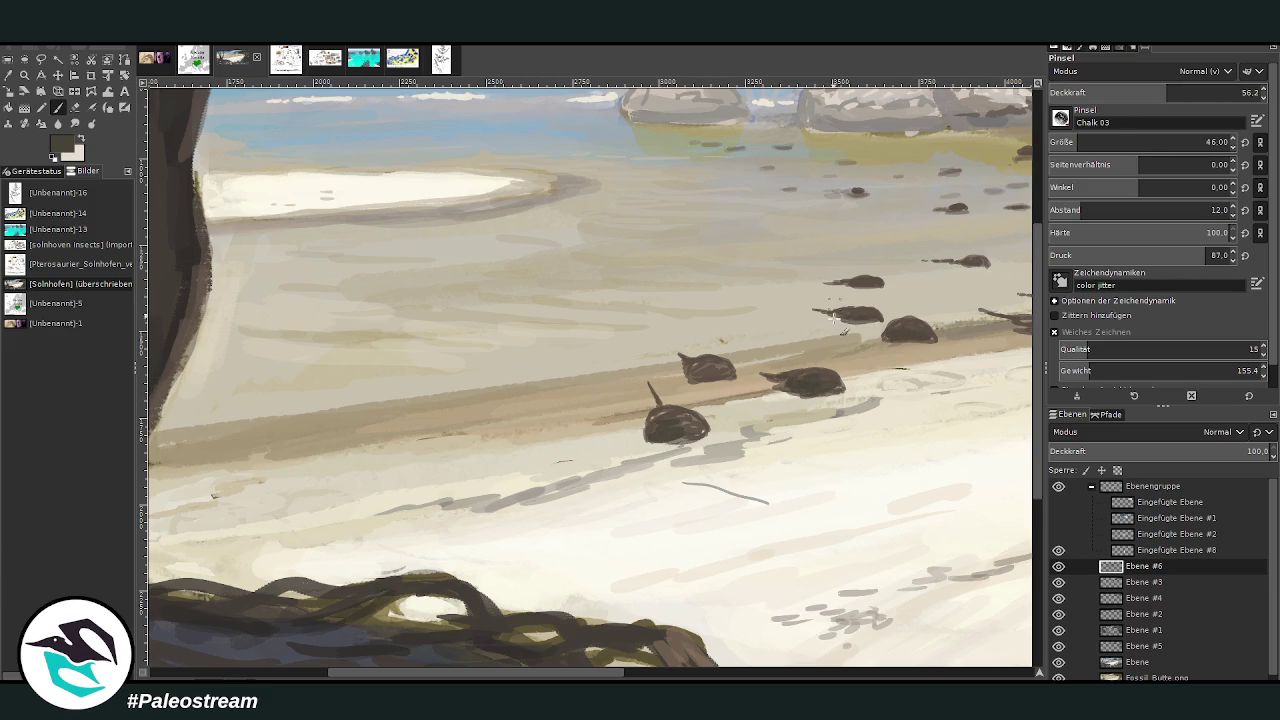
scroll(722, 340, "right", 5)
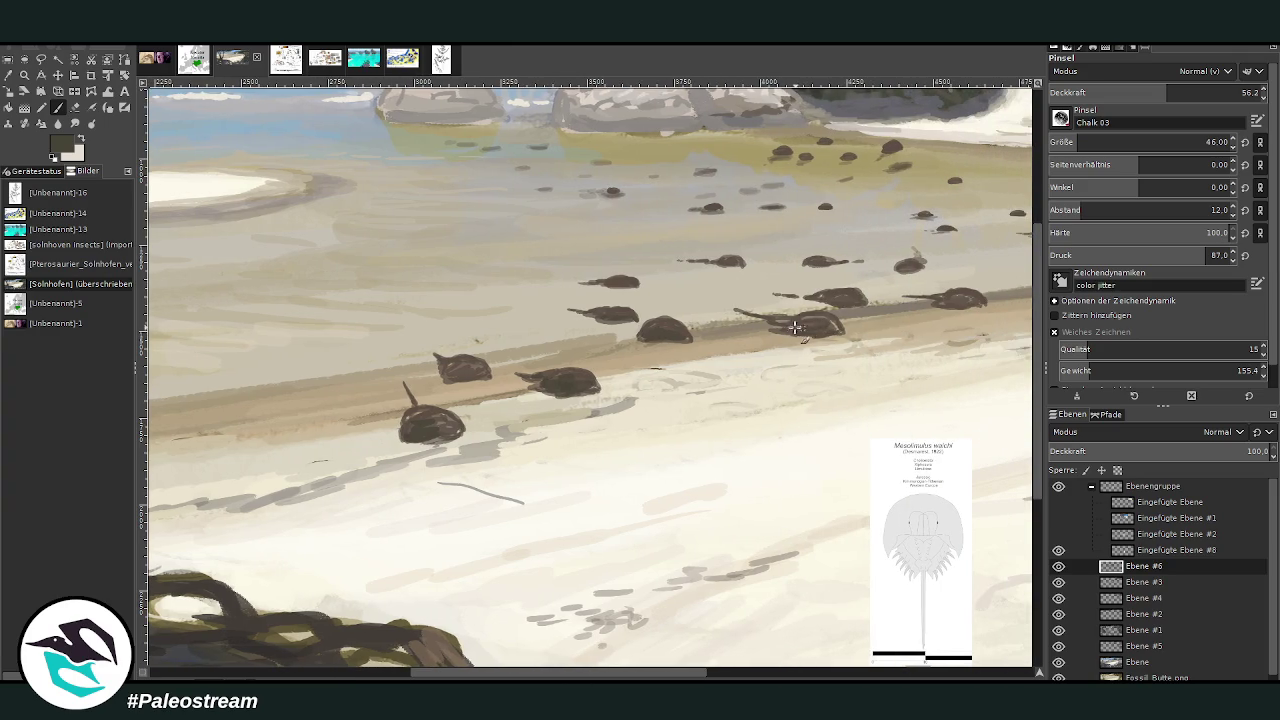
- At 40.7 brush opacity, paint over the light streak on the shoreline crab and view the whole image
left_click(1135, 92)
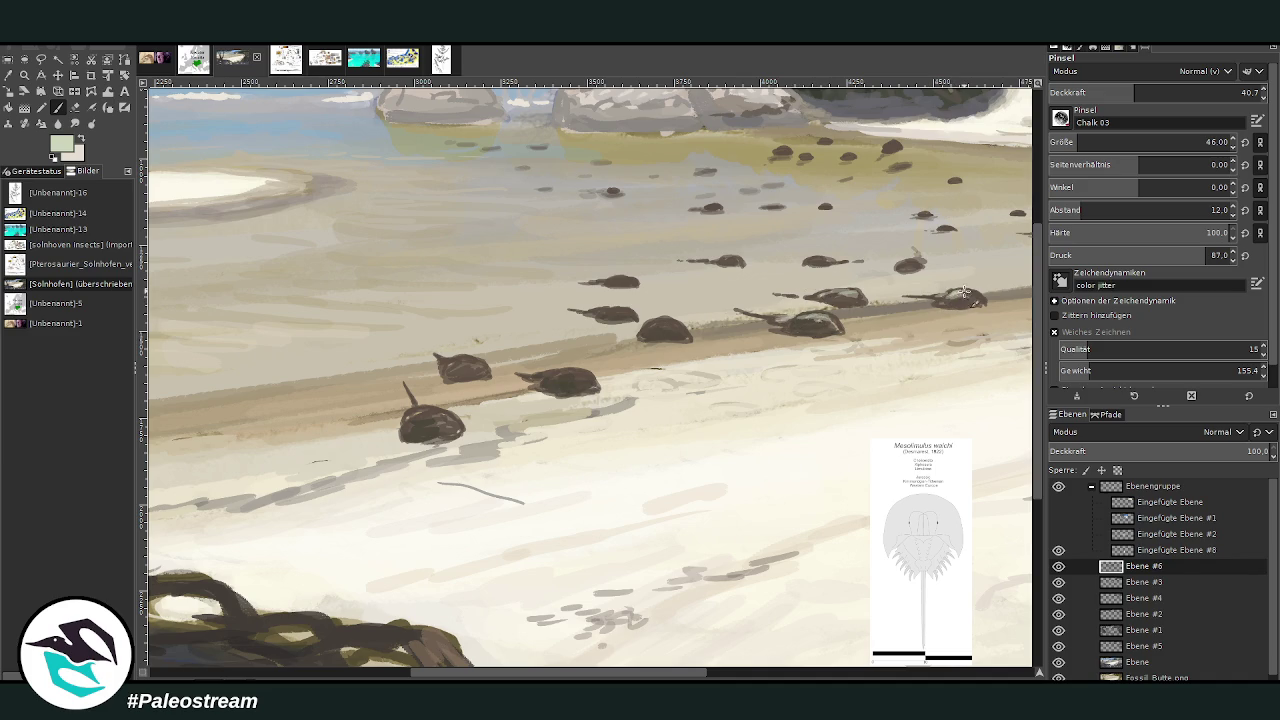
left_click(908, 264)
left_click_drag(568, 374, 585, 373)
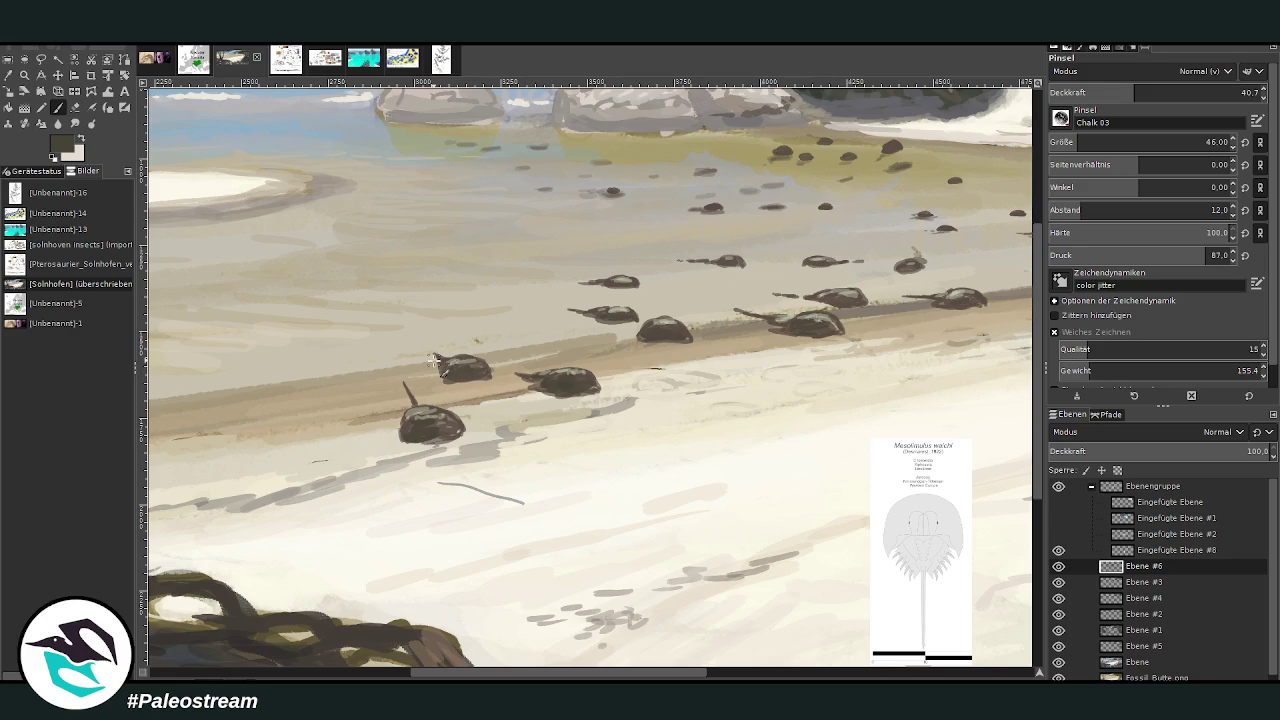
key("shift+ctrl+j")
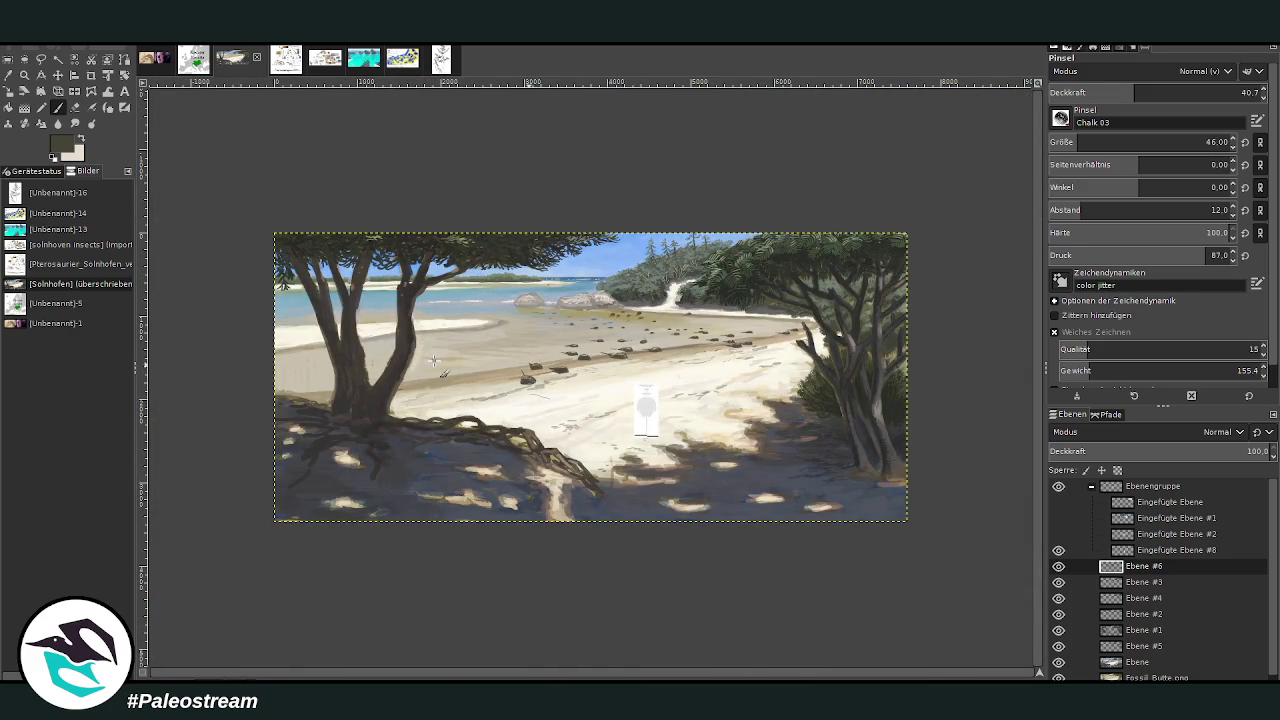
- Zoom in on the lower-left beach and erase the stray dark stroke on the sand
key("z")
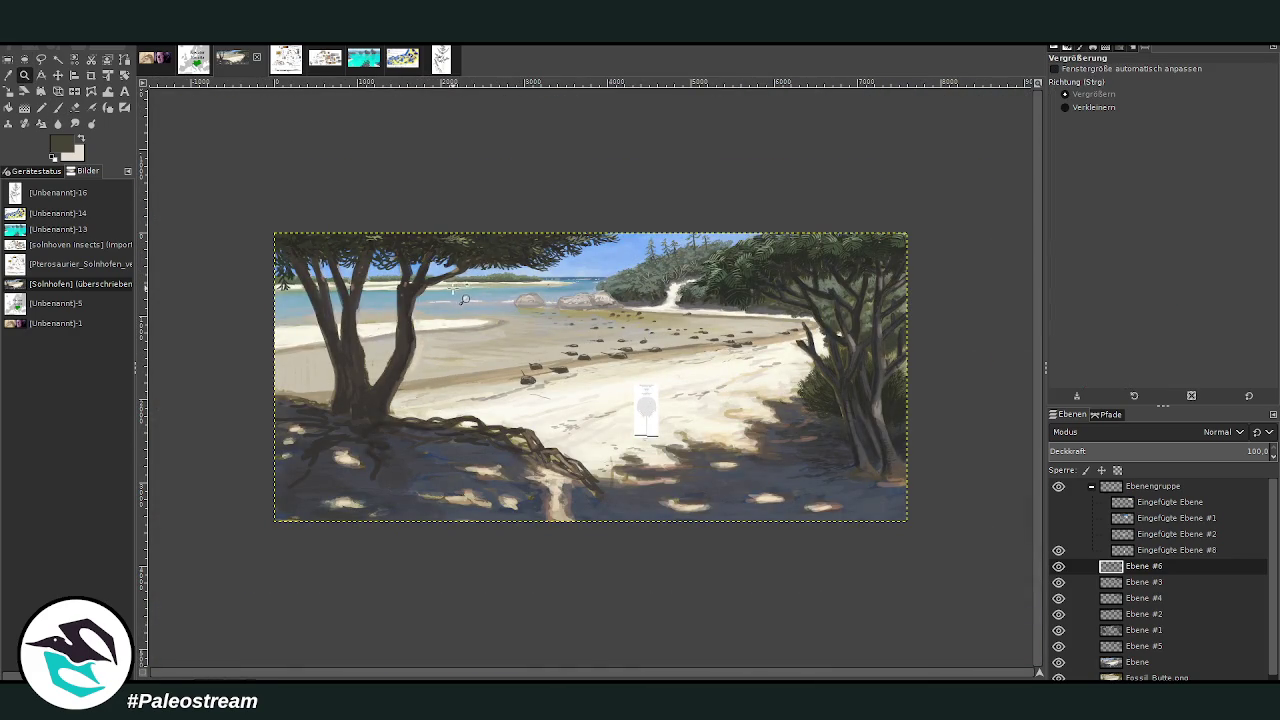
left_click_drag(430, 240, 714, 424)
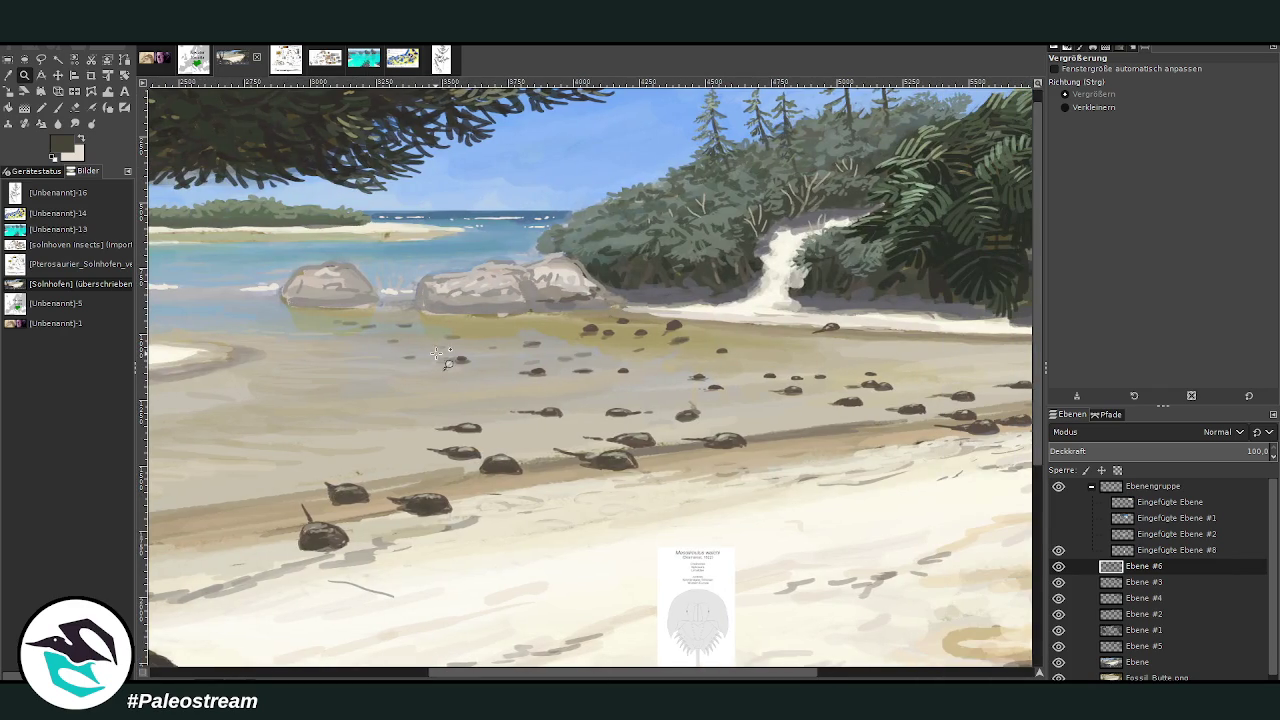
left_click(356, 591)
left_click(75, 107)
left_click_drag(577, 599, 470, 572)
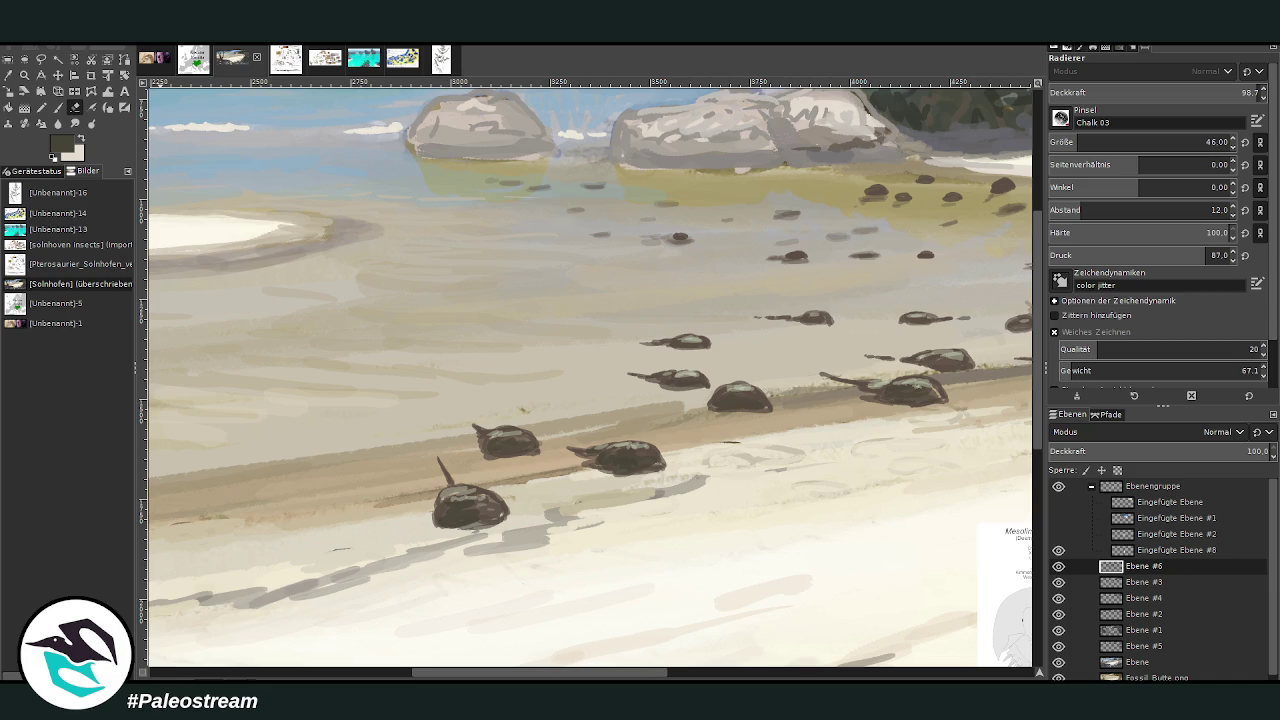
- Dab a few small grey pebbles and faint grey marks onto the wet flats
key("p")
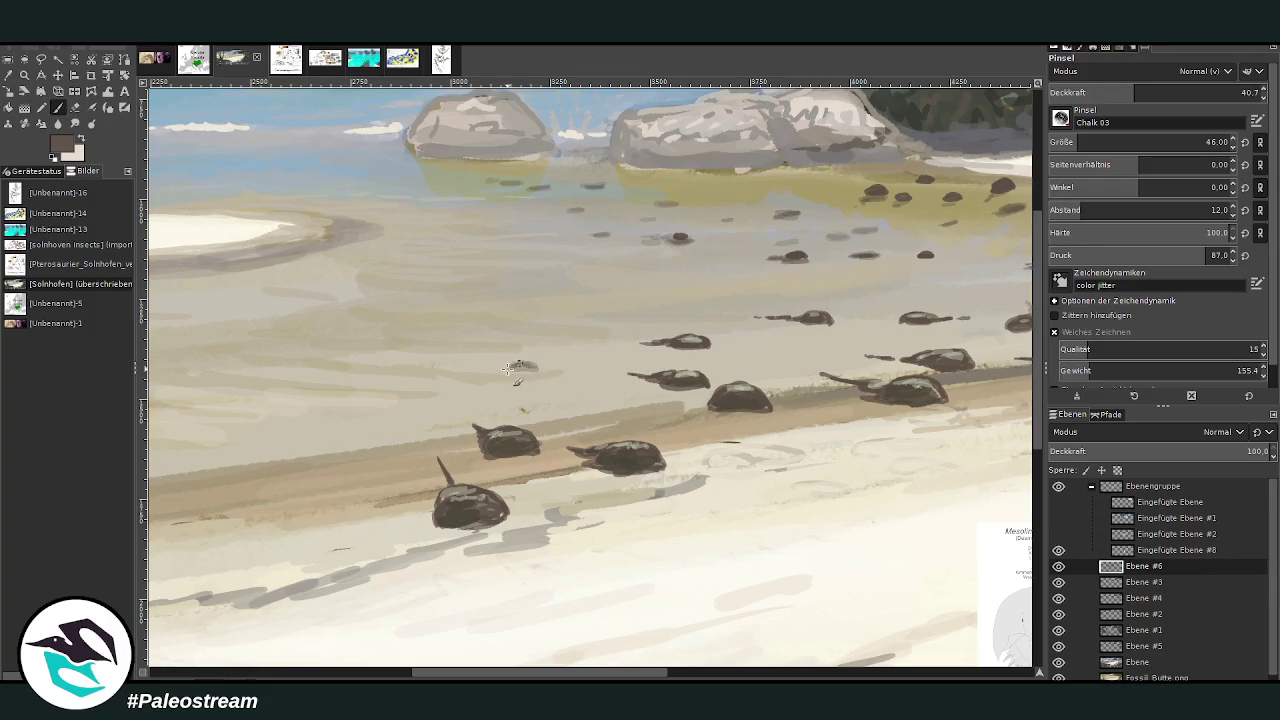
left_click_drag(510, 368, 530, 348)
left_click_drag(647, 310, 672, 313)
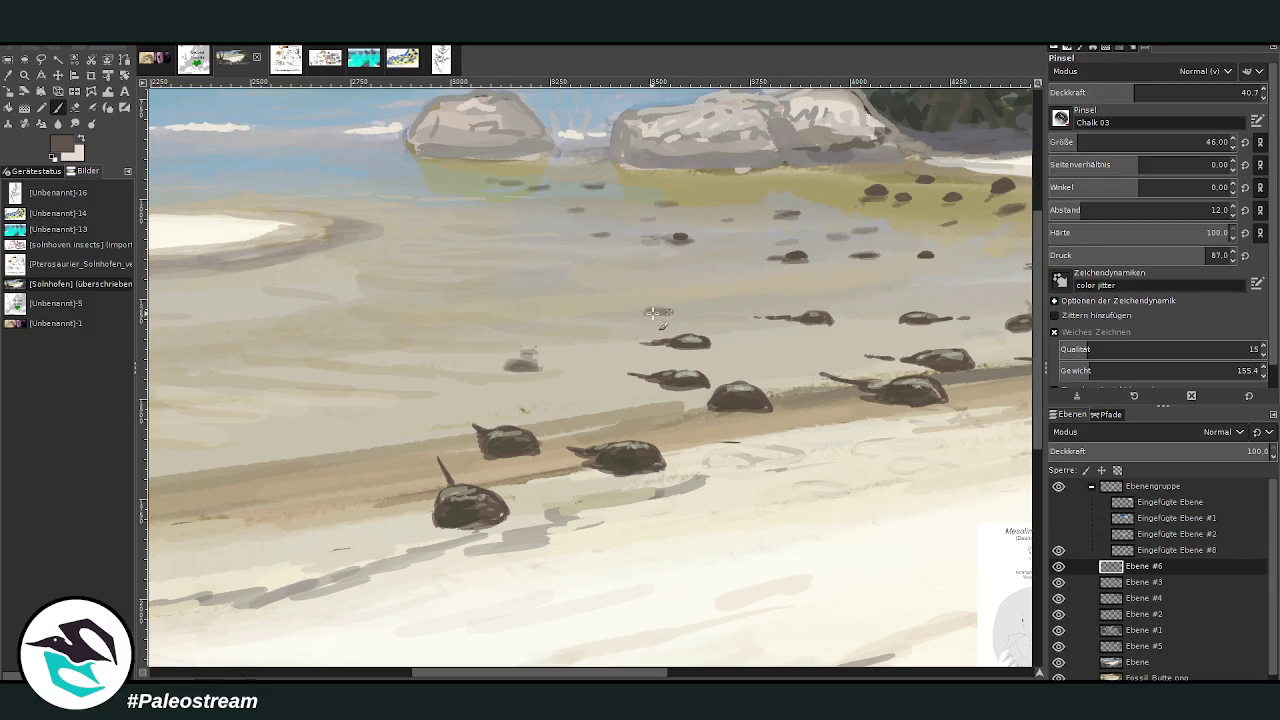
left_click_drag(785, 289, 778, 290)
left_click(708, 256)
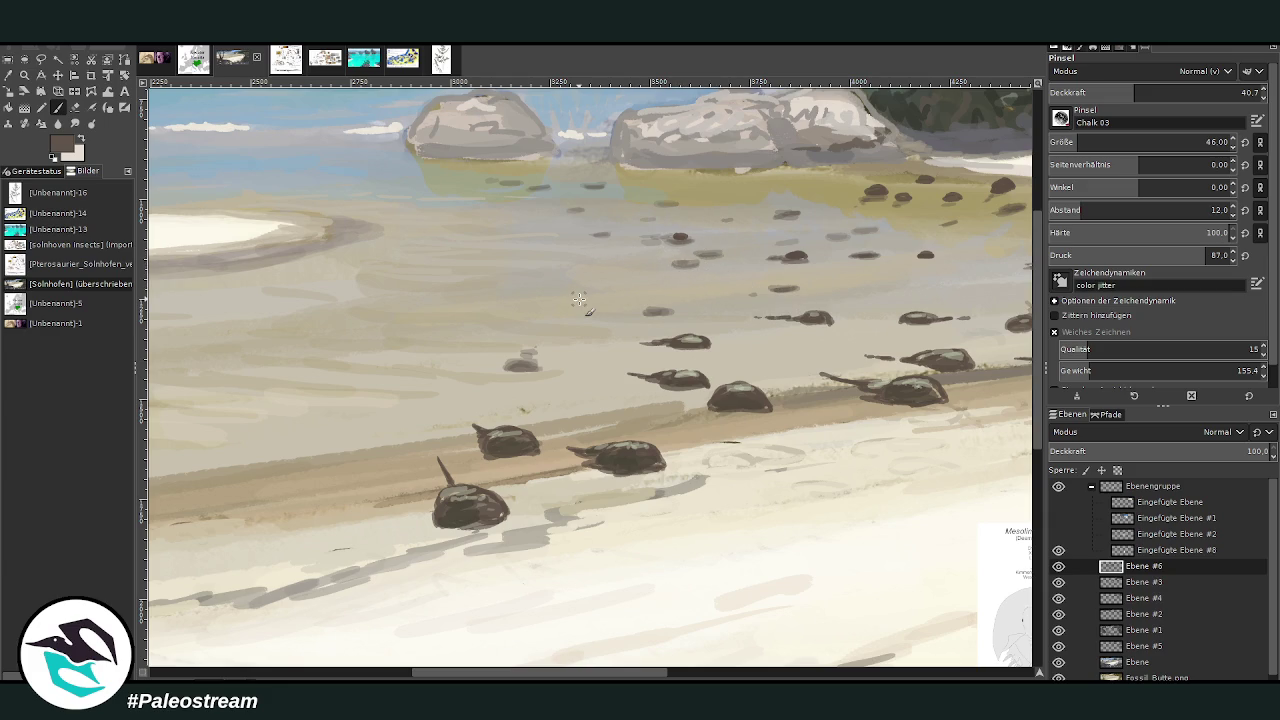
scroll(579, 299, "down", 2)
scroll(579, 299, "down", 2)
scroll(579, 299, "down", 1)
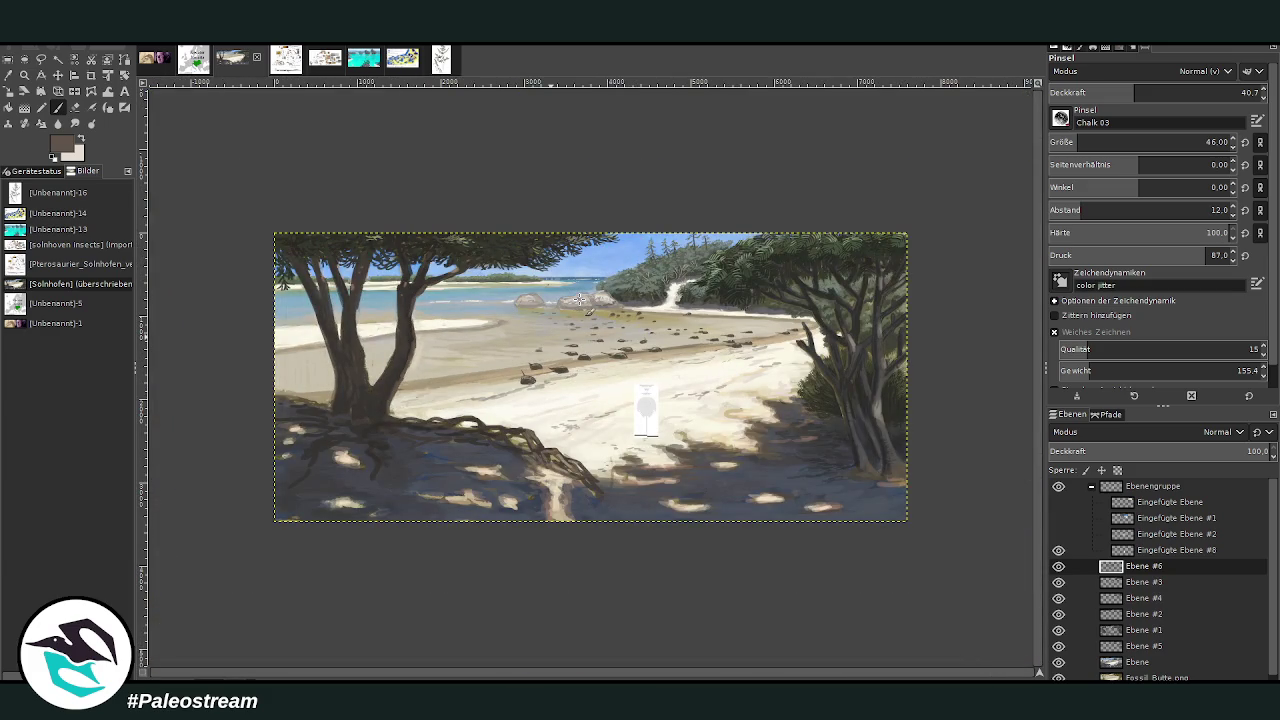
- Add a tail, one new small crab and a darker crab along the shoreline group
key("z")
left_click_drag(655, 283, 718, 380)
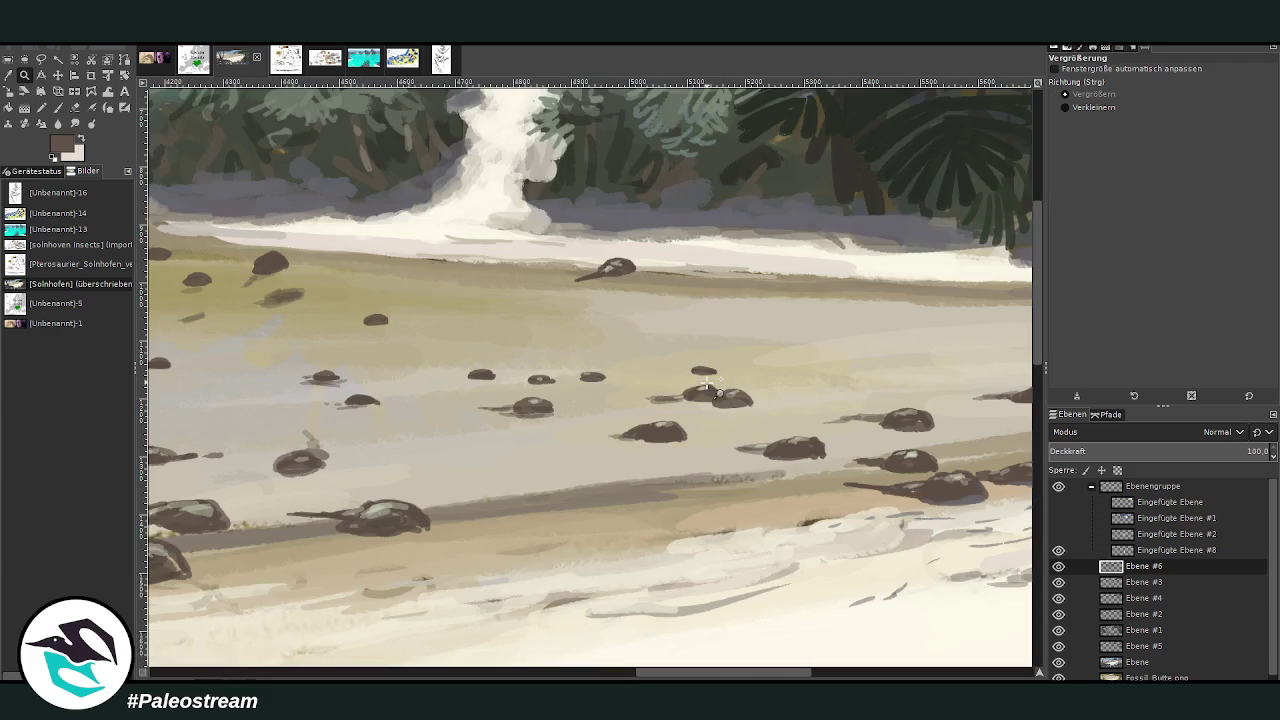
key("p")
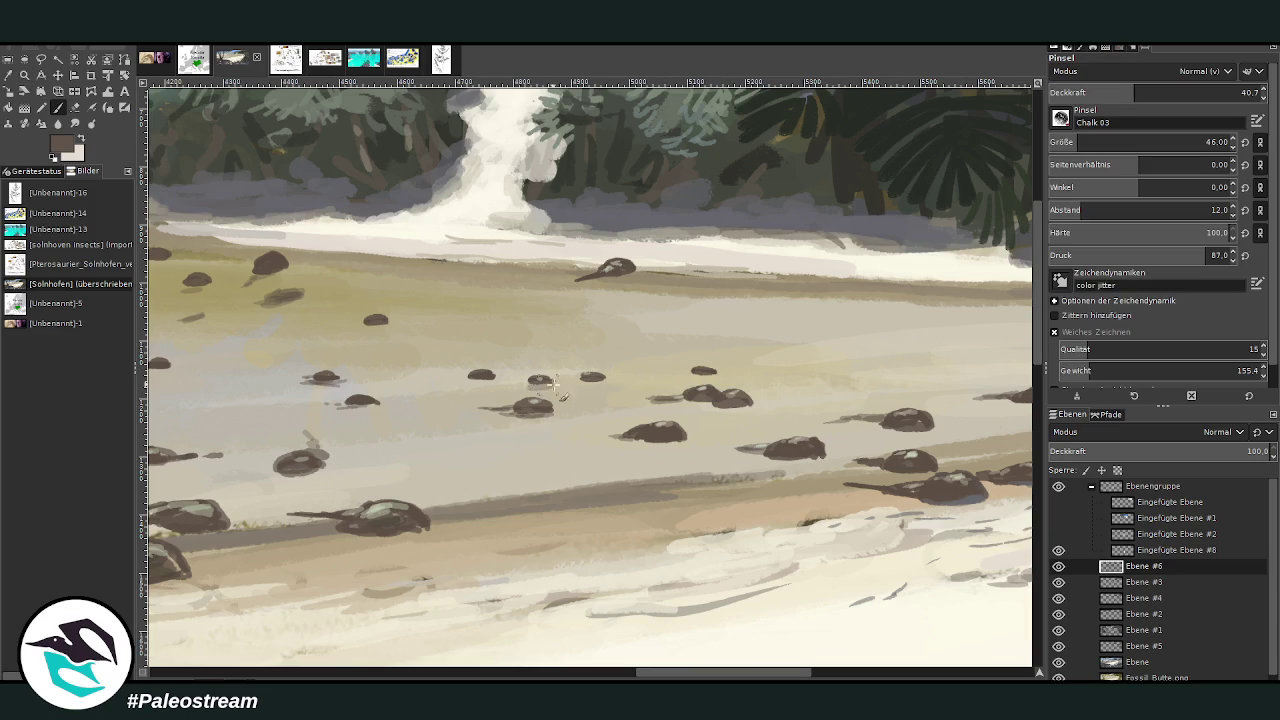
left_click_drag(468, 375, 427, 373)
mouse_move(596, 378)
left_mouse_down()
mouse_move(572, 382)
mouse_move(601, 376)
left_mouse_up()
left_click_drag(703, 377, 678, 373)
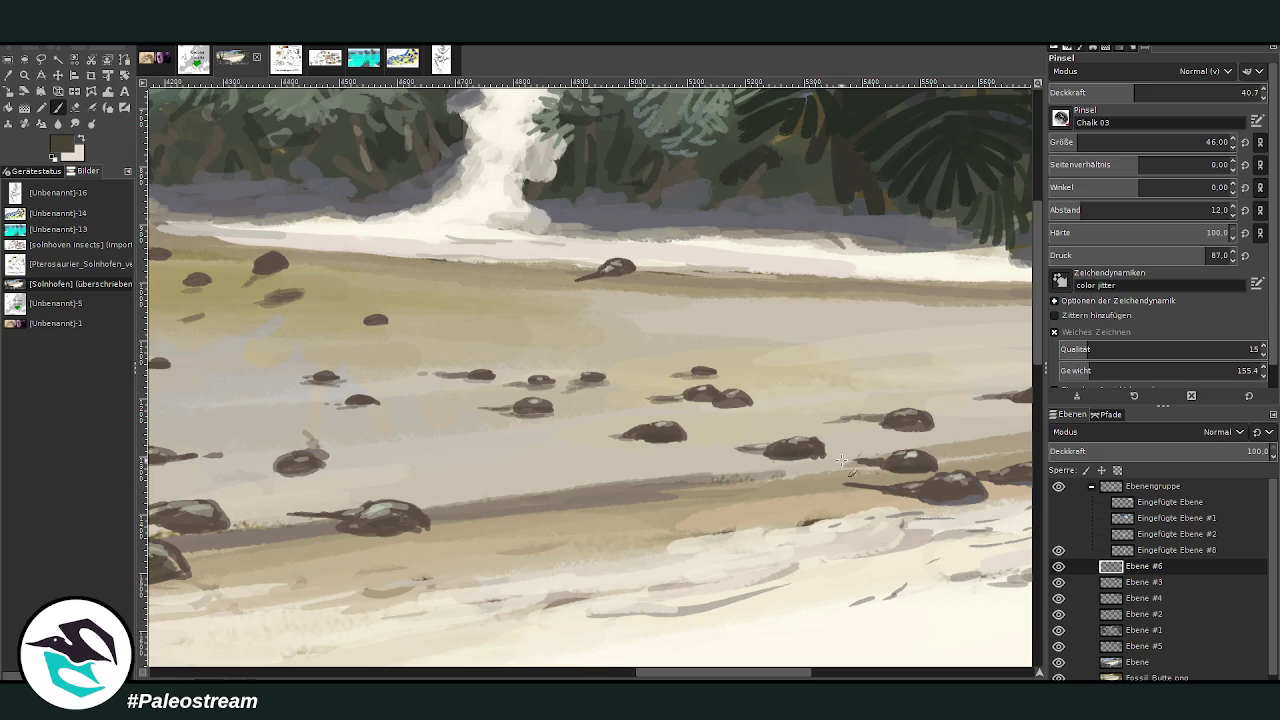
- Sample a lighter grey from the painting and set the brush size to 25
key("o")
left_click(973, 499)
key("p")
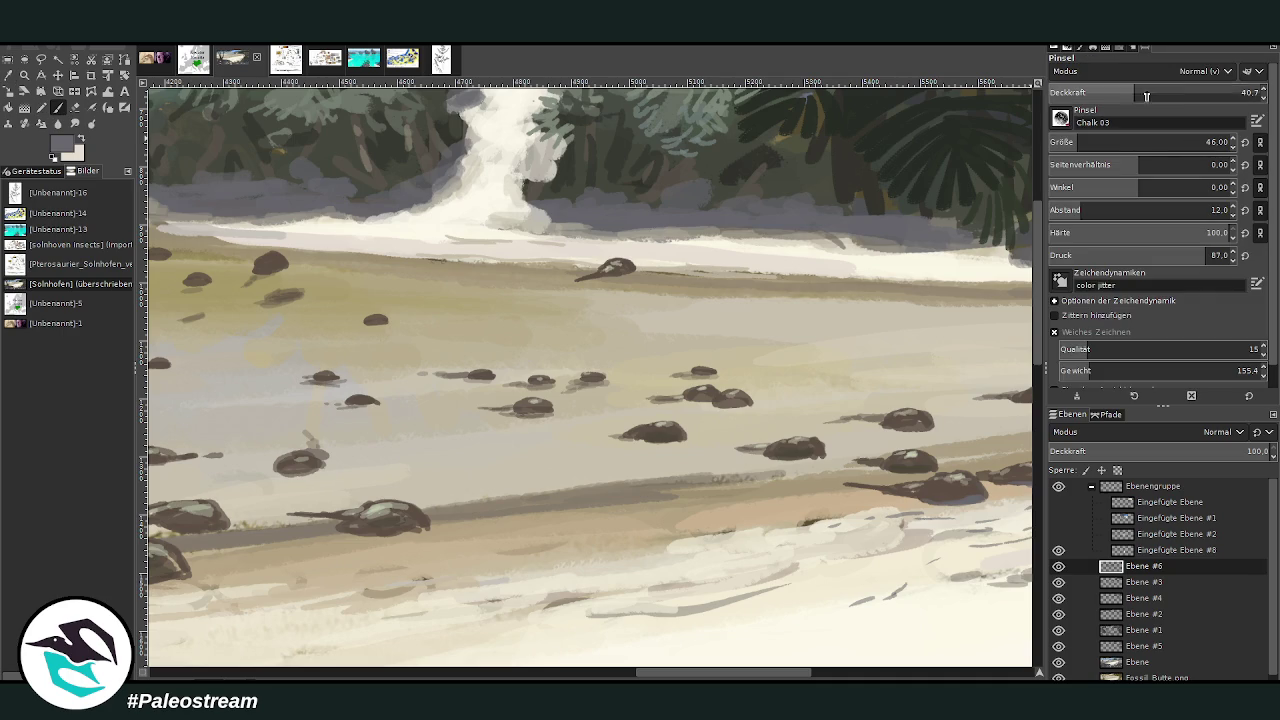
left_click(1068, 142)
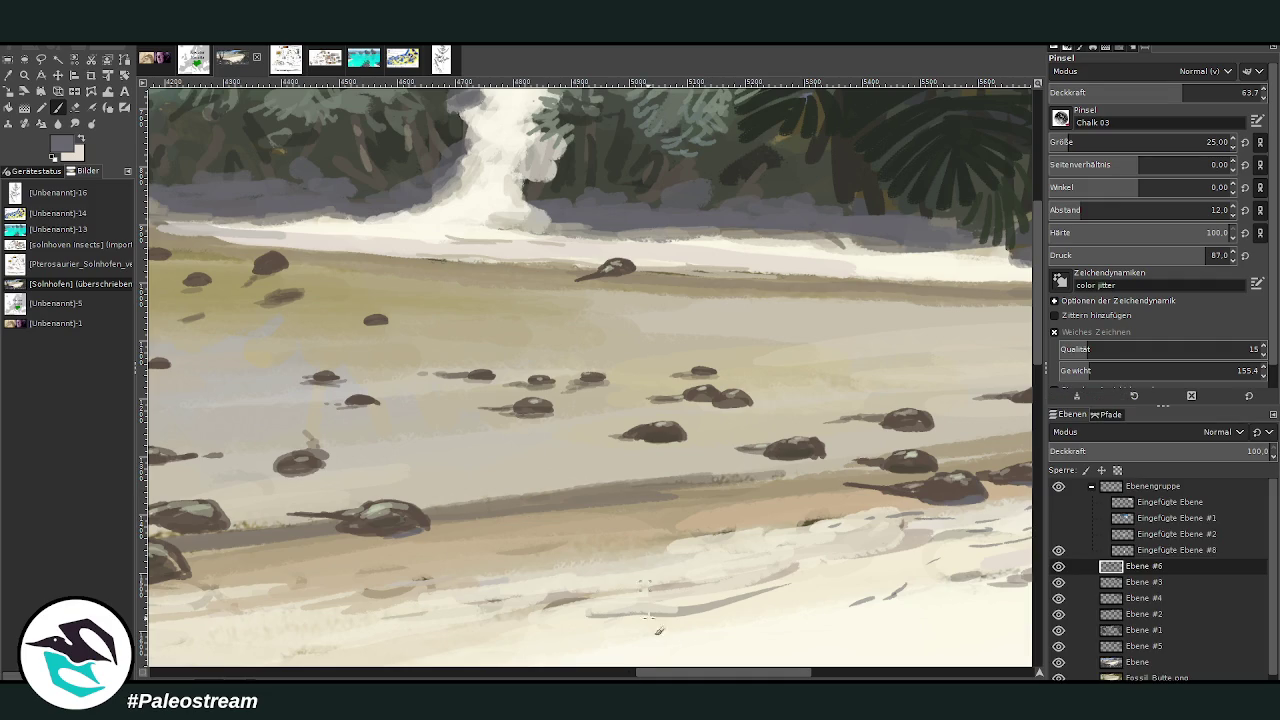
- Darken the lower edge of a pebble near the rocks
left_click(614, 672)
left_click_drag(864, 525, 835, 507)
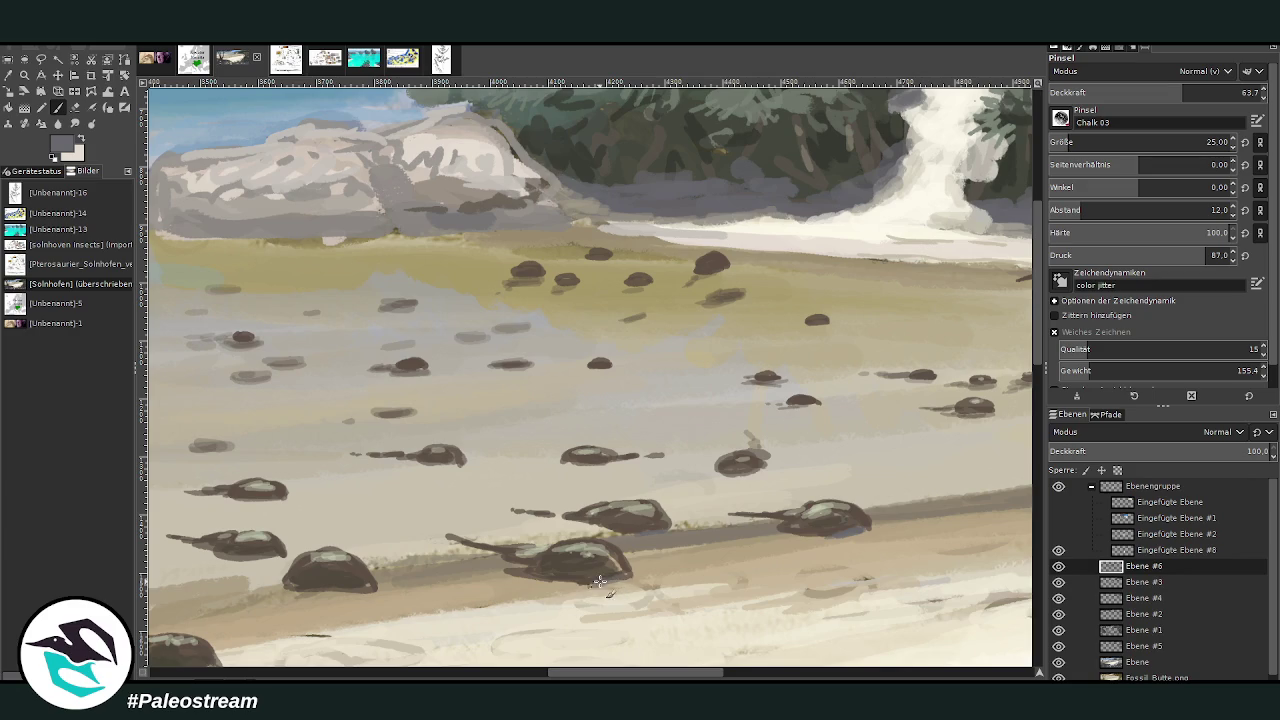
left_click(575, 677)
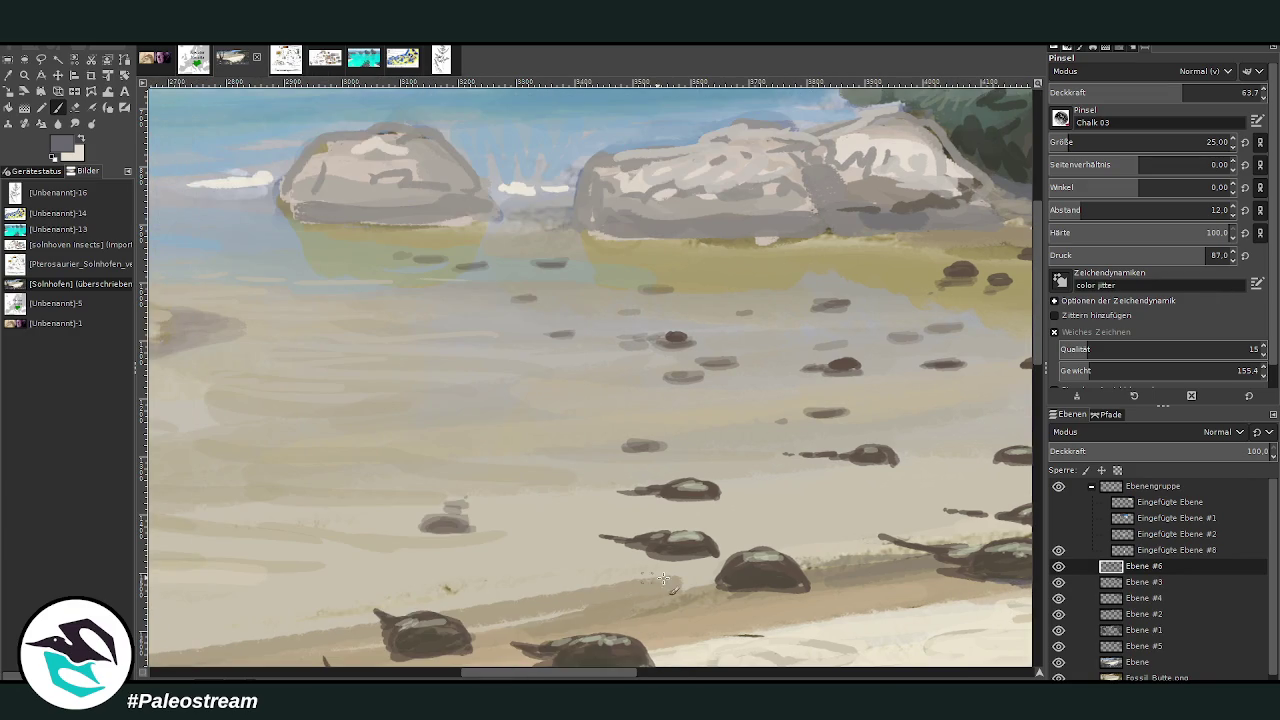
scroll(1016, 604, "down", 5)
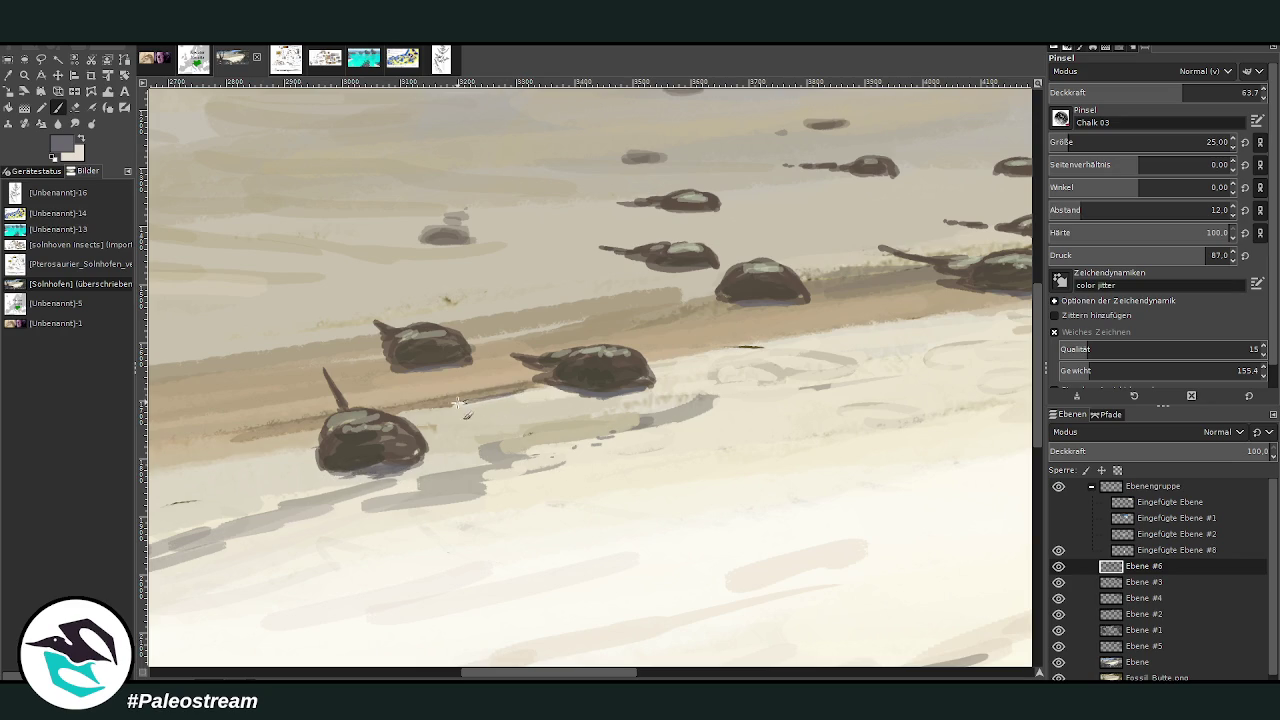
scroll(646, 675, "right", 5)
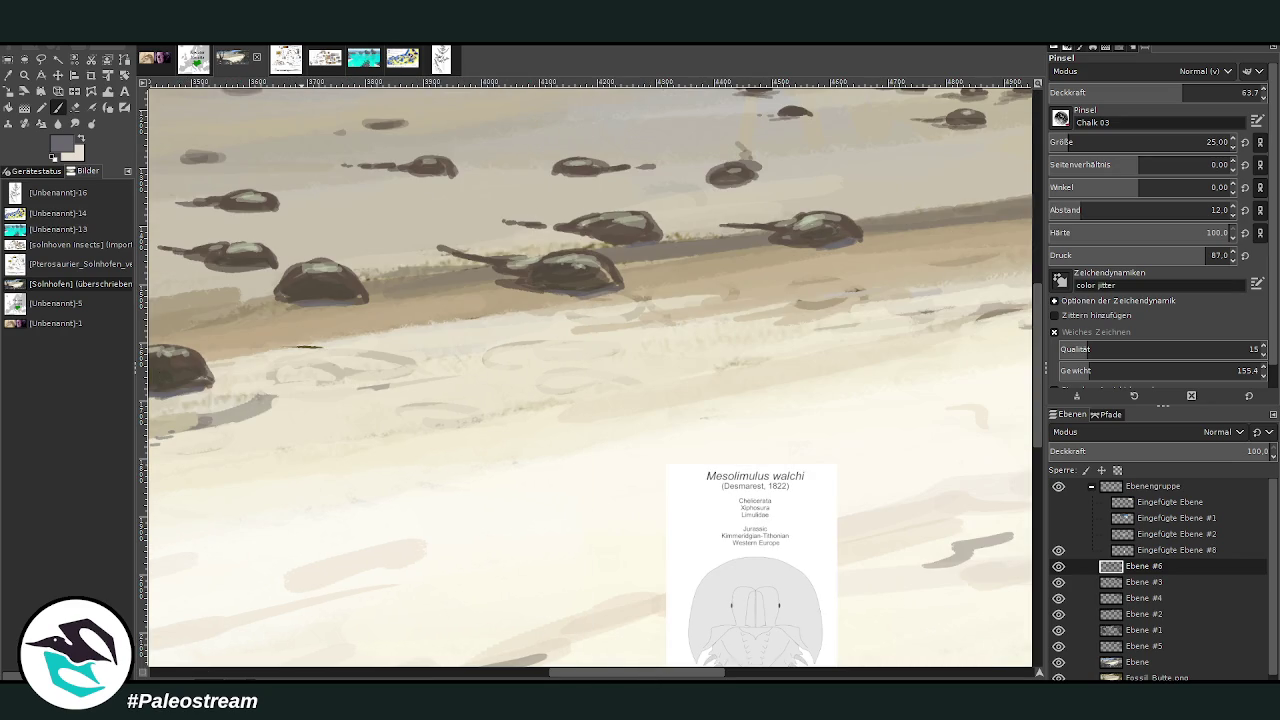
- Sample the crab's dark brown and paint a thin tail on the right crab
key("o")
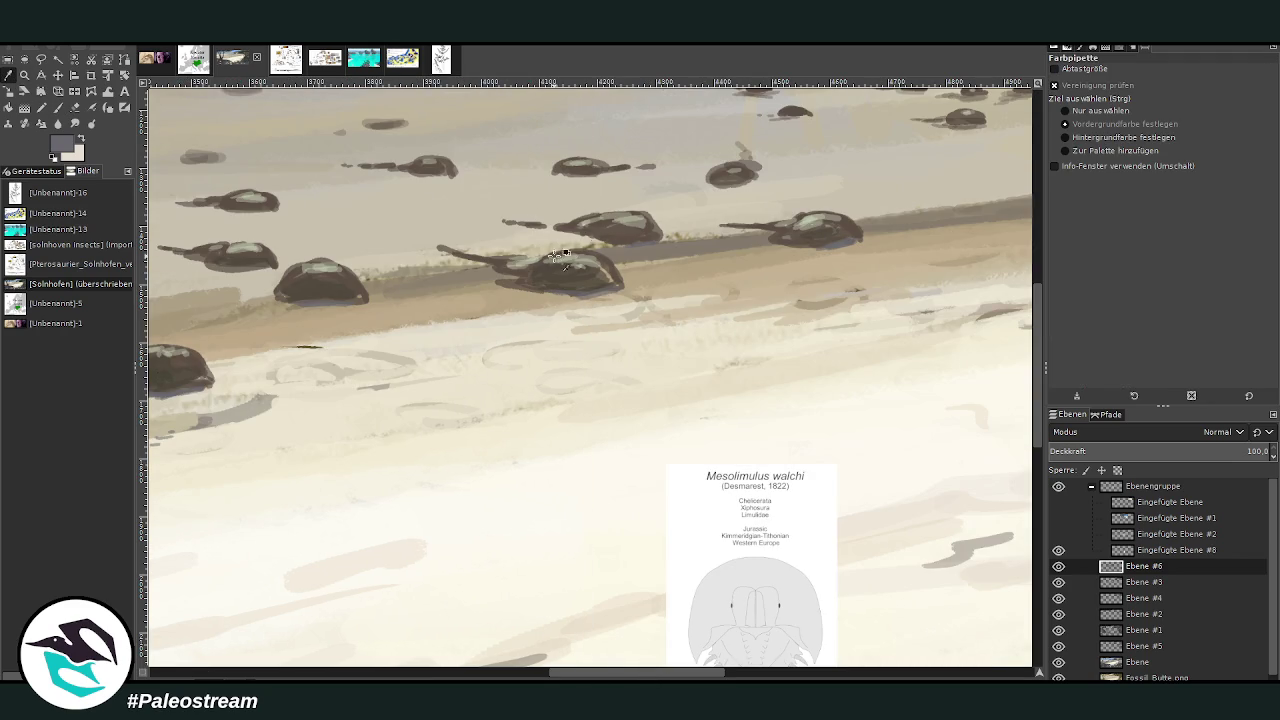
left_click(512, 264)
left_click(58, 107)
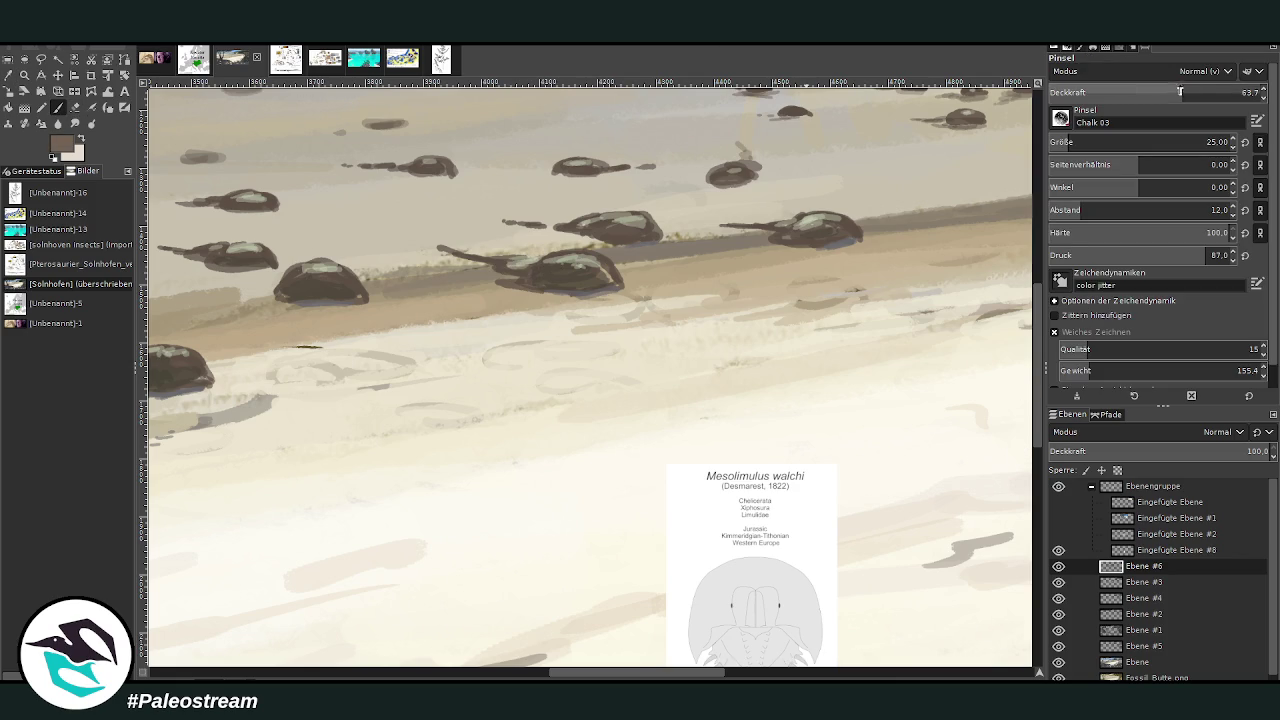
left_click_drag(780, 236, 724, 224)
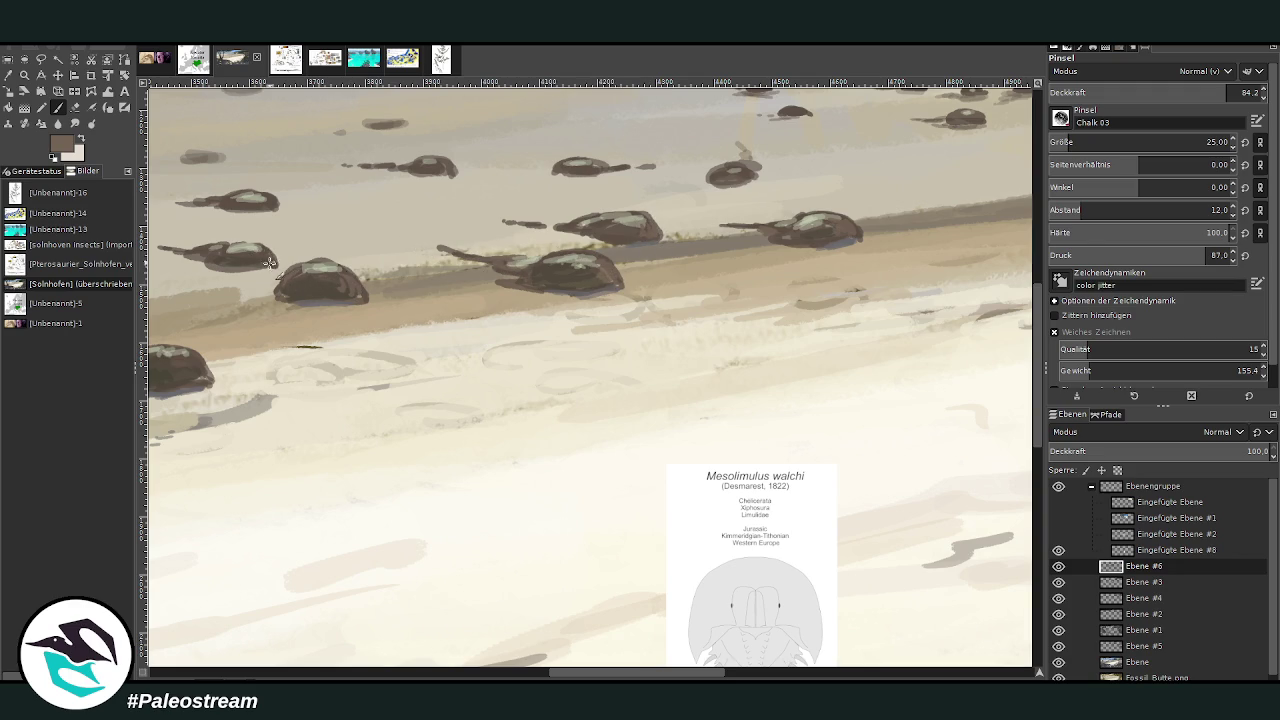
scroll(1022, 300, "up", 5)
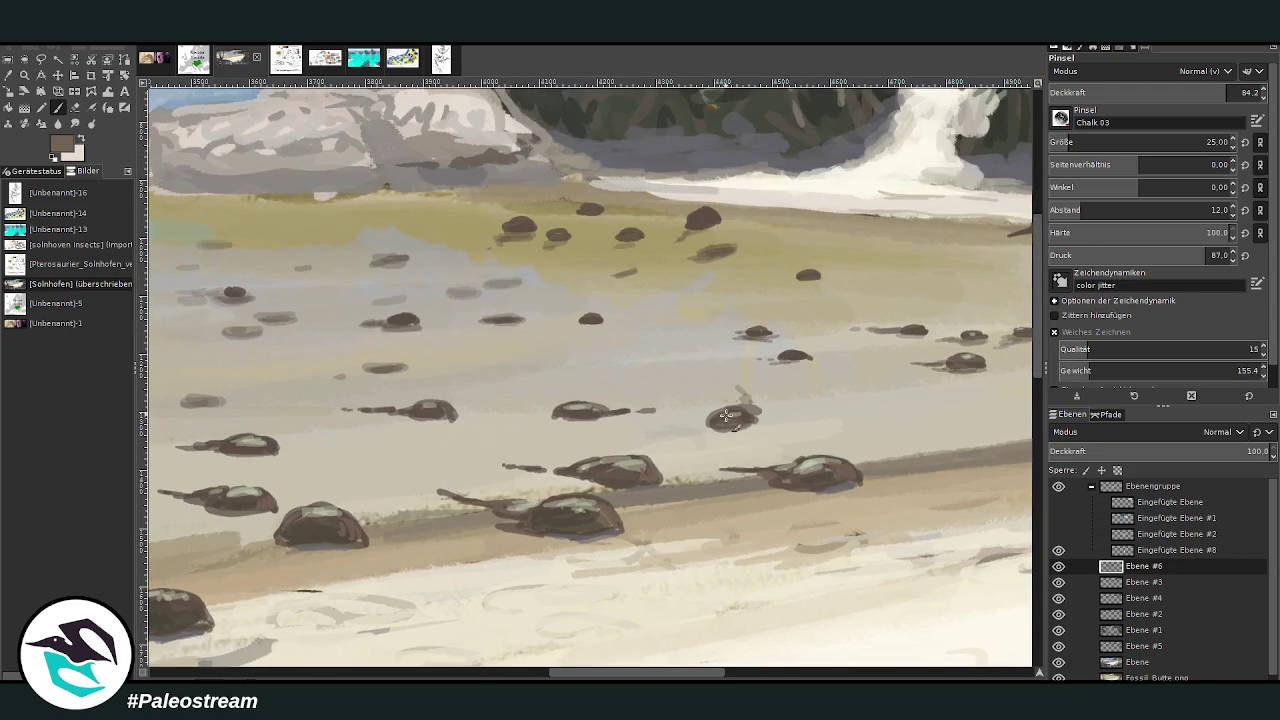
left_click_drag(652, 674, 578, 674)
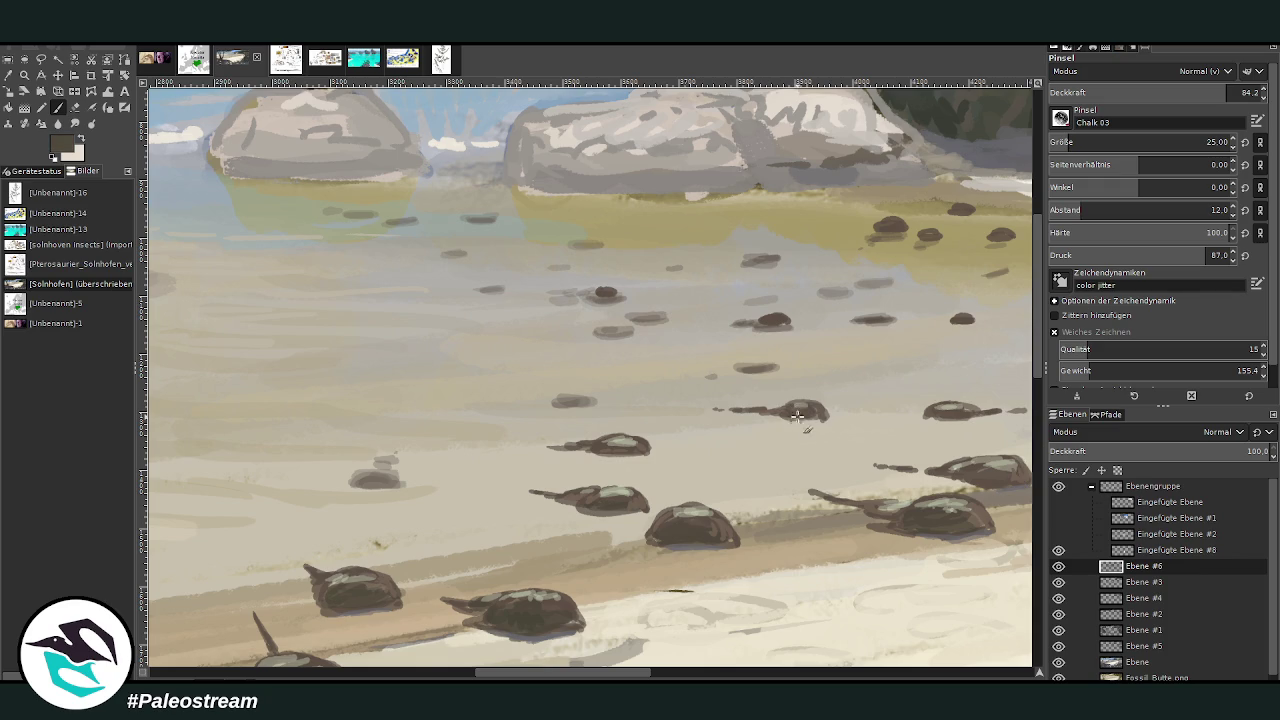
left_click(659, 677)
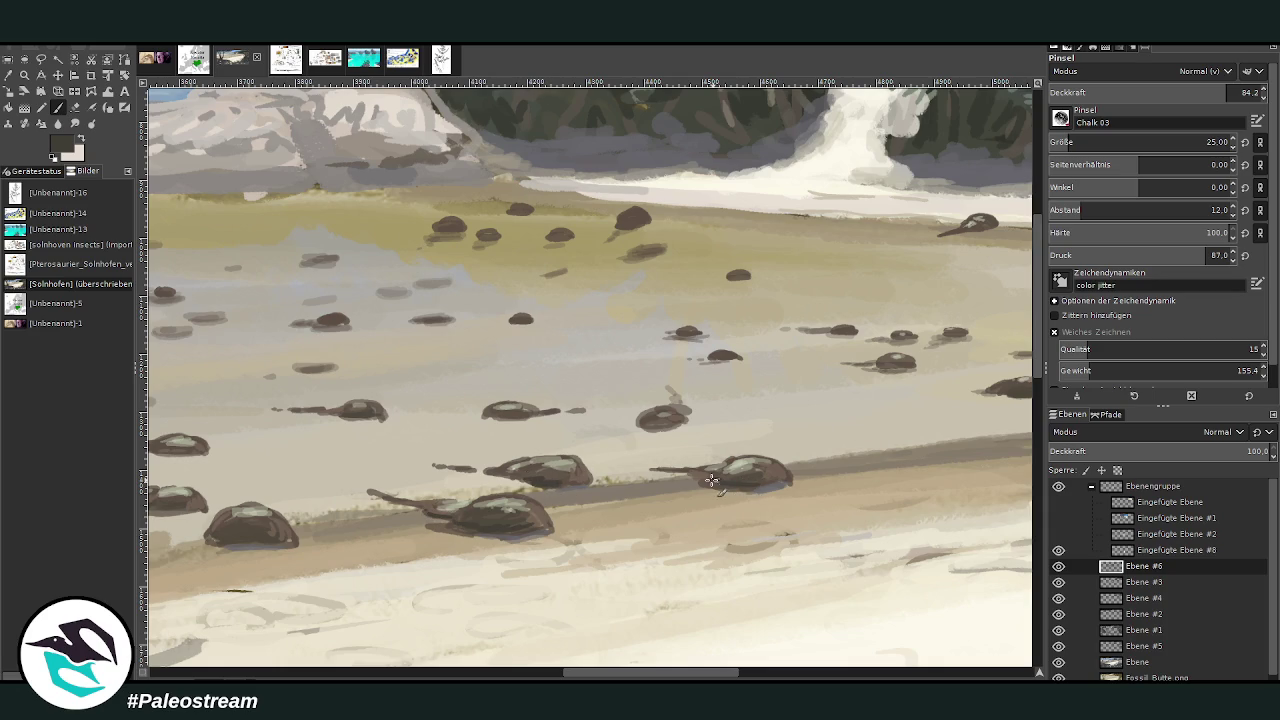
scroll(820, 625, "right", 5)
scroll(840, 505, "up", 3)
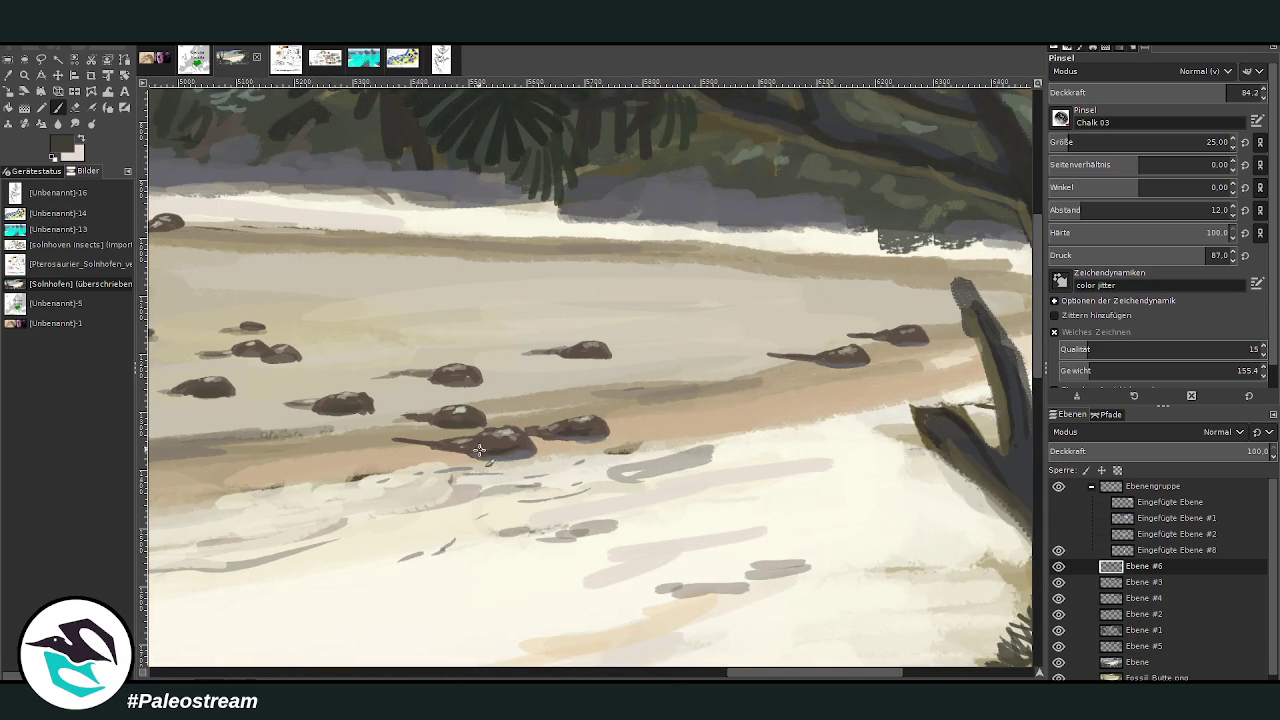
- Pick the light sand colour at about 62.8 opacity and brush faint sand streaks beside the crabs
left_click(1180, 92)
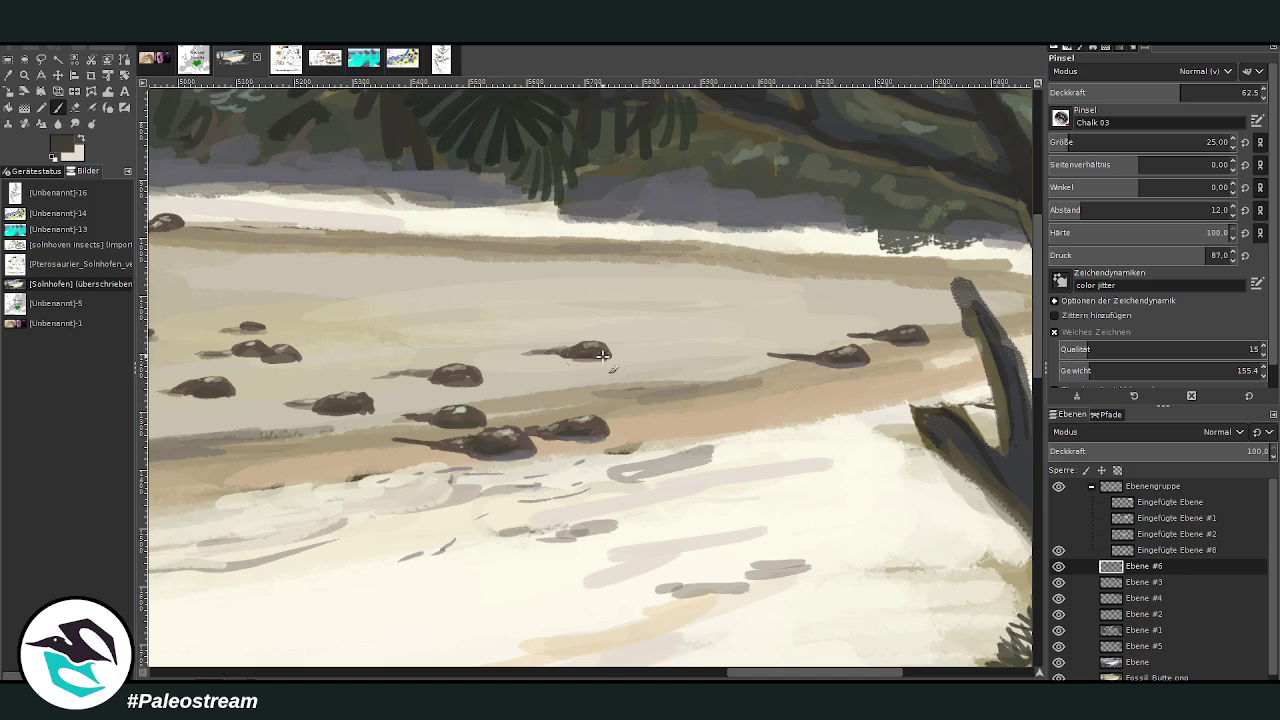
key("o")
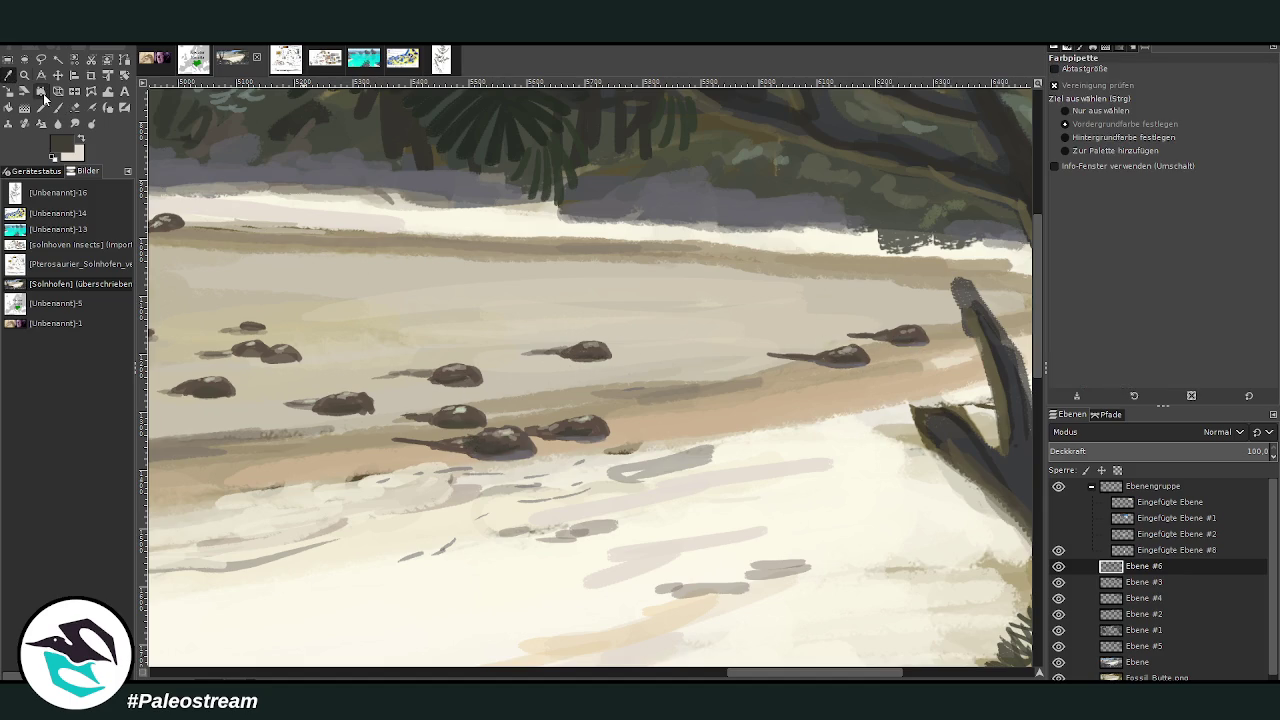
left_click(618, 366)
key("p")
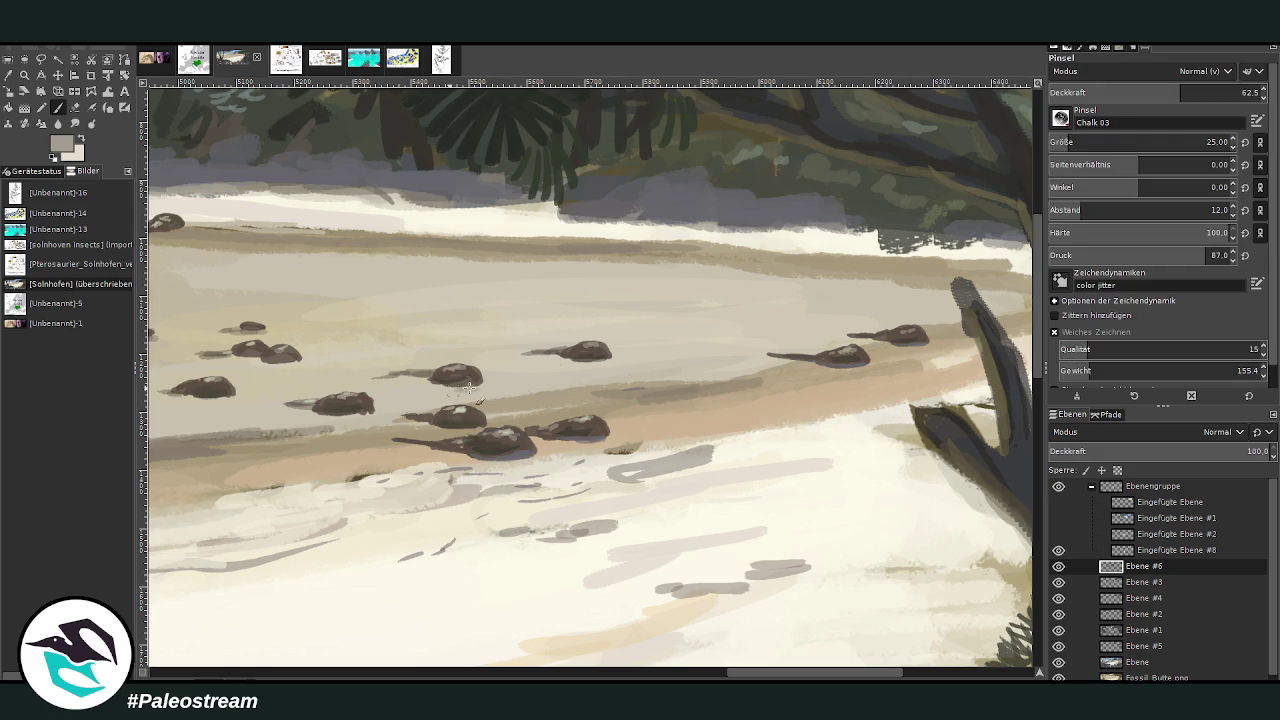
left_click_drag(576, 364, 595, 358)
key("ctrl+z")
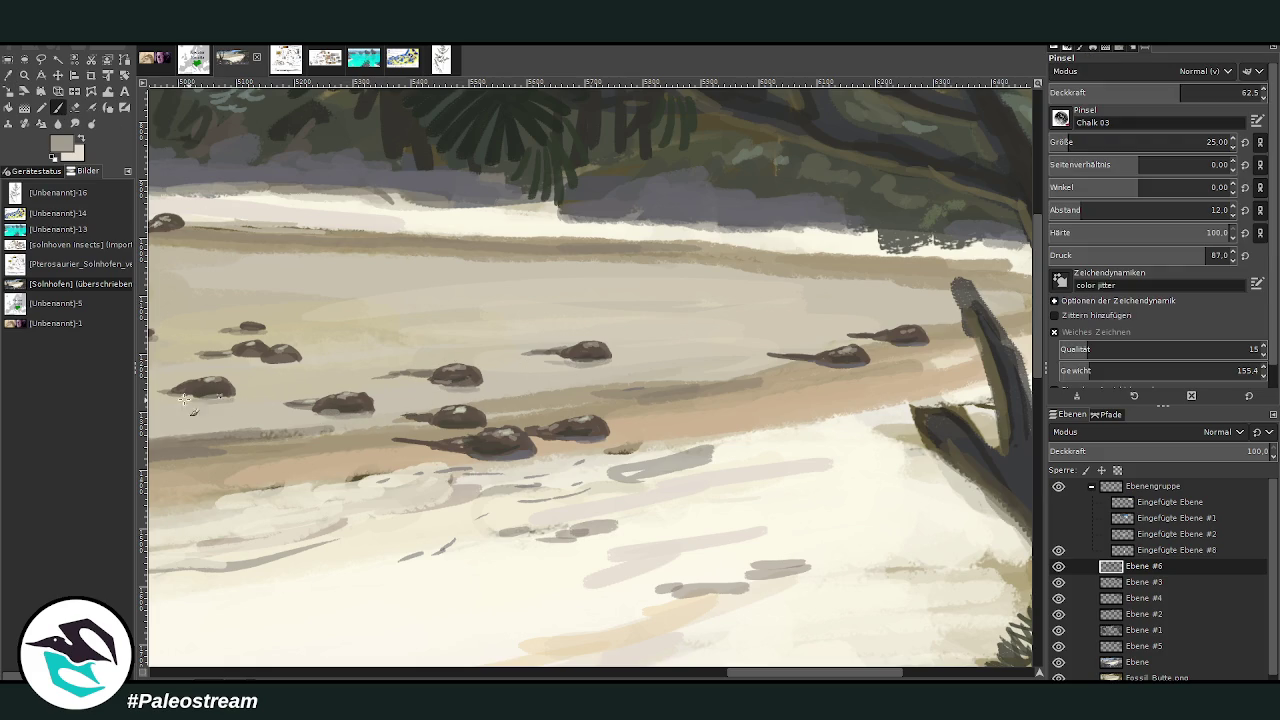
scroll(697, 358, "left", 5)
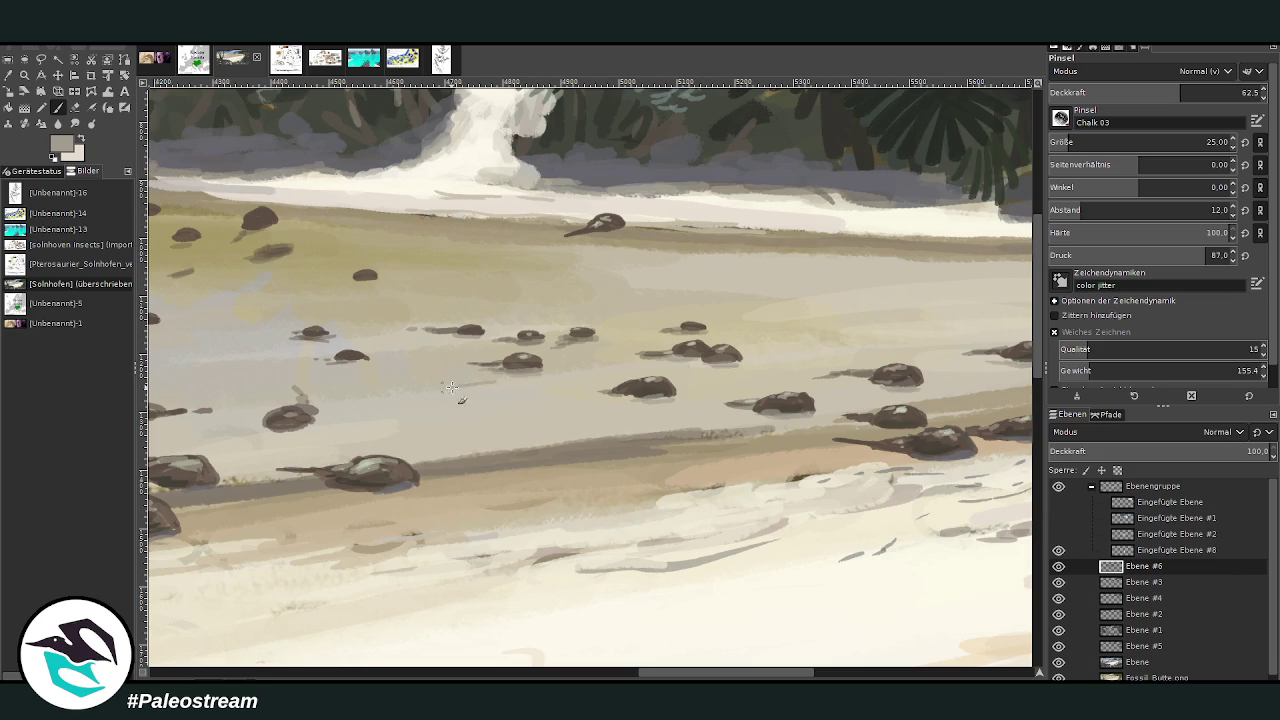
left_click_drag(549, 400, 497, 402)
- Pick a light cream colour and paint thin strokes on the sand band at size 14, 36.3 opacity
left_click(1118, 91)
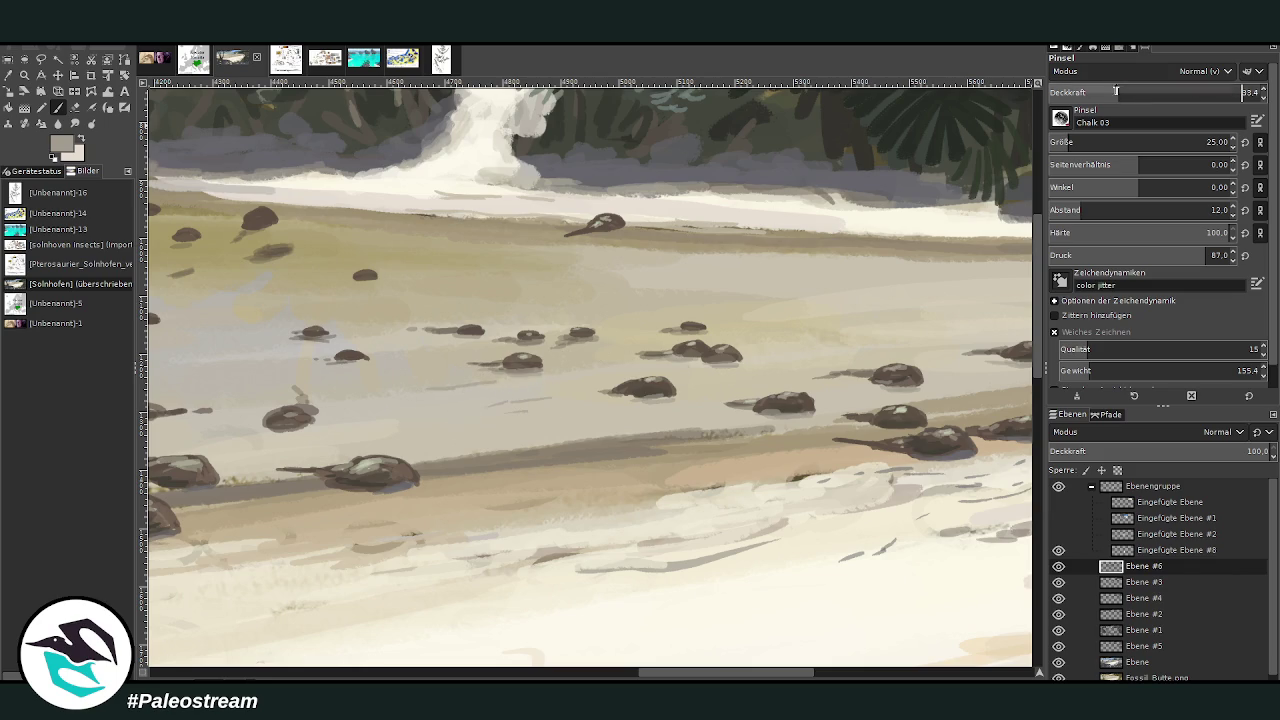
left_click(1078, 140)
left_click(1098, 91)
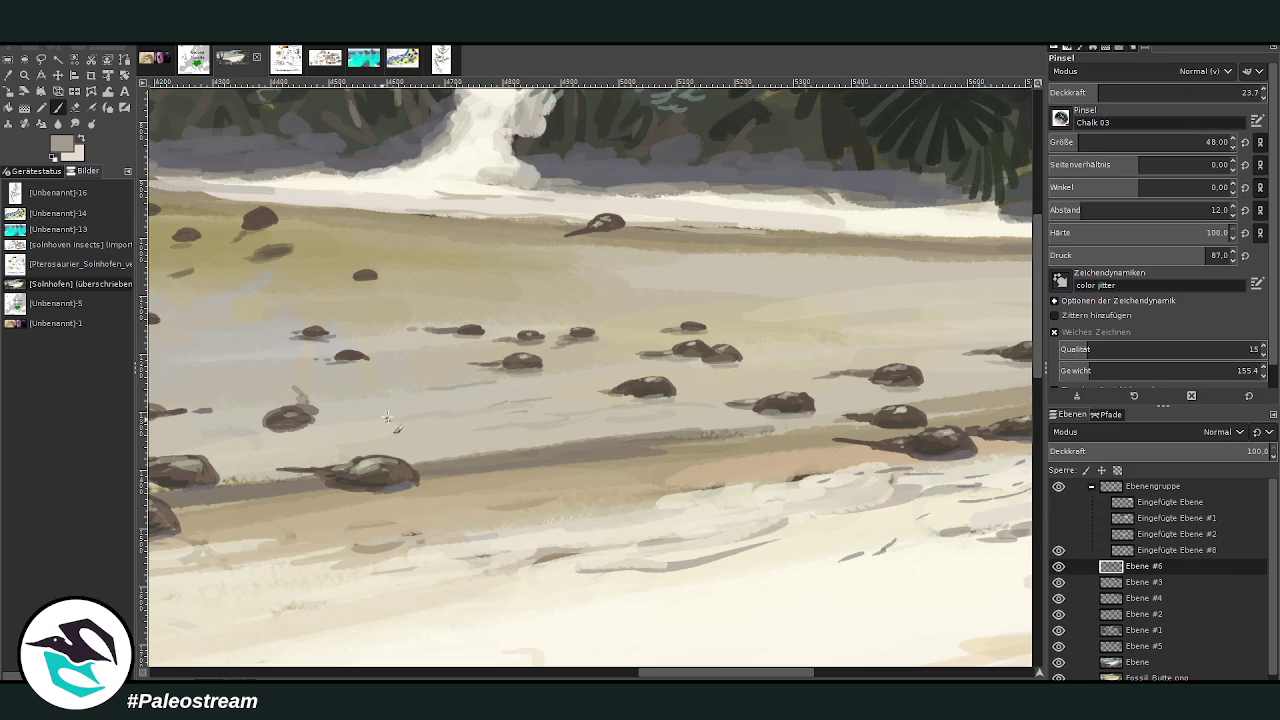
scroll(835, 330, "right", 5)
left_click(992, 384, "ctrl")
left_click(1242, 92)
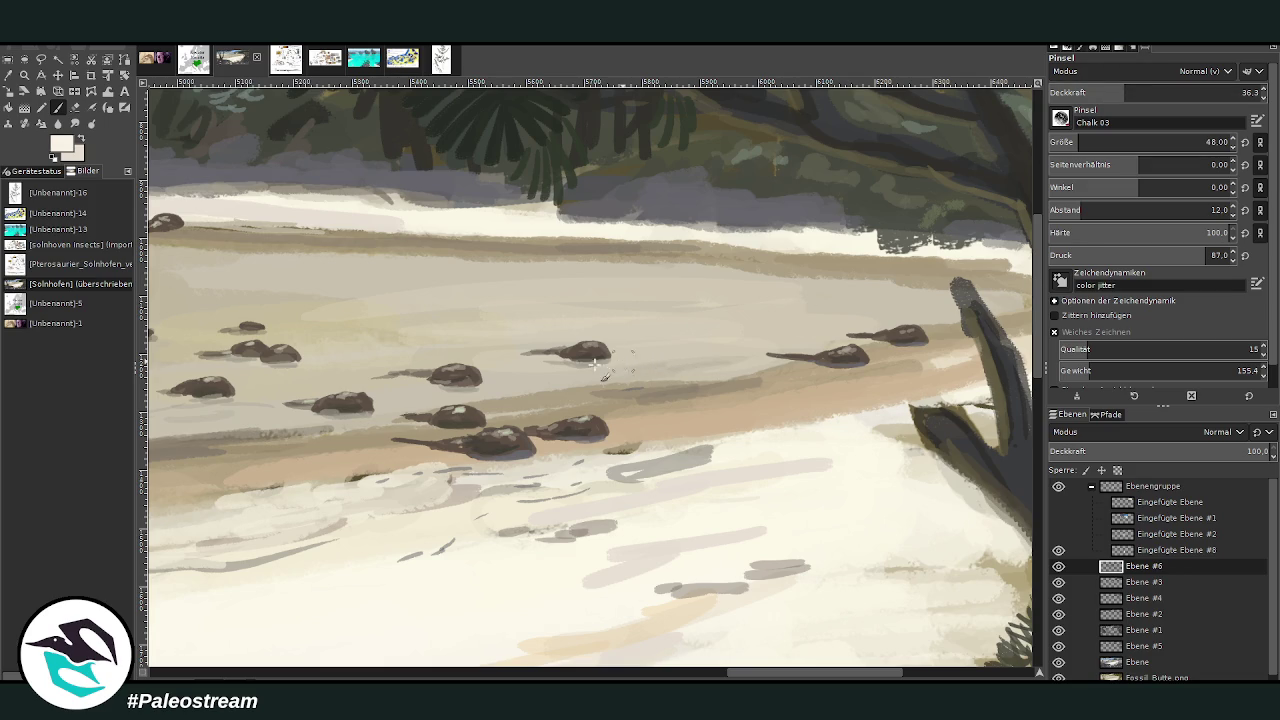
left_click(1062, 142)
left_click_drag(640, 377, 520, 390)
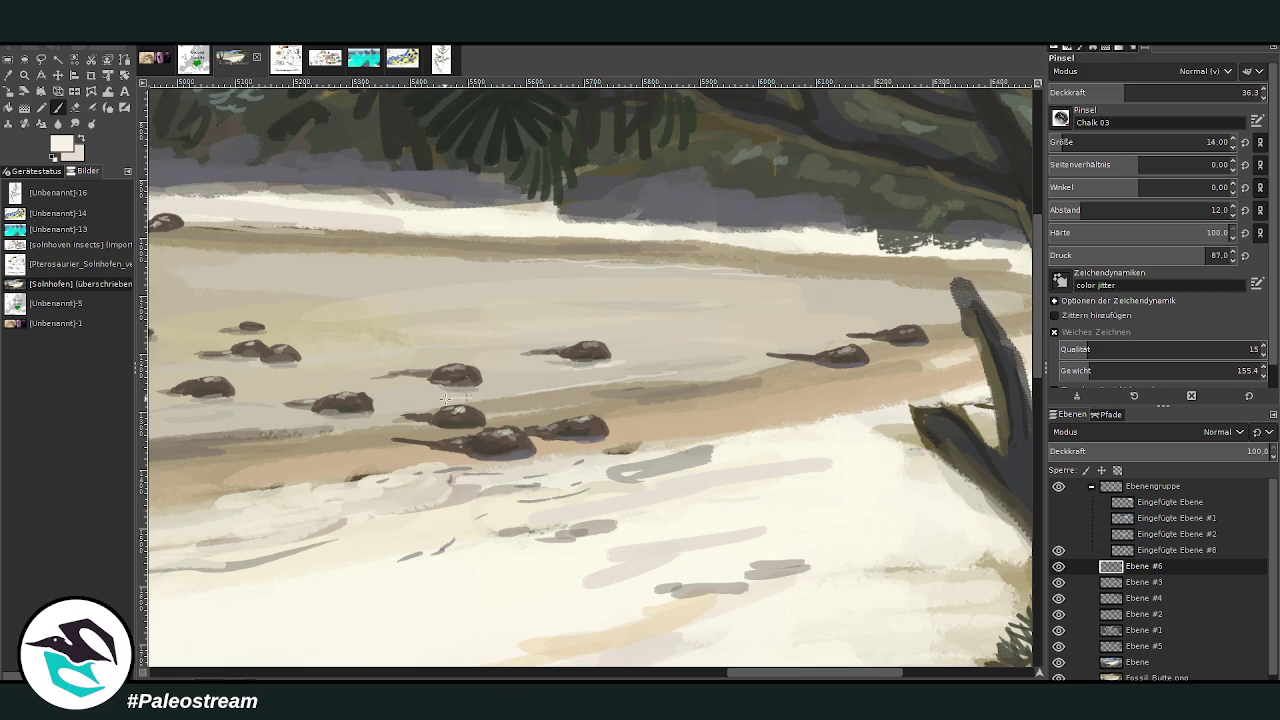
scroll(480, 435, "left", 5)
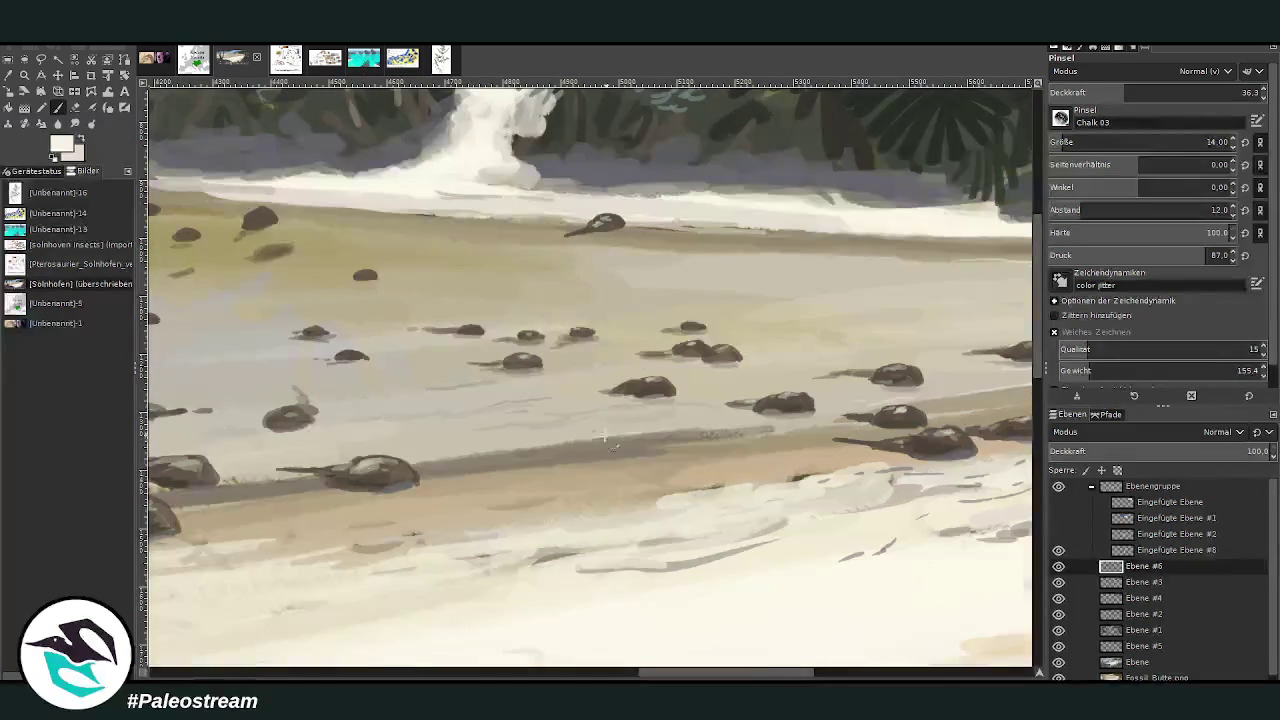
left_click_drag(700, 432, 455, 425)
- At size 38 and 25.6 opacity, brush more faint light streaks among the crabs
left_click_drag(1150, 142, 1175, 142)
left_click_drag(1124, 92, 1102, 92)
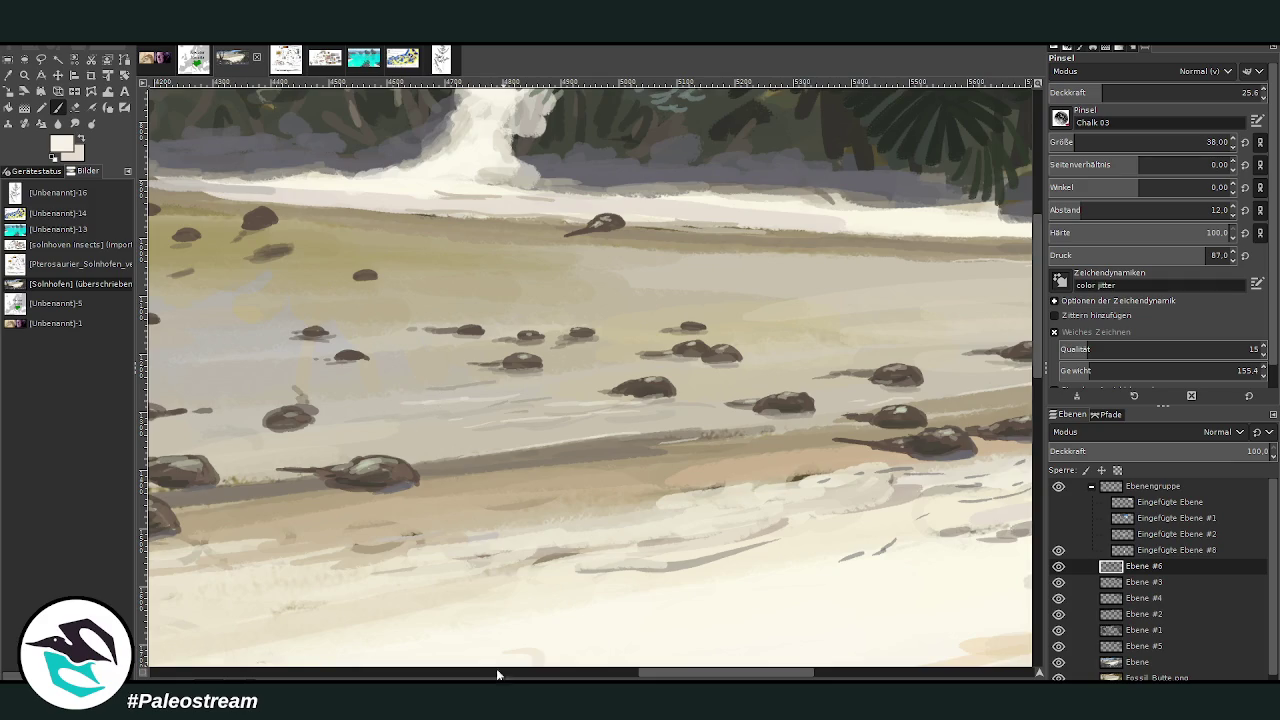
scroll(455, 632, "left", 3)
mouse_move(520, 385)
left_mouse_down()
mouse_move(414, 380)
mouse_move(350, 352)
left_mouse_up()
left_click_drag(505, 306, 455, 308)
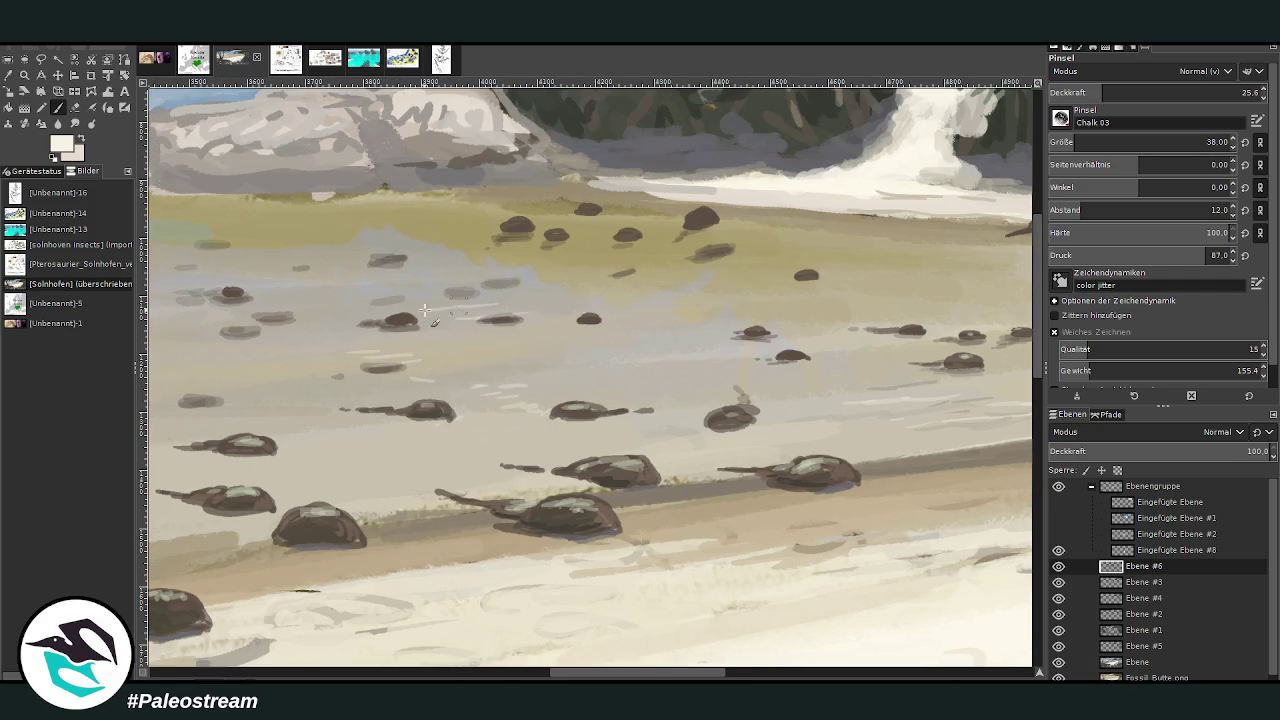
left_click_drag(298, 316, 260, 316)
left_click_drag(518, 273, 470, 274)
left_click_drag(596, 670, 415, 670)
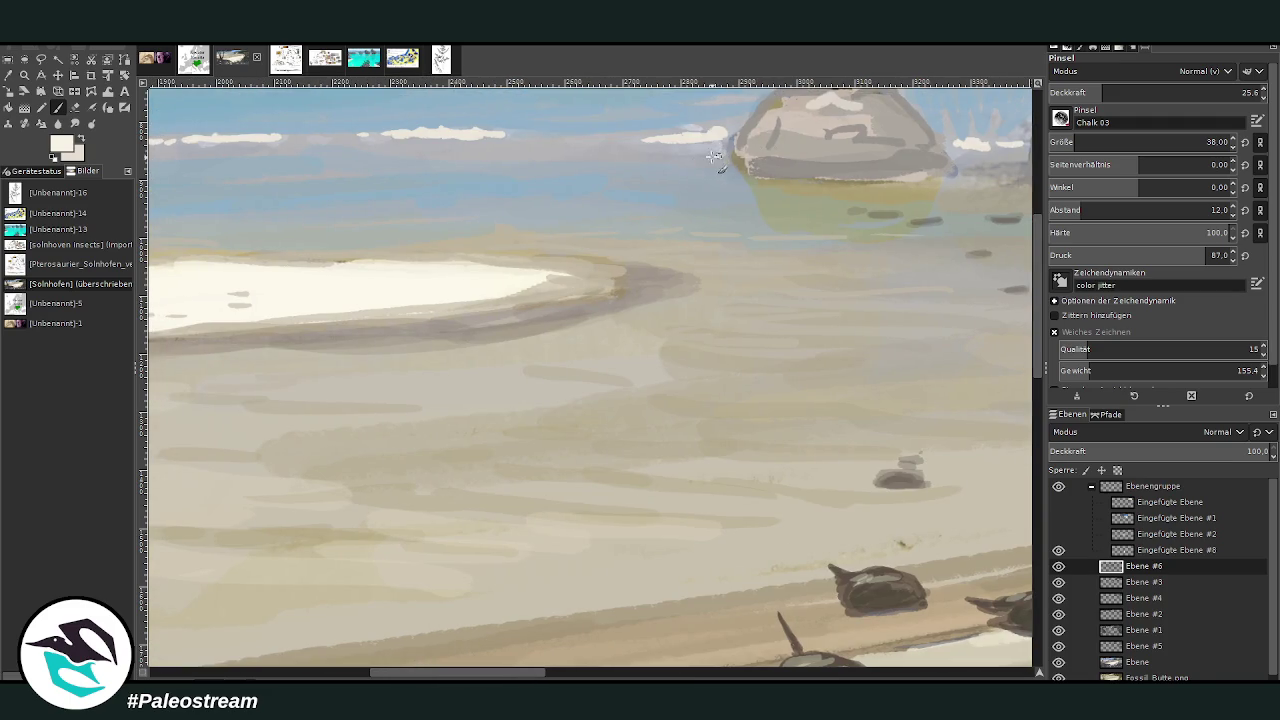
- Dab light chalk marks along the sand edge, flats and water at opacity 33.4, then 16.4, then 12.6
left_click(1117, 92)
left_click_drag(616, 258, 536, 240)
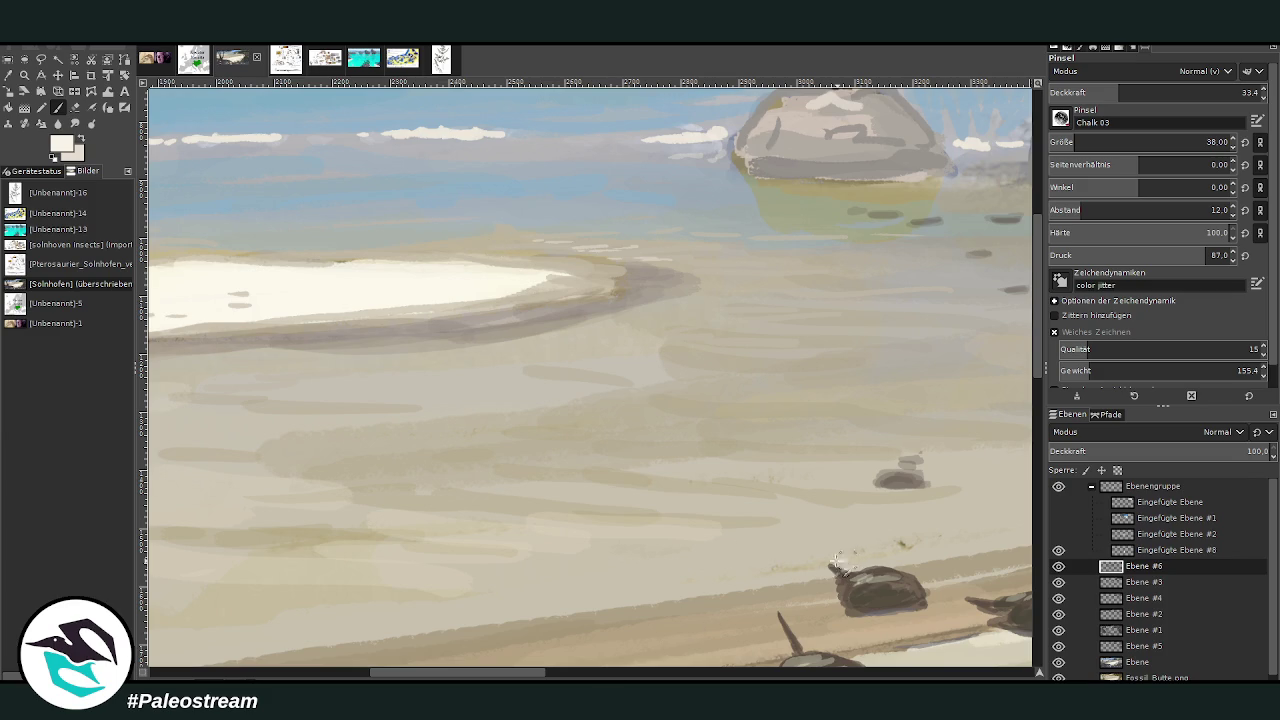
left_click(791, 522)
left_click(1080, 92)
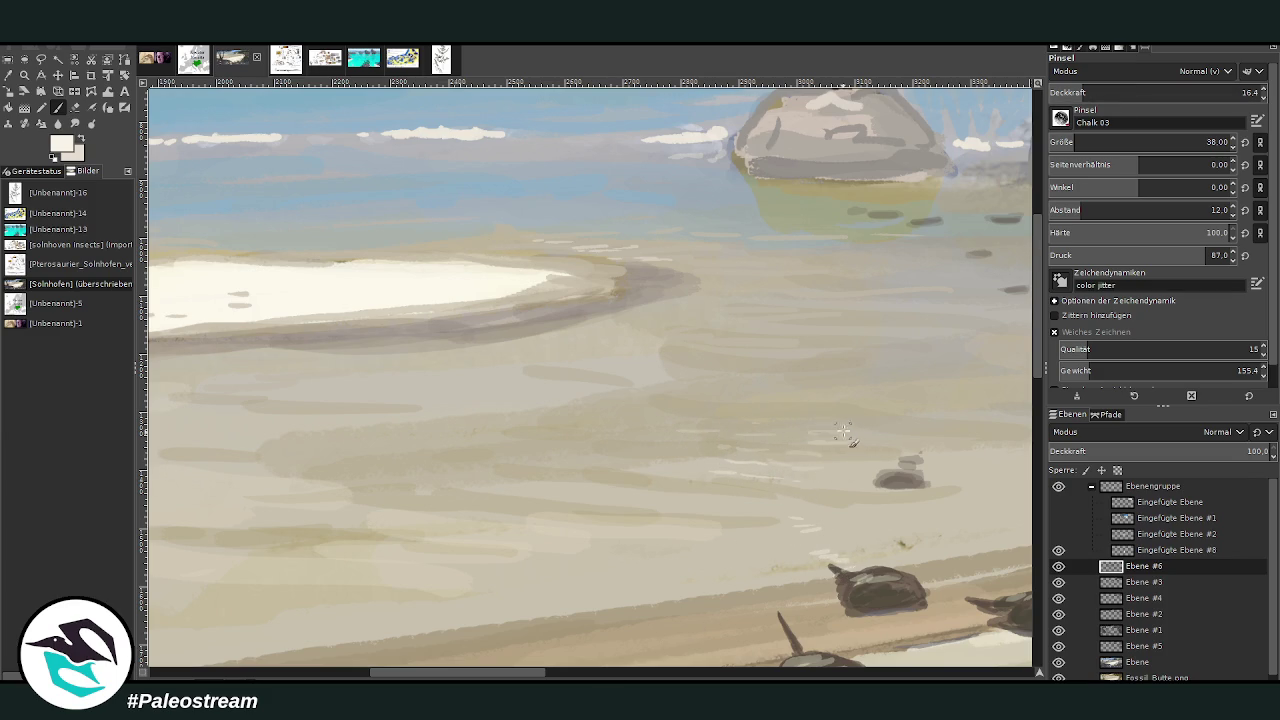
left_click(838, 395)
left_click(1076, 94)
scroll(640, 640, "right", 5)
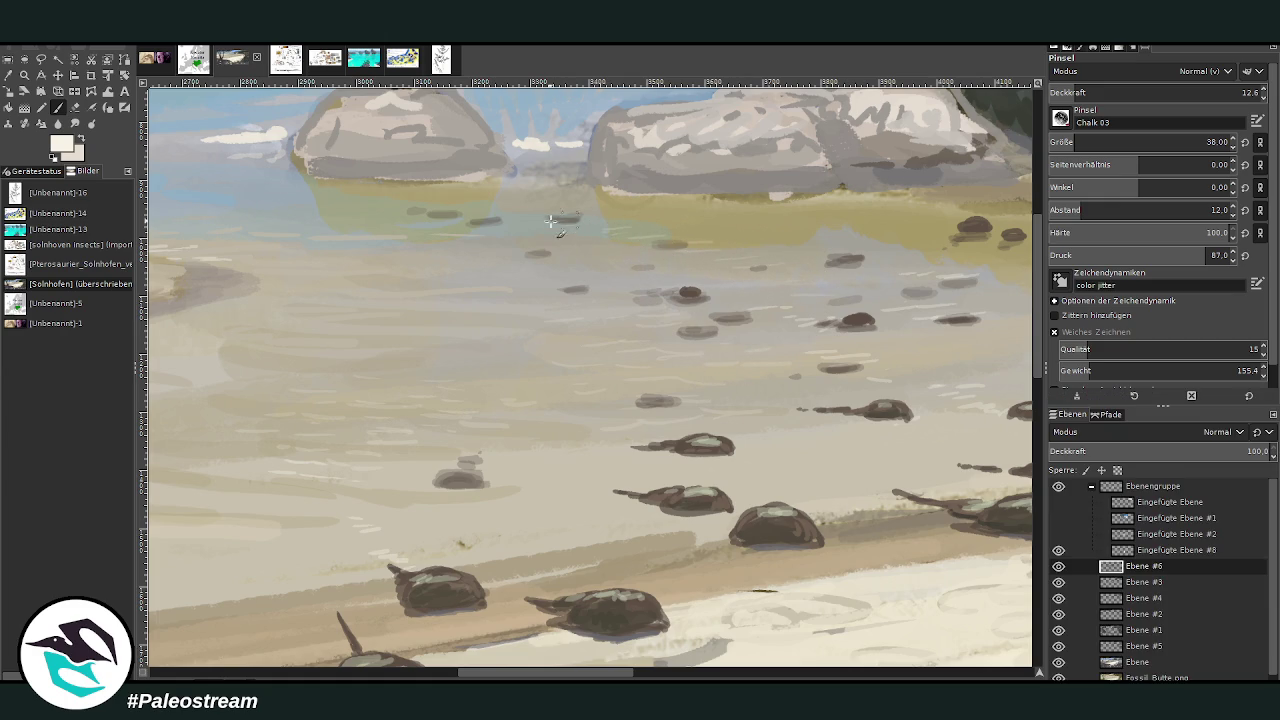
- Pick dark brown and paint dark strokes along both offshore rocks' bases at opacity 71
left_click(1105, 92)
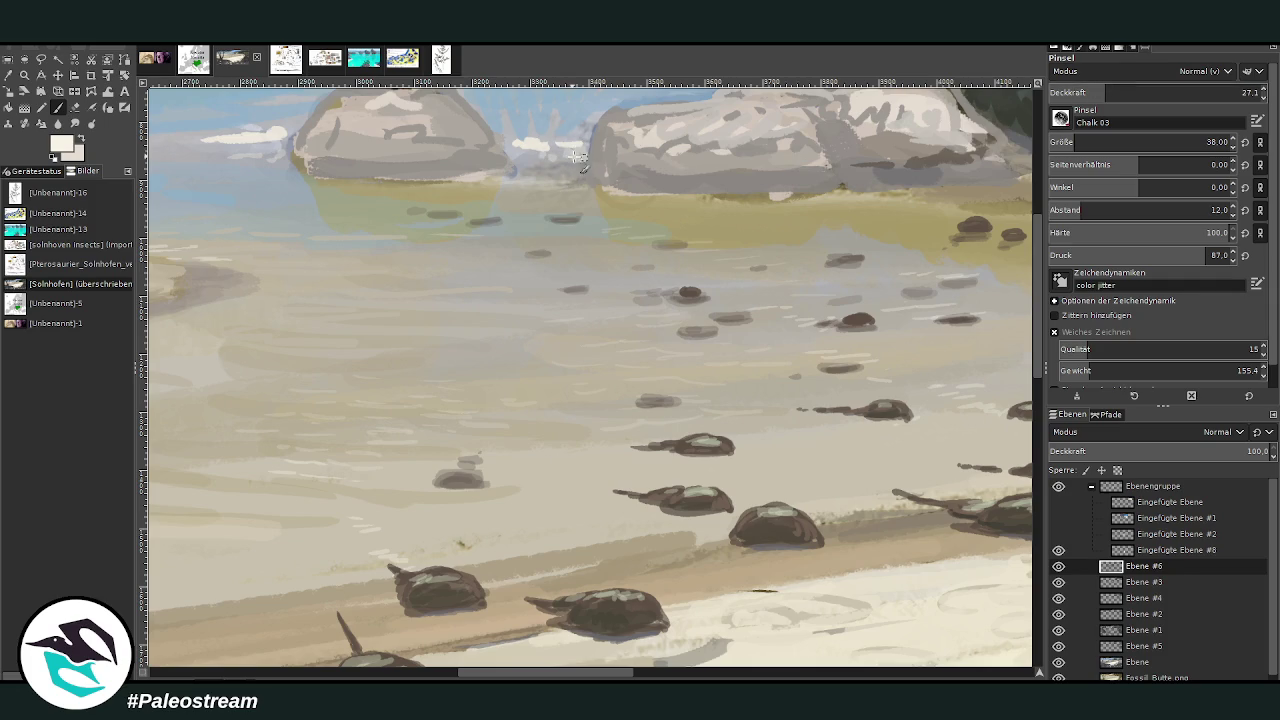
left_click(985, 400, "ctrl")
left_click(1002, 465, "ctrl")
left_click_drag(800, 185, 630, 187)
left_click(1147, 88)
left_click(1147, 88)
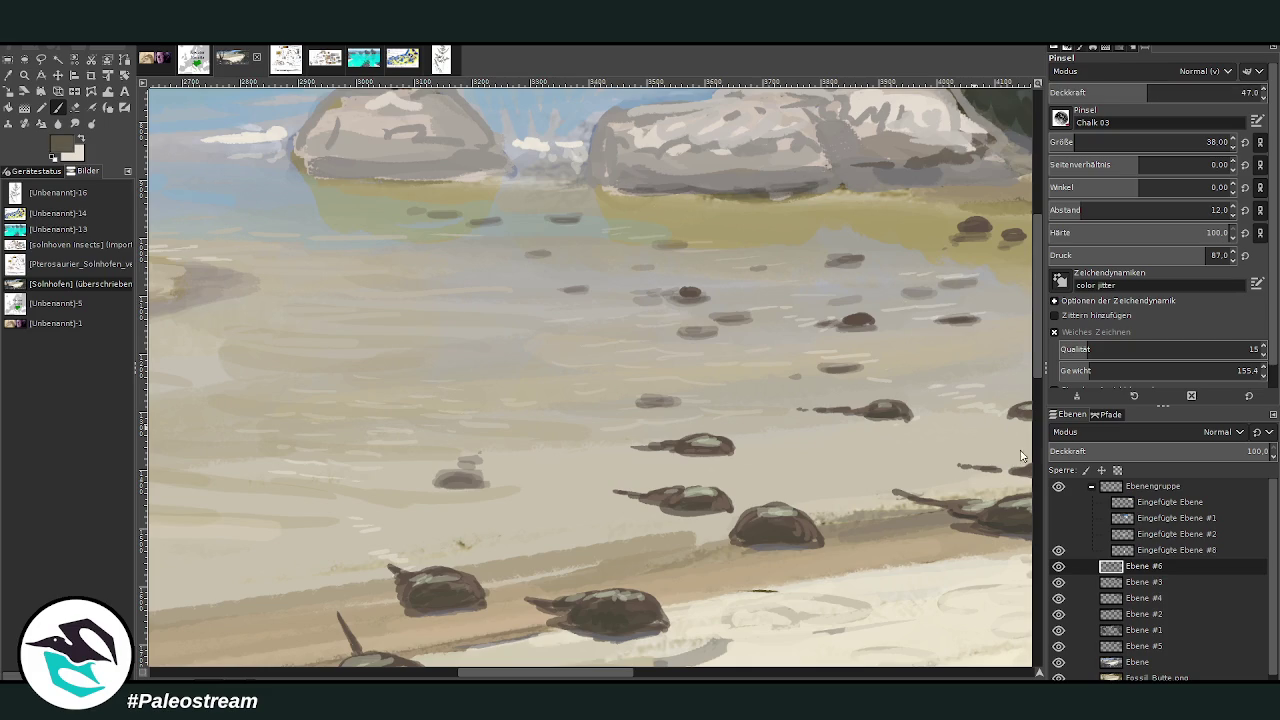
left_click(1198, 92)
left_click_drag(945, 175, 604, 188)
mouse_move(480, 168)
left_mouse_down()
mouse_move(395, 182)
mouse_move(330, 178)
mouse_move(297, 158)
mouse_move(368, 180)
mouse_move(471, 170)
left_mouse_up()
mouse_move(600, 186)
left_mouse_down()
mouse_move(880, 184)
mouse_move(1000, 170)
mouse_move(1005, 152)
left_mouse_up()
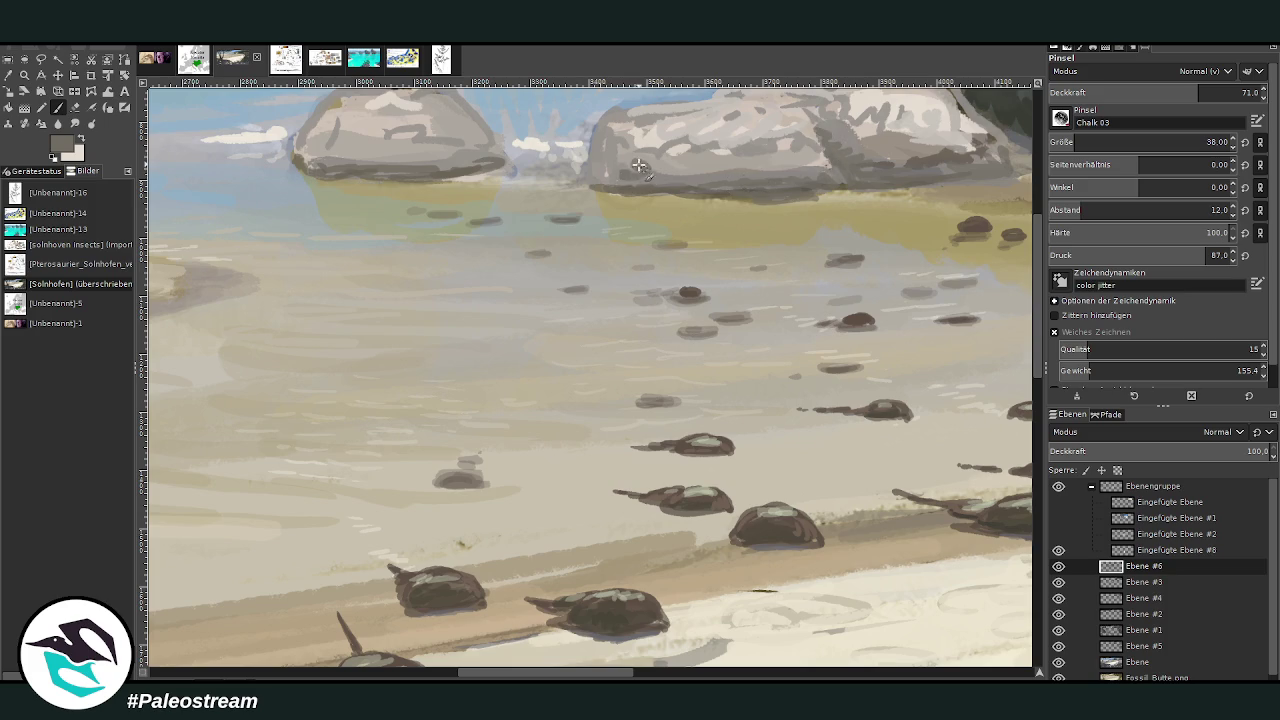
scroll(285, 198, "down", 4)
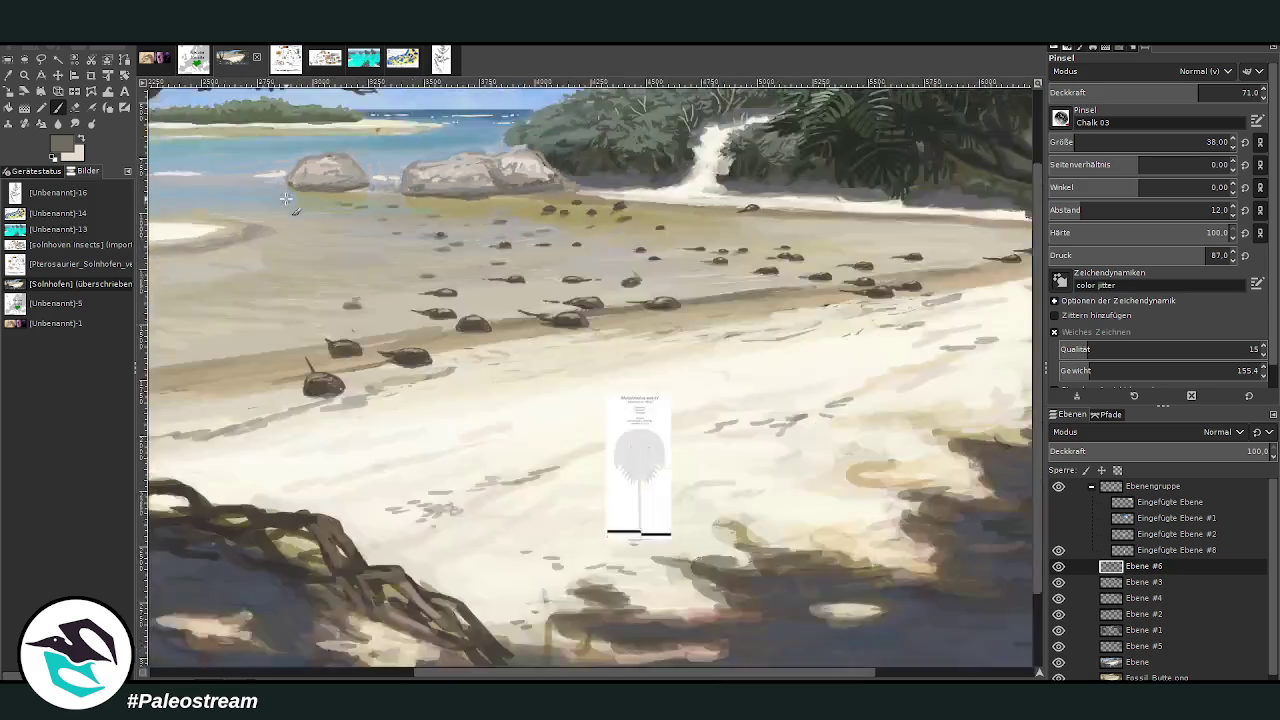
- Zoom into the beach area and hide the white horseshoe-crab scale figure layer
scroll(285, 198, "down", 1)
scroll(285, 198, "down", 1)
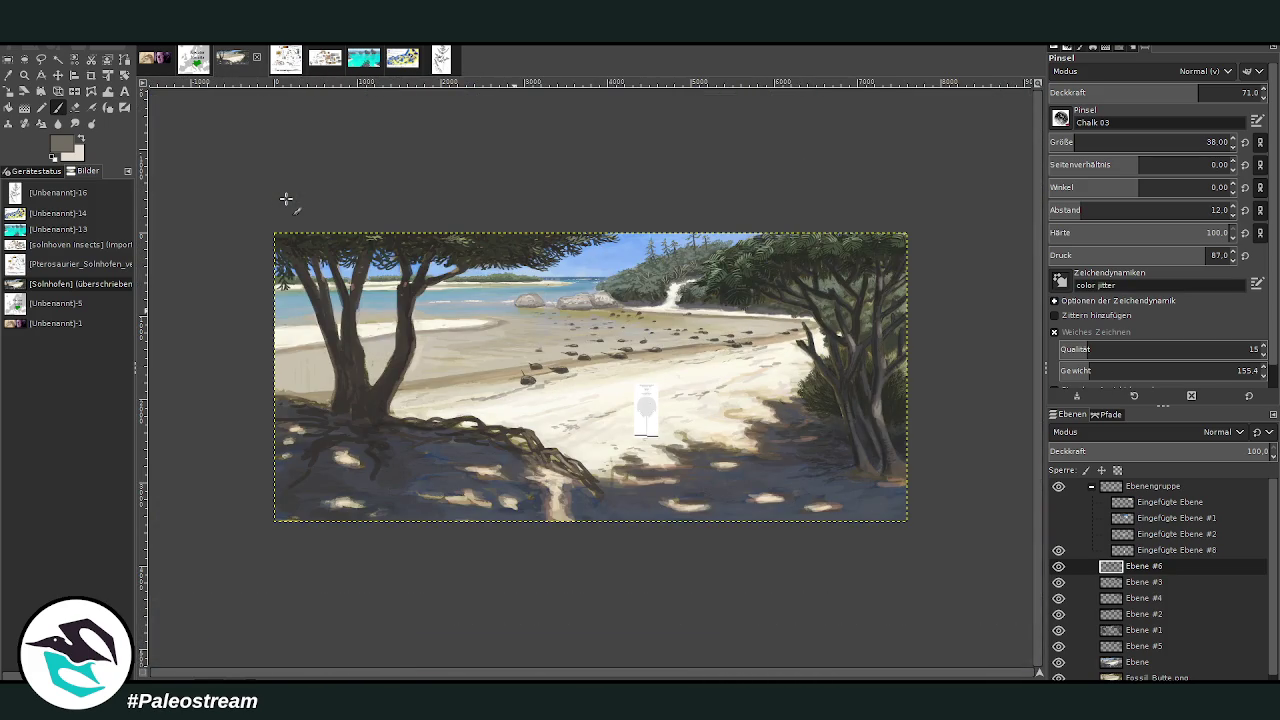
left_click(24, 74)
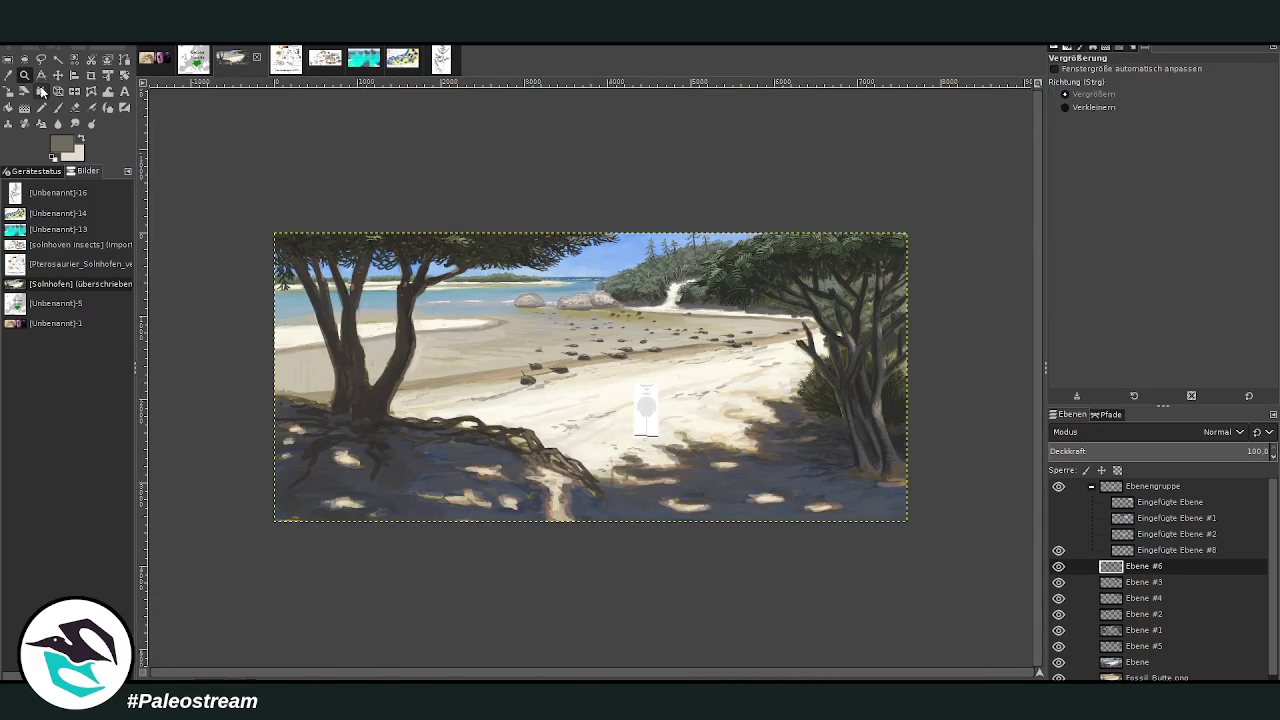
left_click_drag(445, 216, 786, 520)
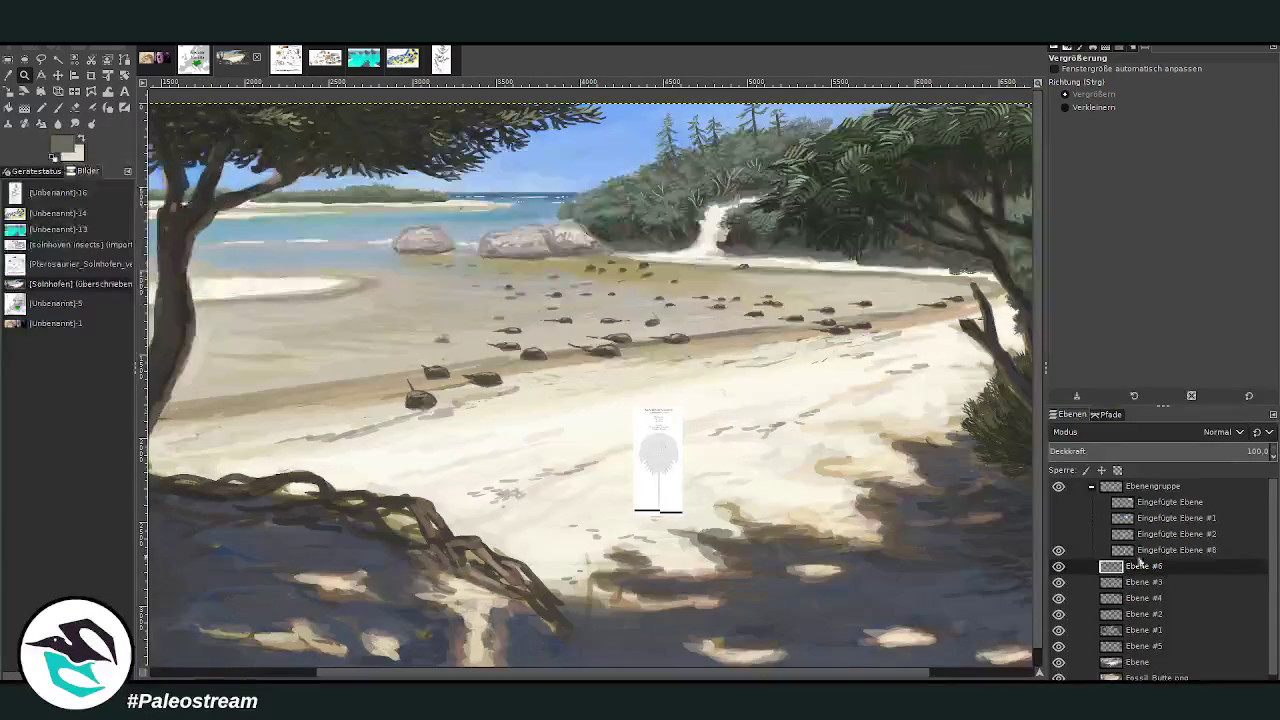
left_click(1058, 566)
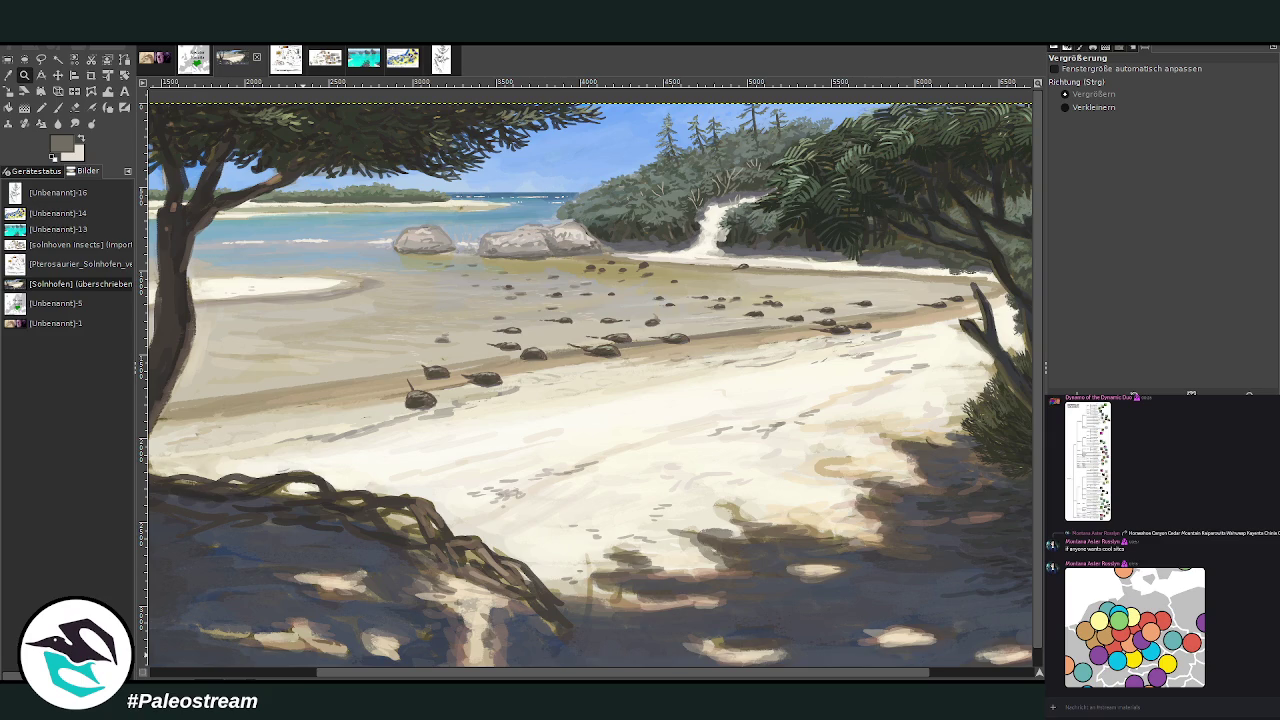
- Pan across the beach painting, then switch to the image with the reference sheets
left_click_drag(404, 675, 507, 675)
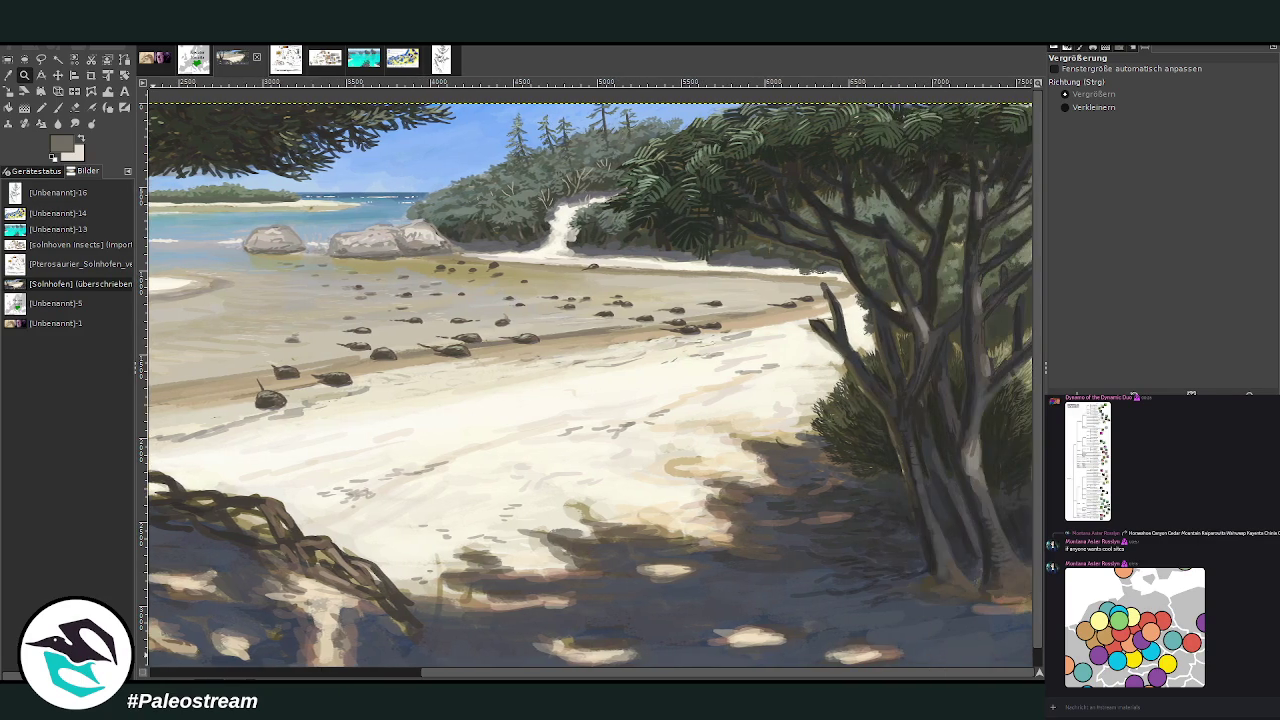
scroll(590, 385, "left", 5)
scroll(450, 400, "right", 5)
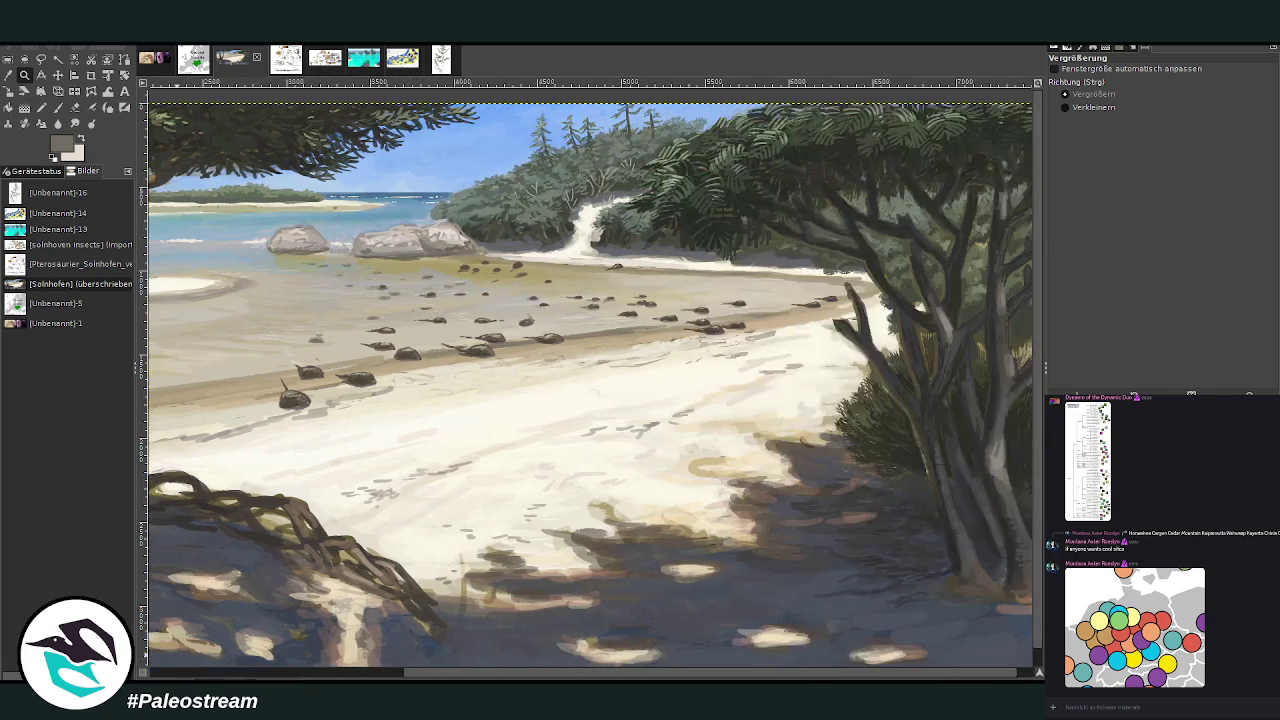
scroll(450, 400, "left", 3)
scroll(450, 400, "left", 2)
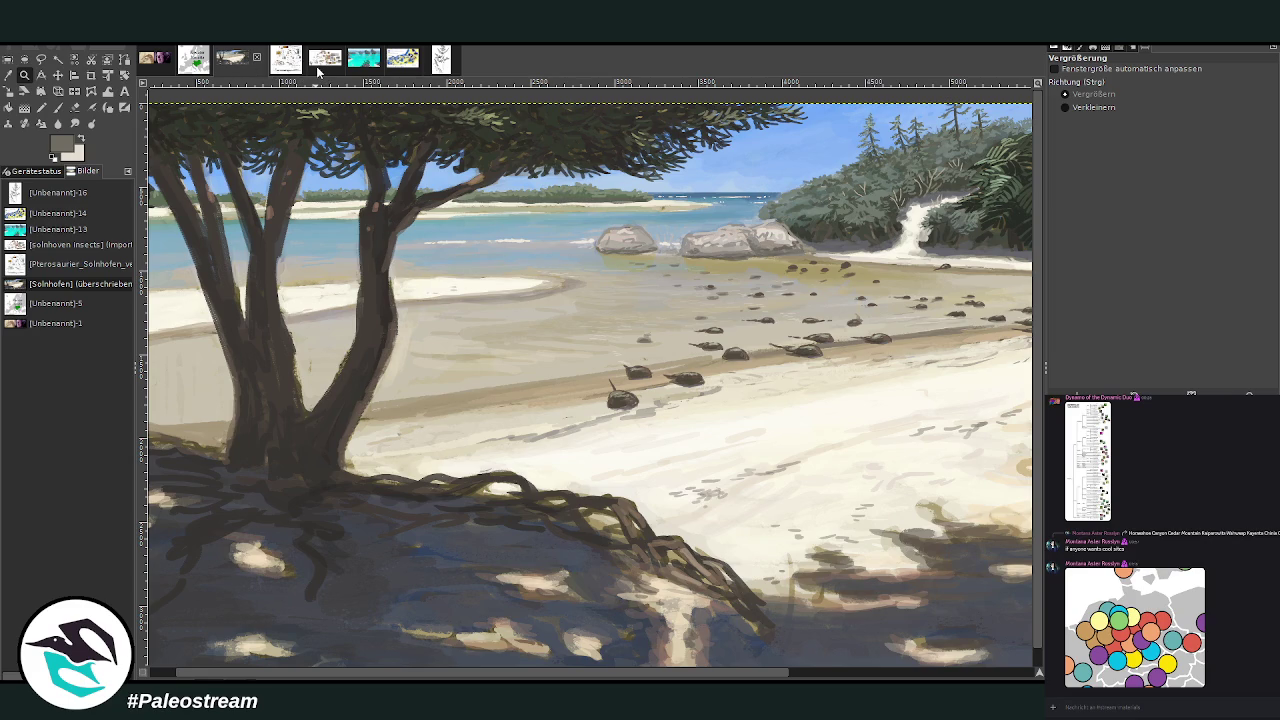
left_click(281, 62)
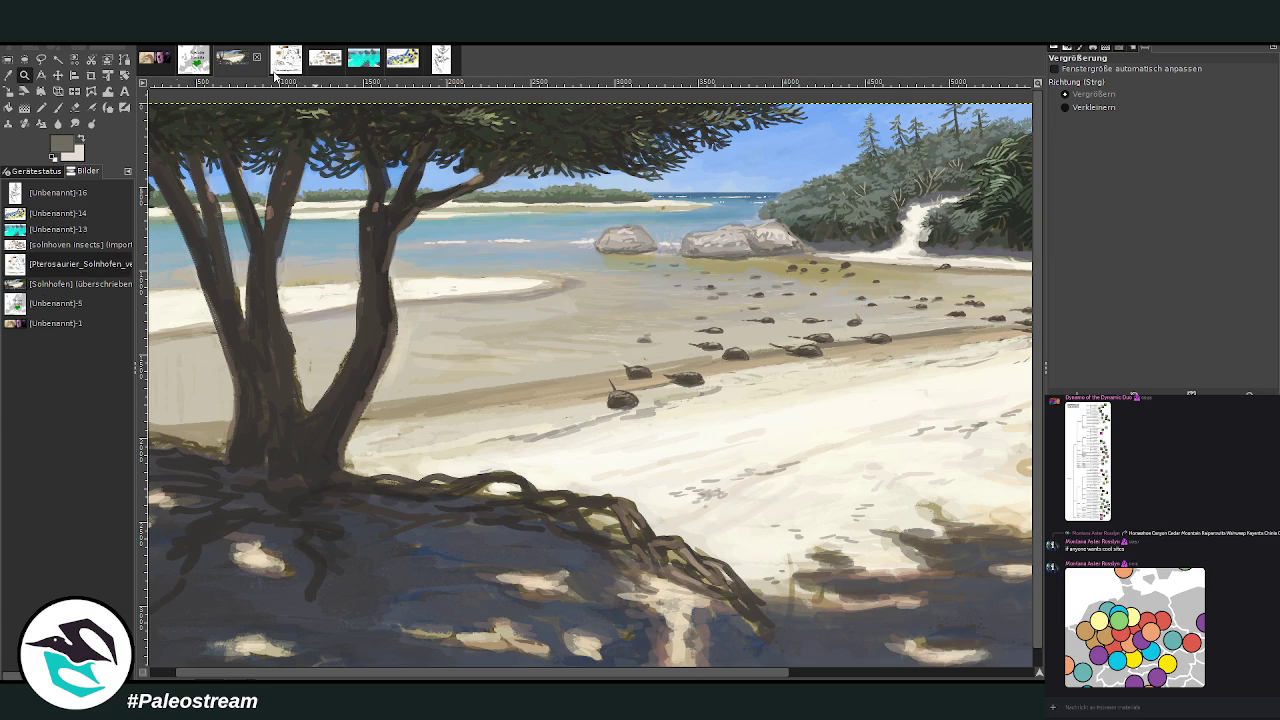
key("Page_Down")
left_click(524, 312, "ctrl")
left_click(520, 308)
scroll(518, 306, "up", 5)
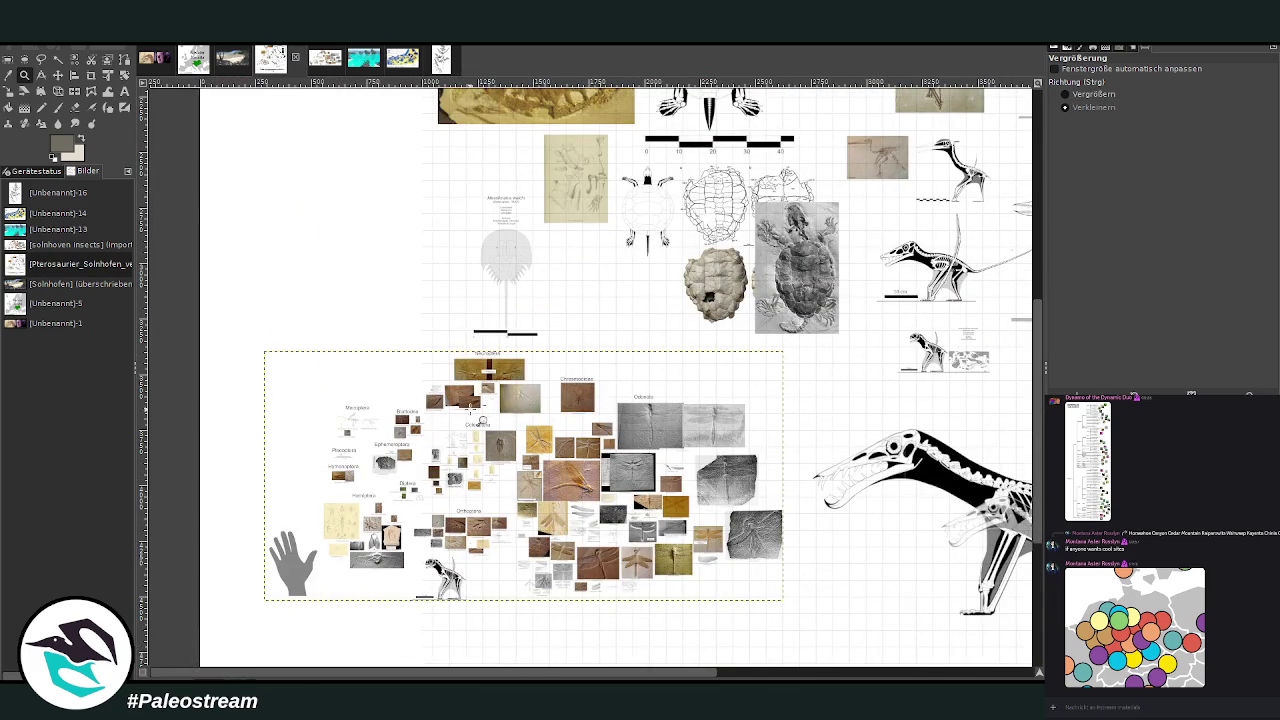
left_click(514, 678, "ctrl")
left_click(631, 566)
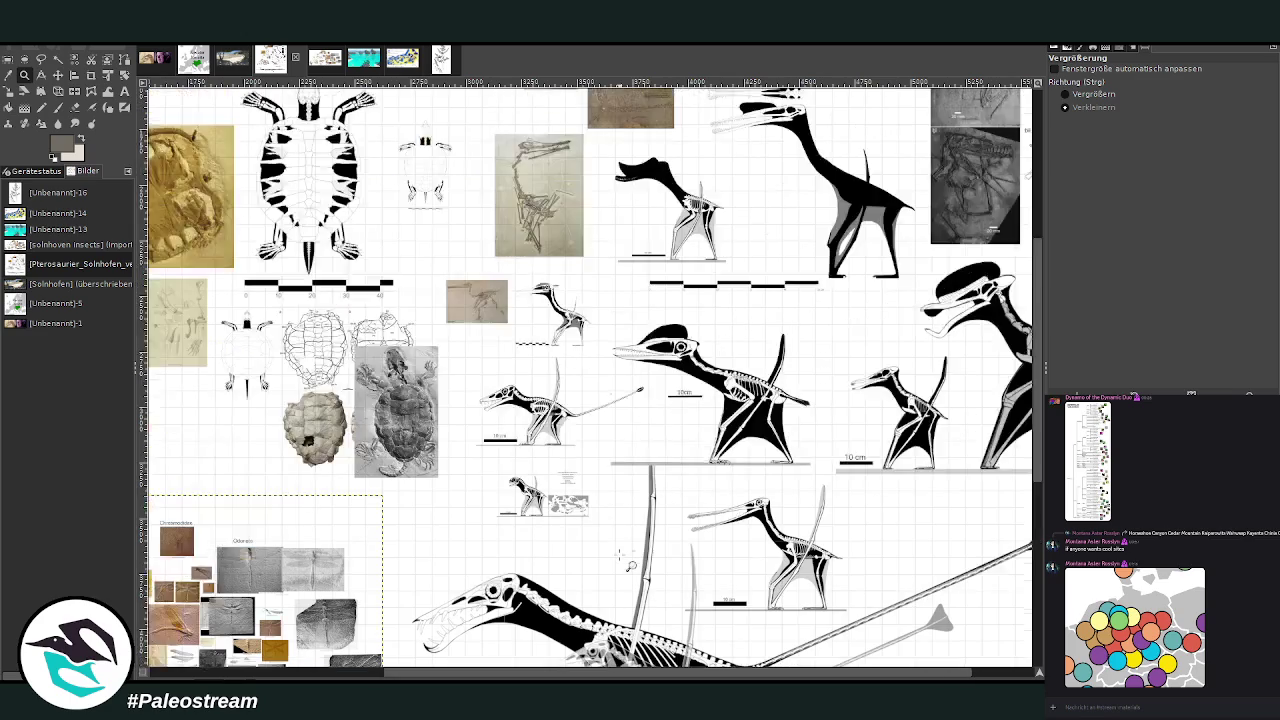
key("ctrl")
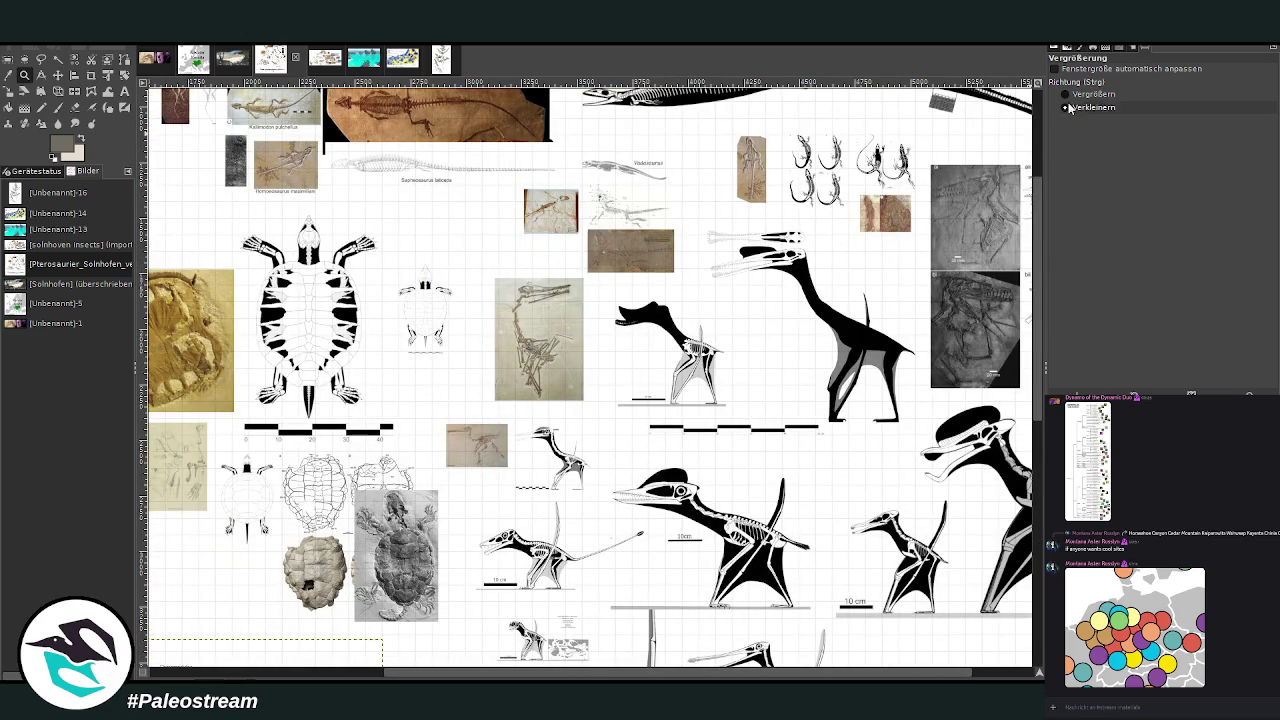
scroll(576, 549, "left", 3)
scroll(576, 549, "left", 2)
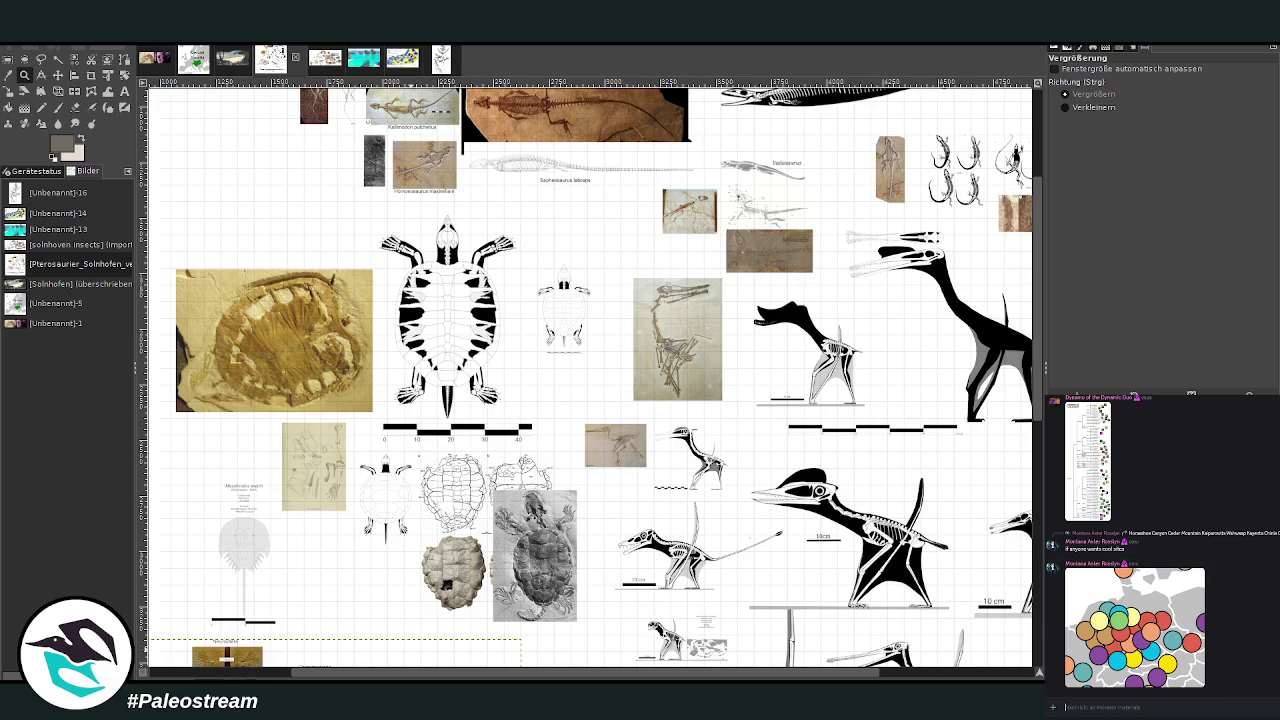
scroll(1217, 667, "down", 5)
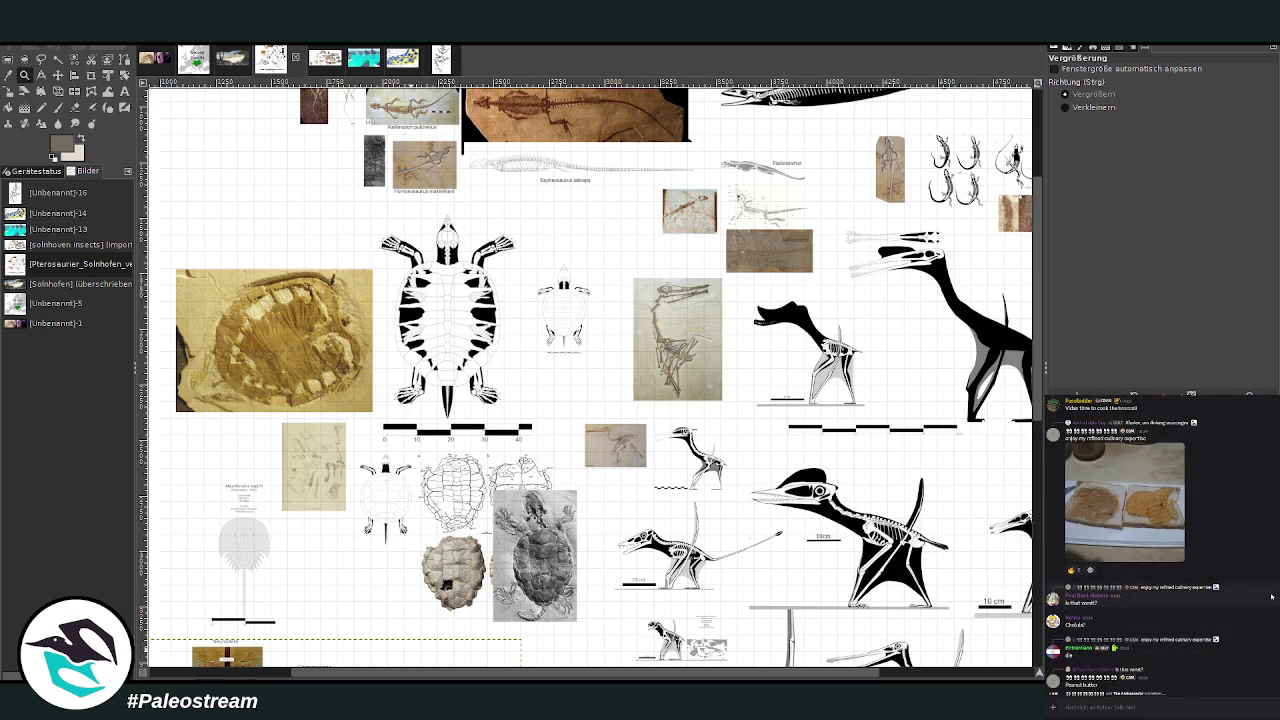
left_click(1092, 534)
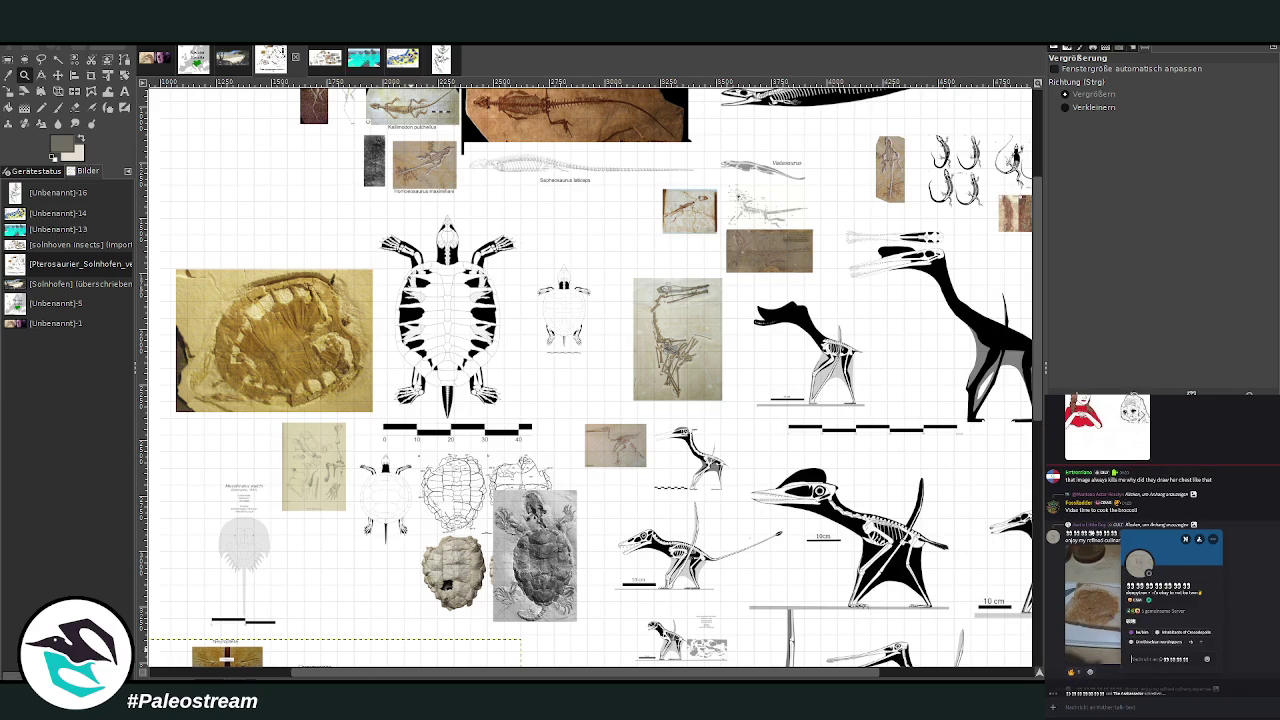
key("Escape")
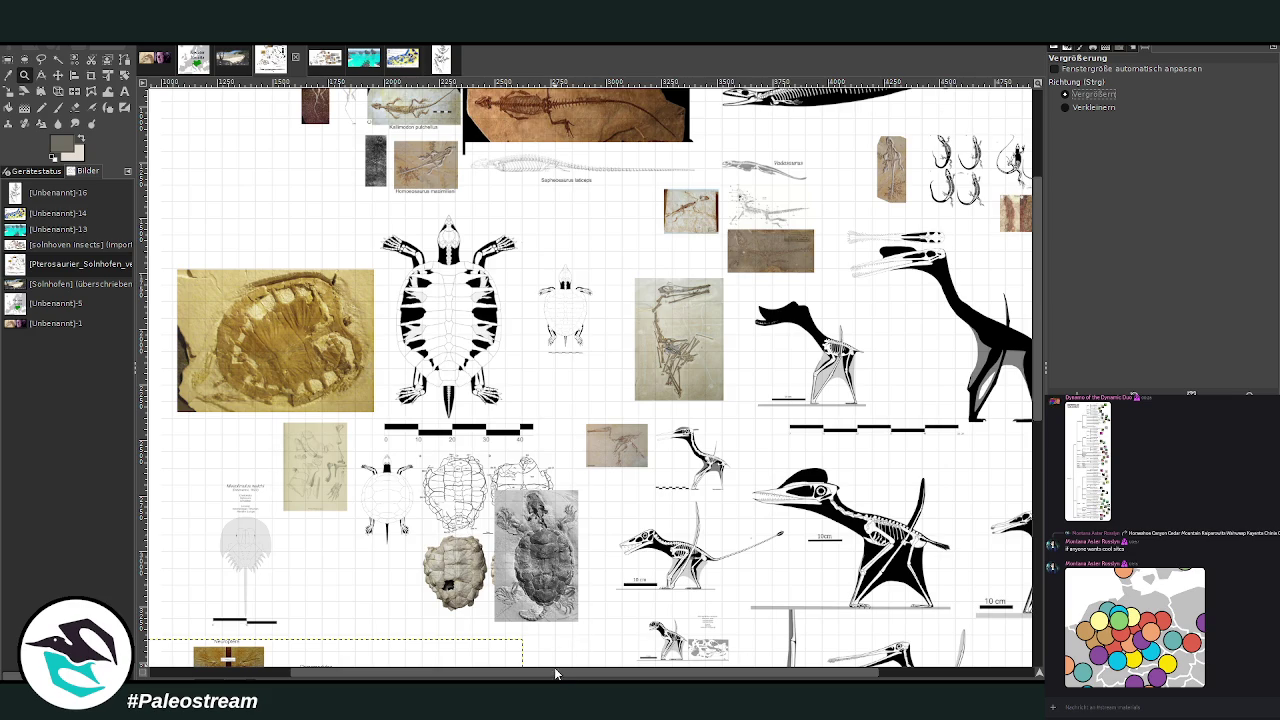
scroll(560, 672, "right", 2)
scroll(760, 638, "right", 1)
scroll(760, 638, "right", 2)
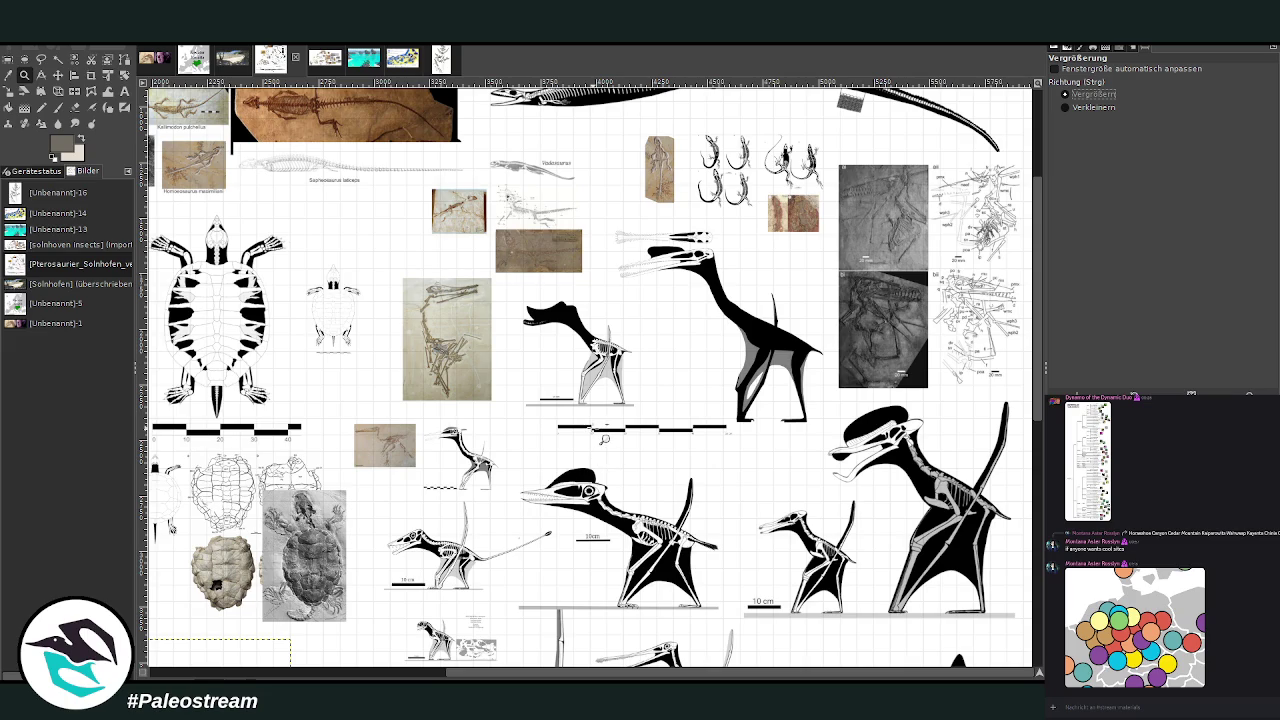
scroll(604, 440, "down", 6)
scroll(604, 440, "up", 3)
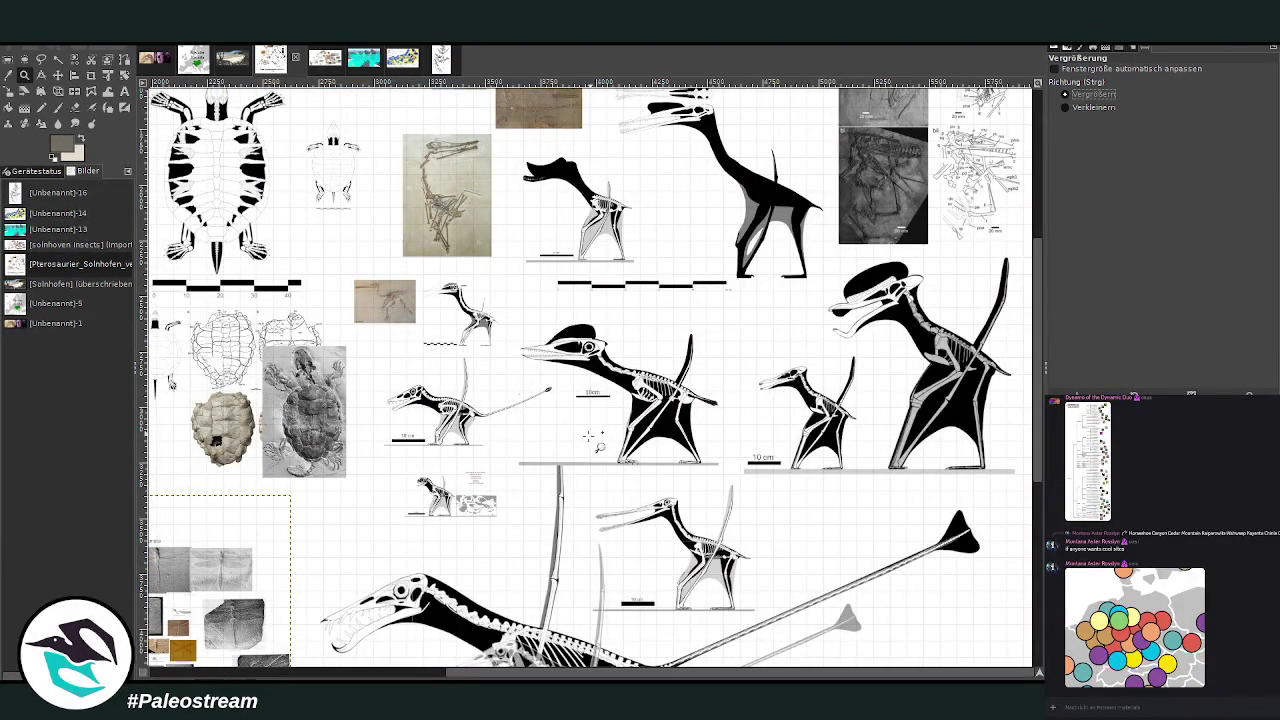
left_click_drag(556, 675, 392, 673)
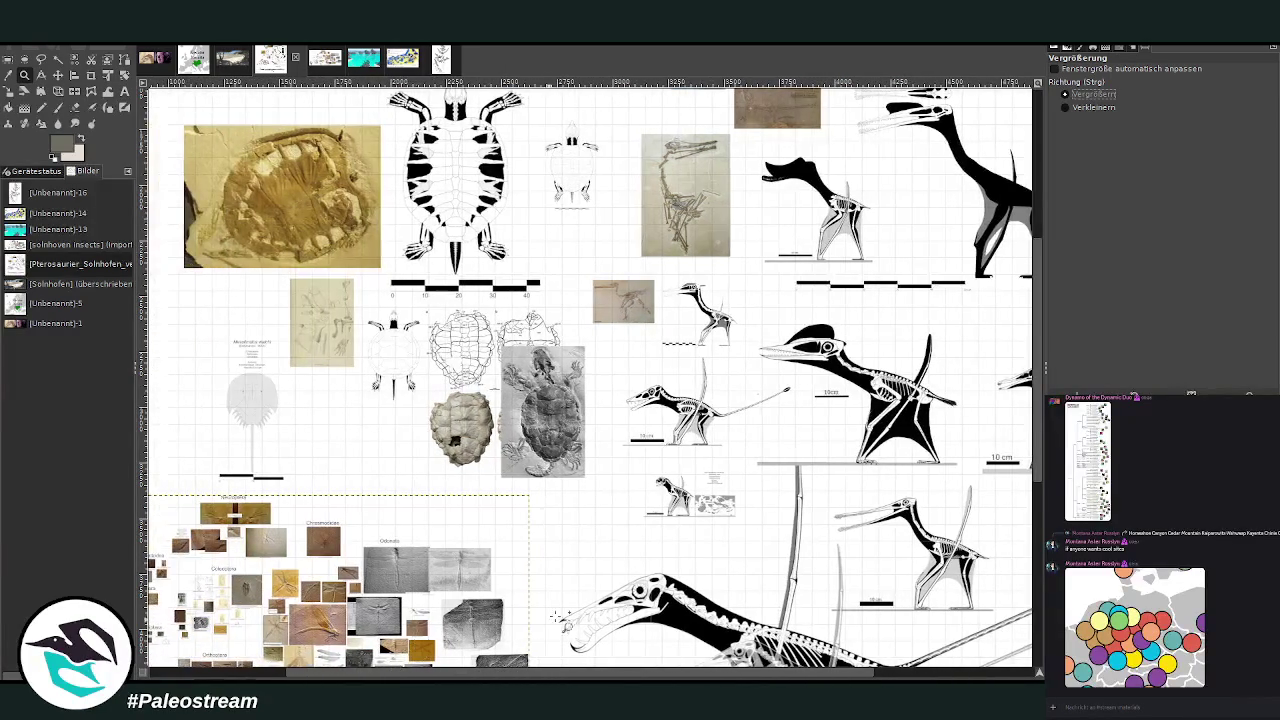
left_click(58, 75)
left_click_drag(282, 437, 656, 316)
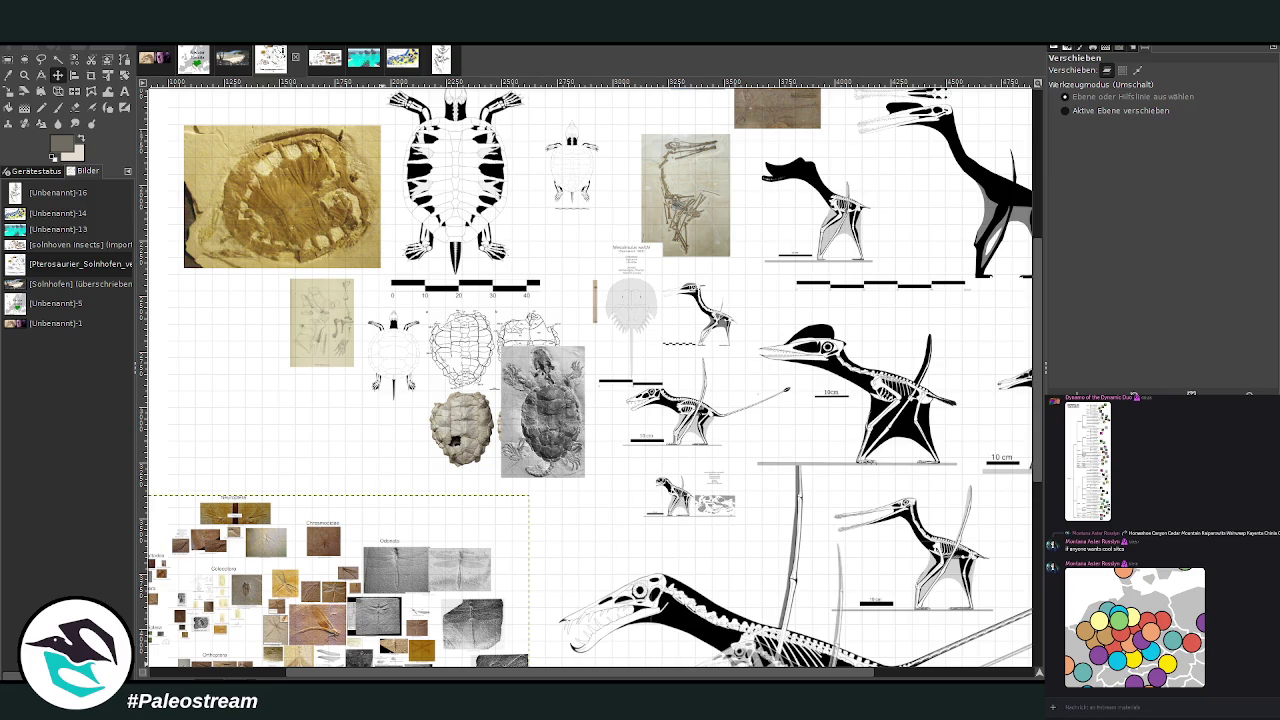
scroll(1248, 650, "down", 10)
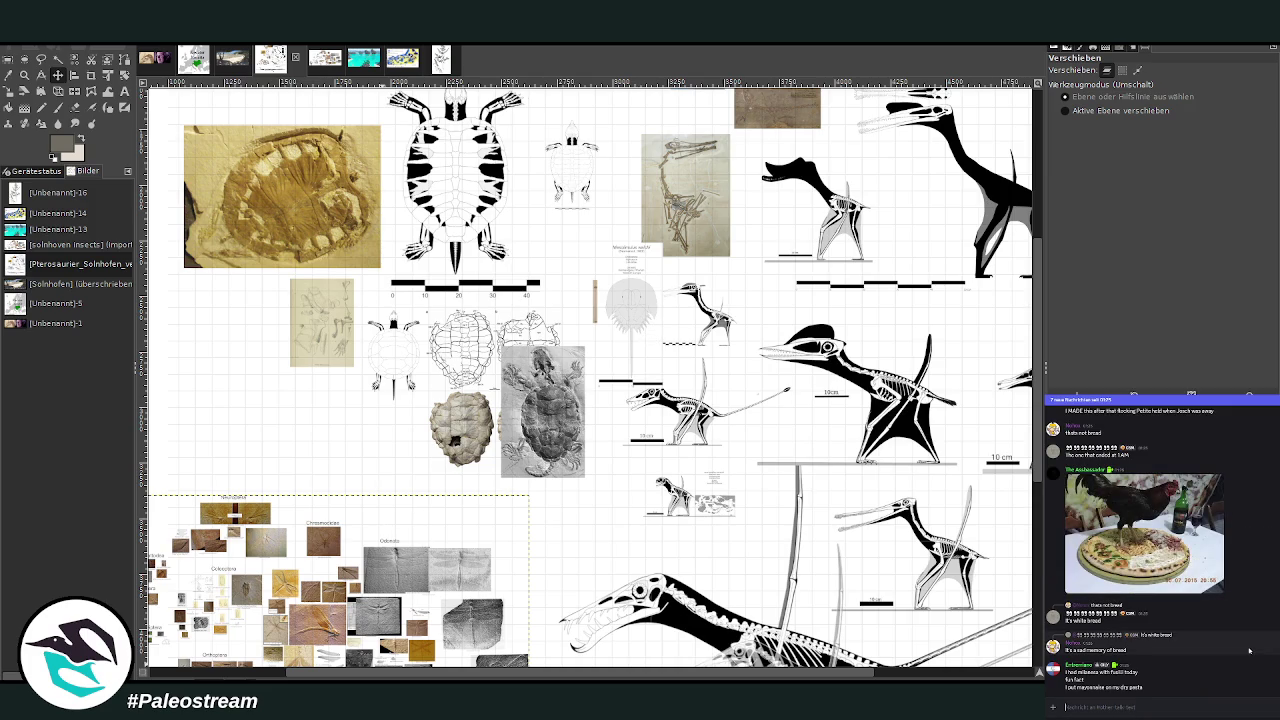
scroll(1248, 650, "up", 2)
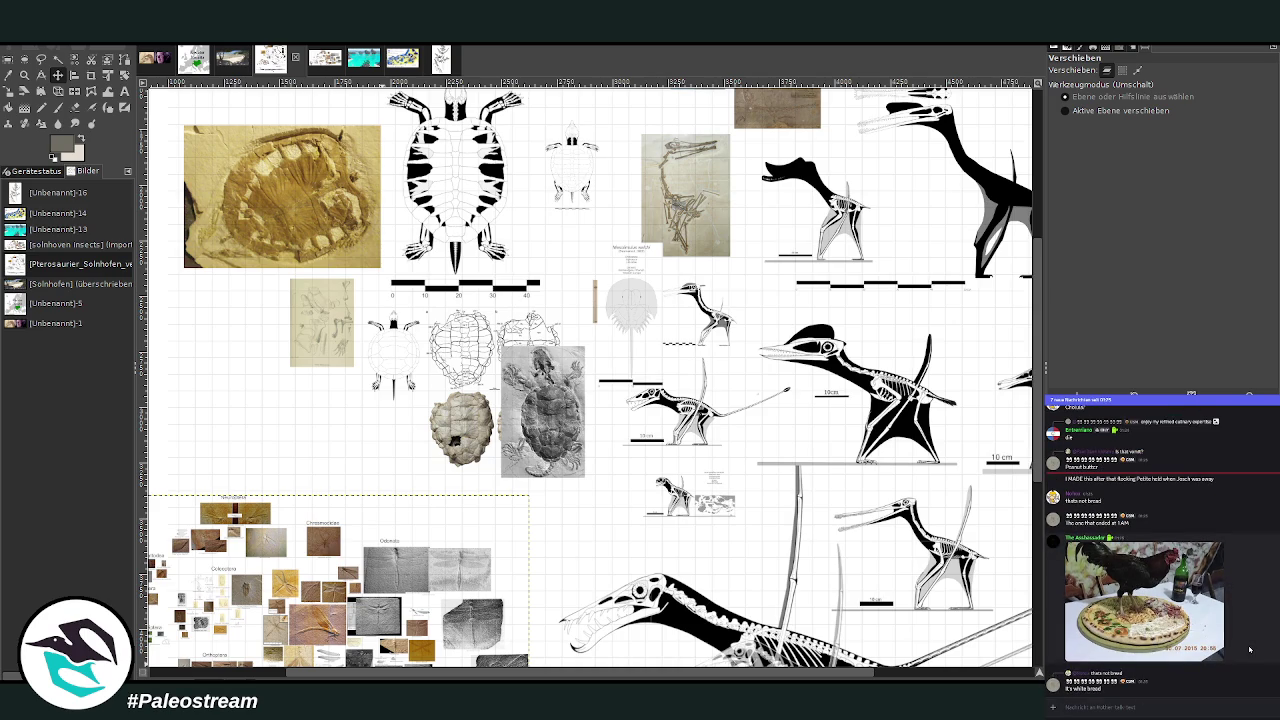
left_click(1197, 630)
left_click(1274, 640)
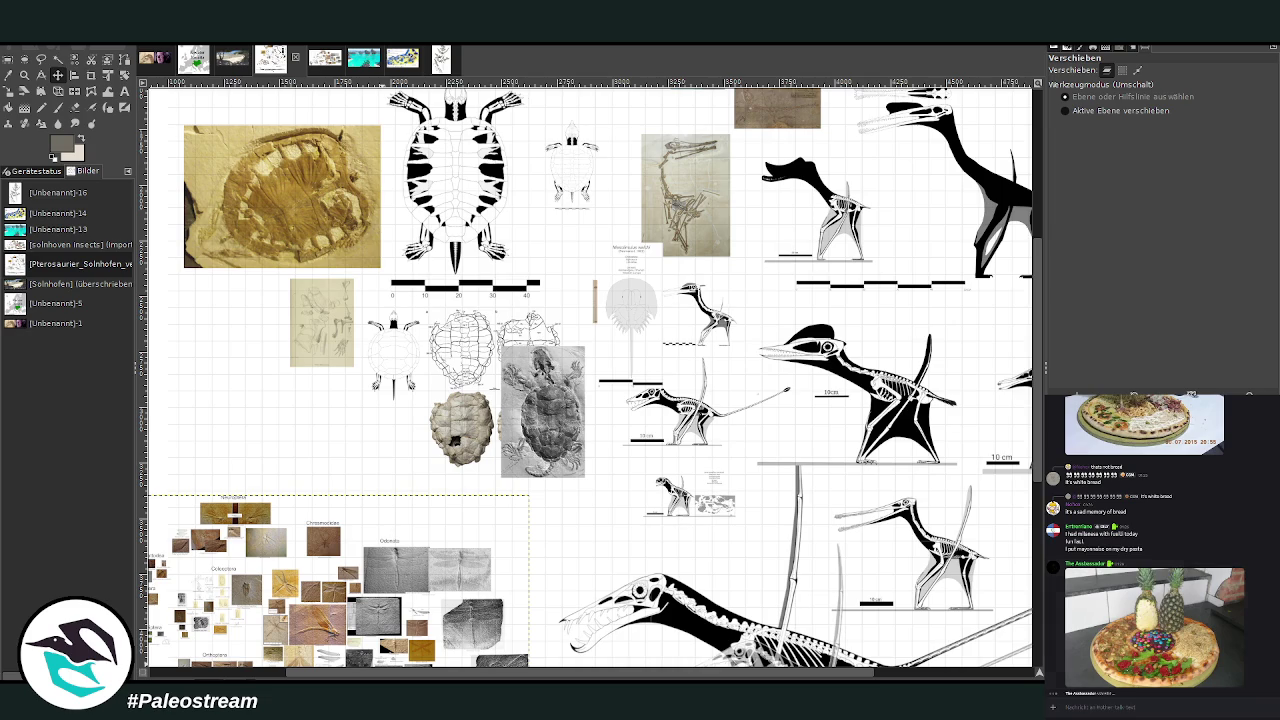
key("alt+Down")
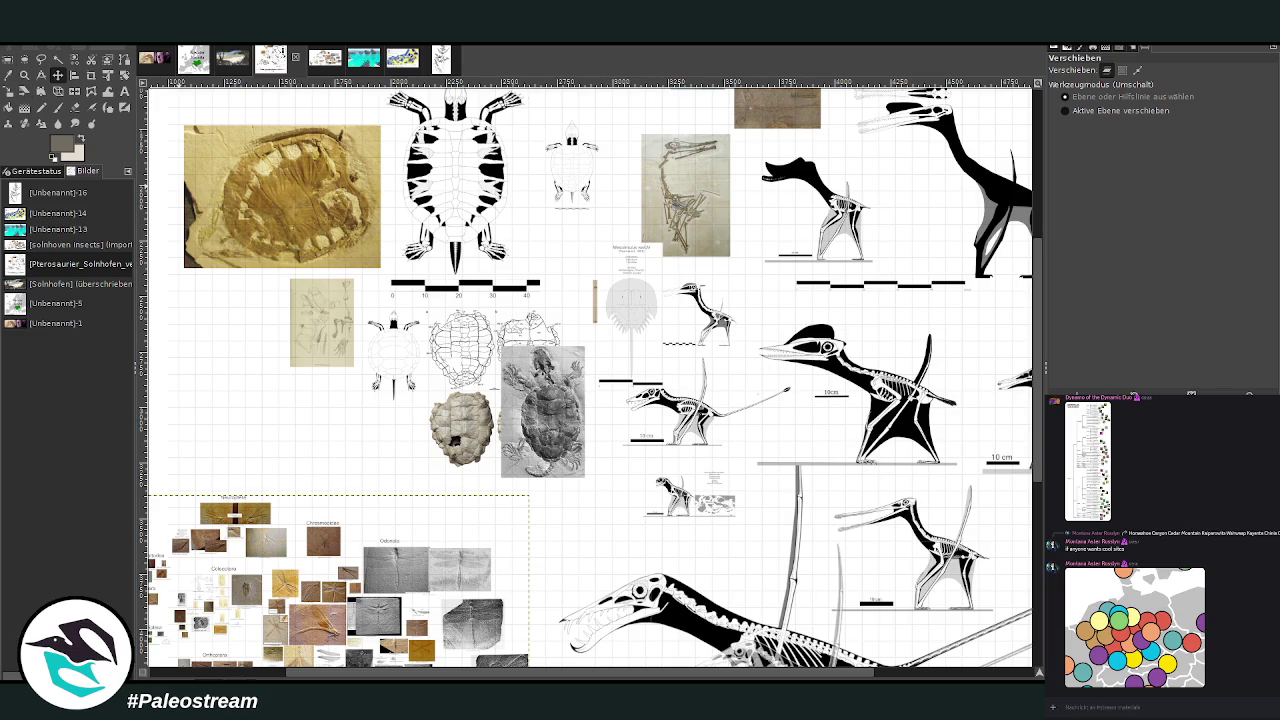
key("ctrl+z")
left_click(24, 75)
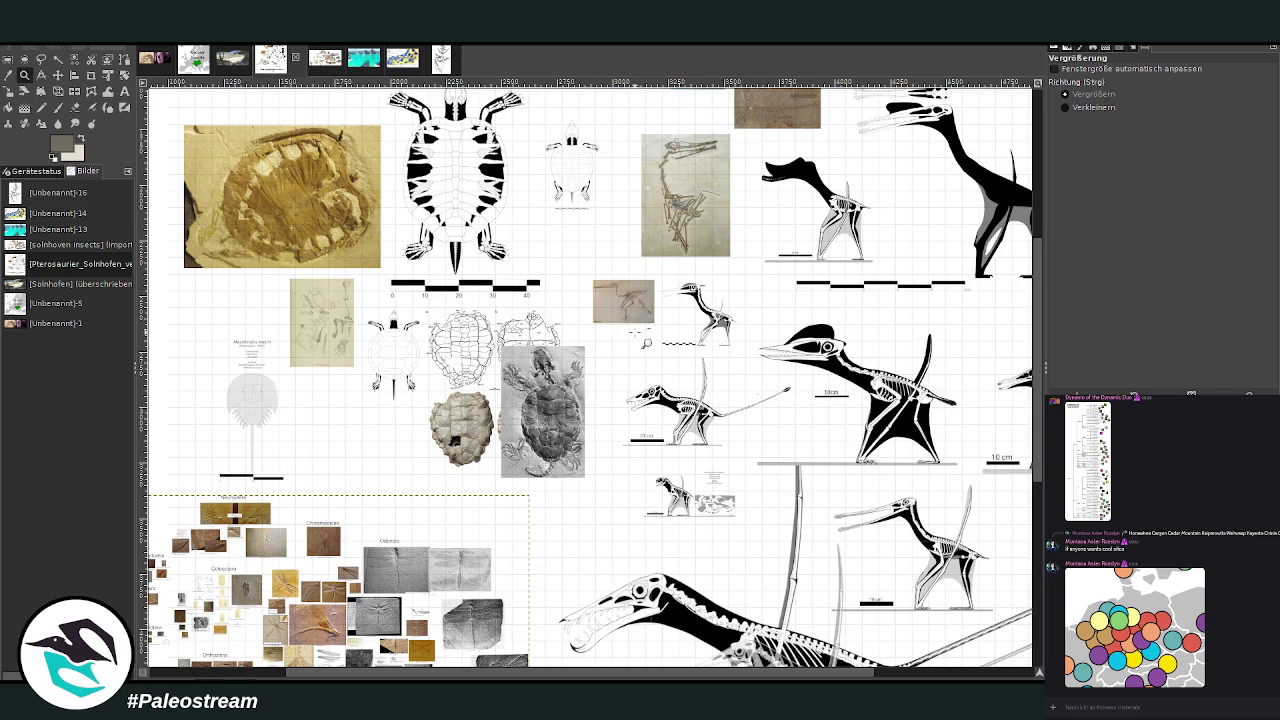
- Zoom in on the small pterosaur and fossil photo, then zoom back out around it
left_click_drag(650, 270, 742, 356)
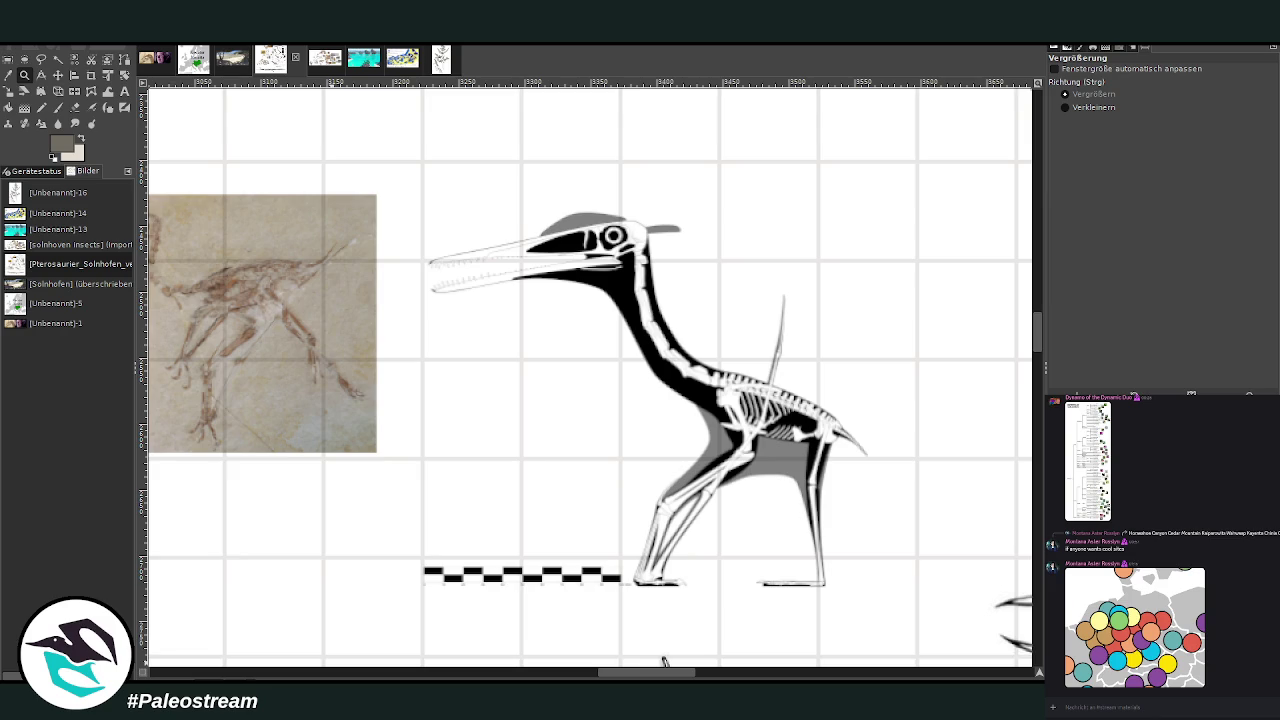
left_click(1065, 107)
left_click(715, 370)
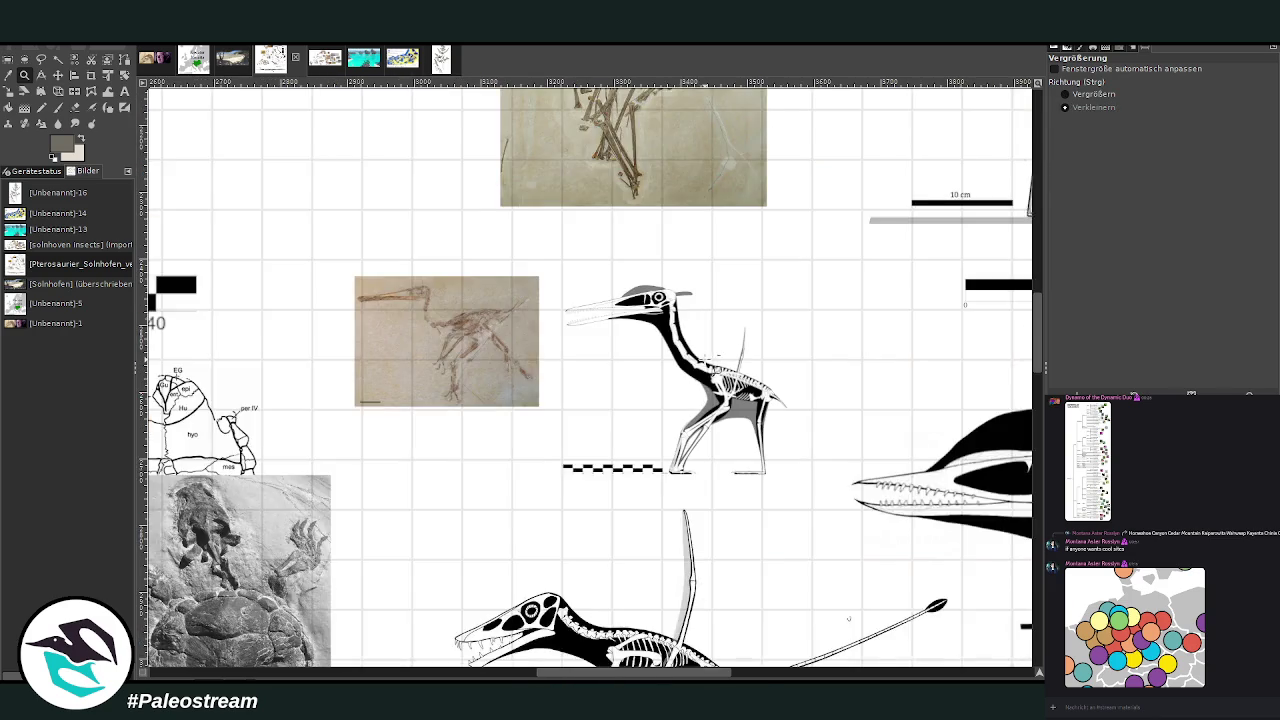
left_click(715, 370)
left_click_drag(530, 673, 307, 673)
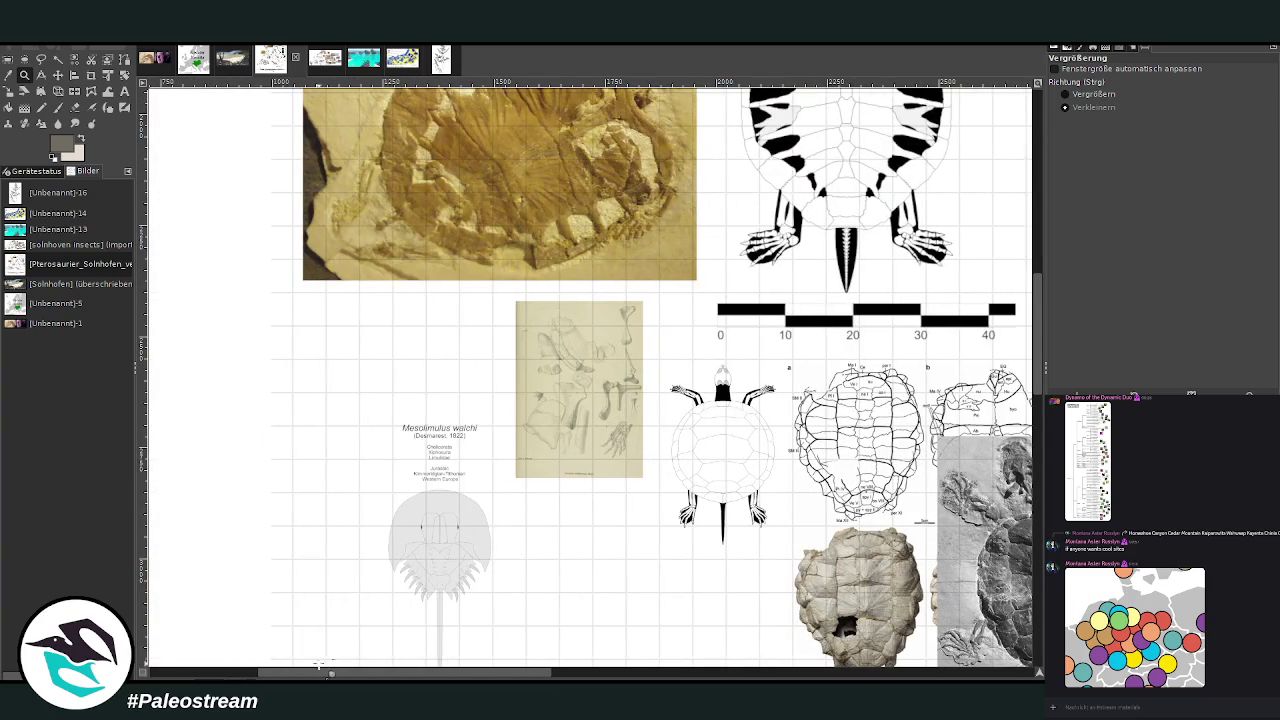
- Move the Mesolimulus walchi drawing beside the small pterosaur skeleton
left_click(57, 74)
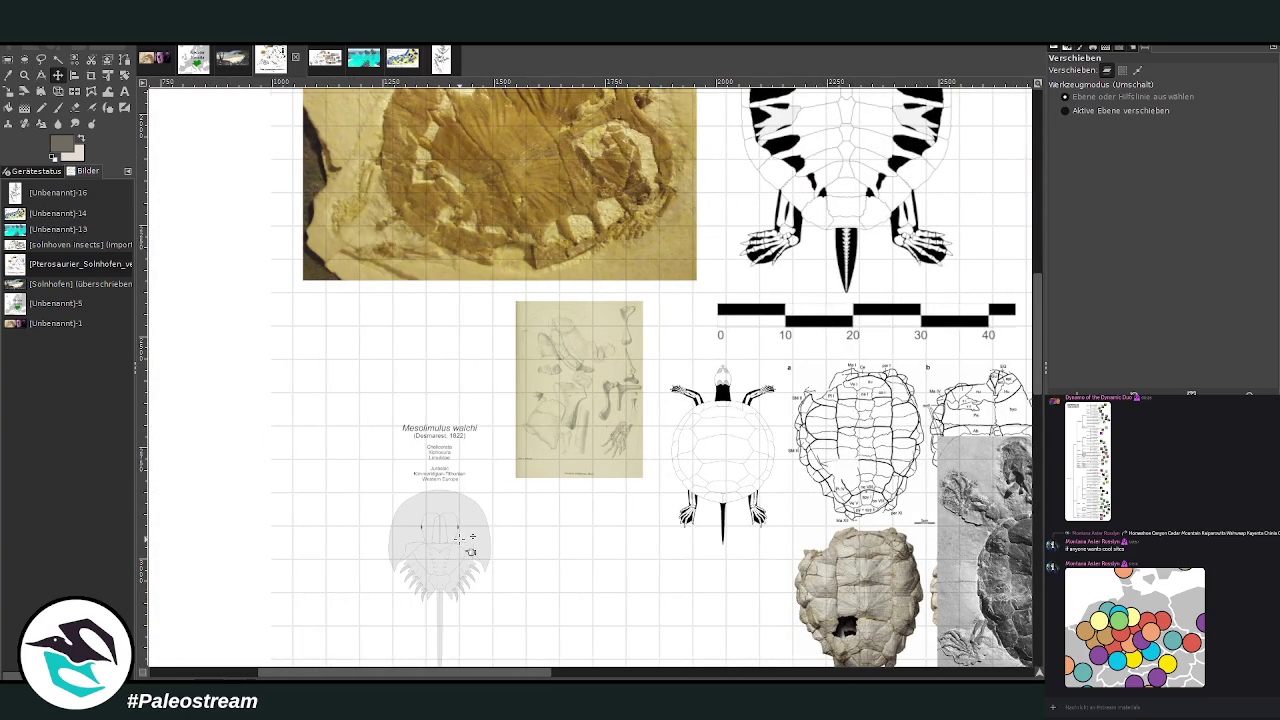
left_click_drag(450, 673, 497, 673)
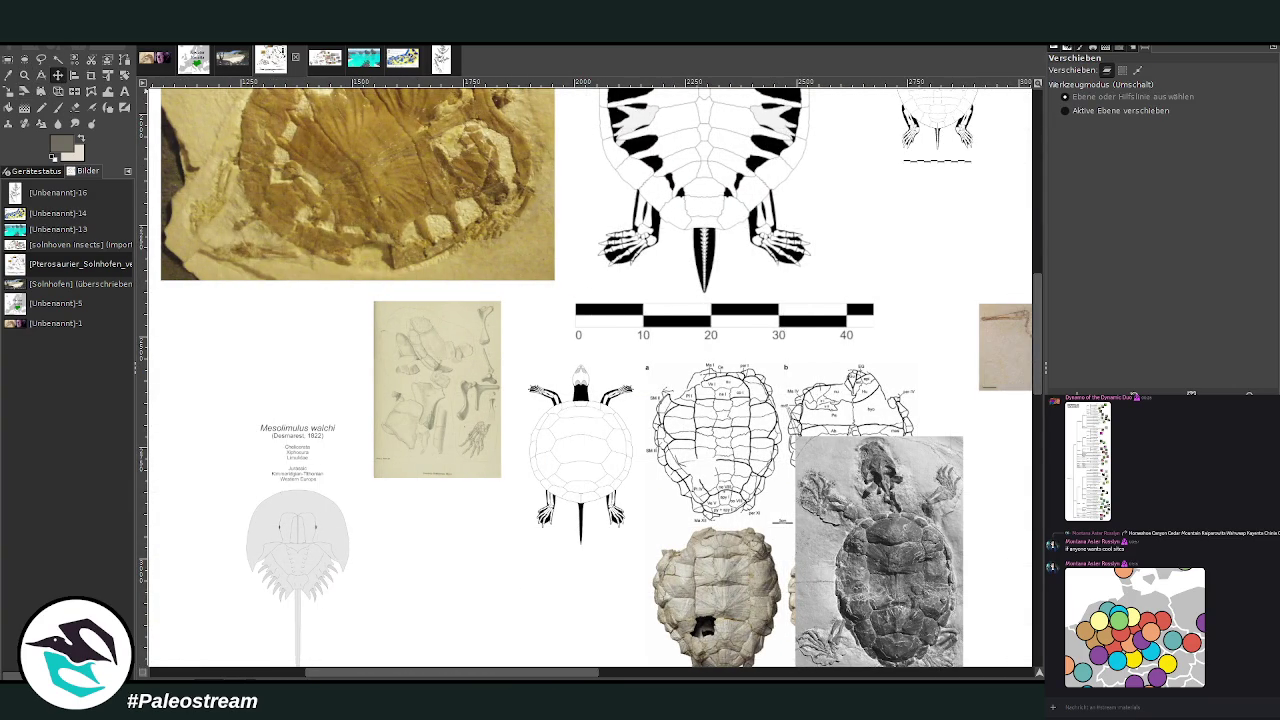
key("ctrl+apostrophe")
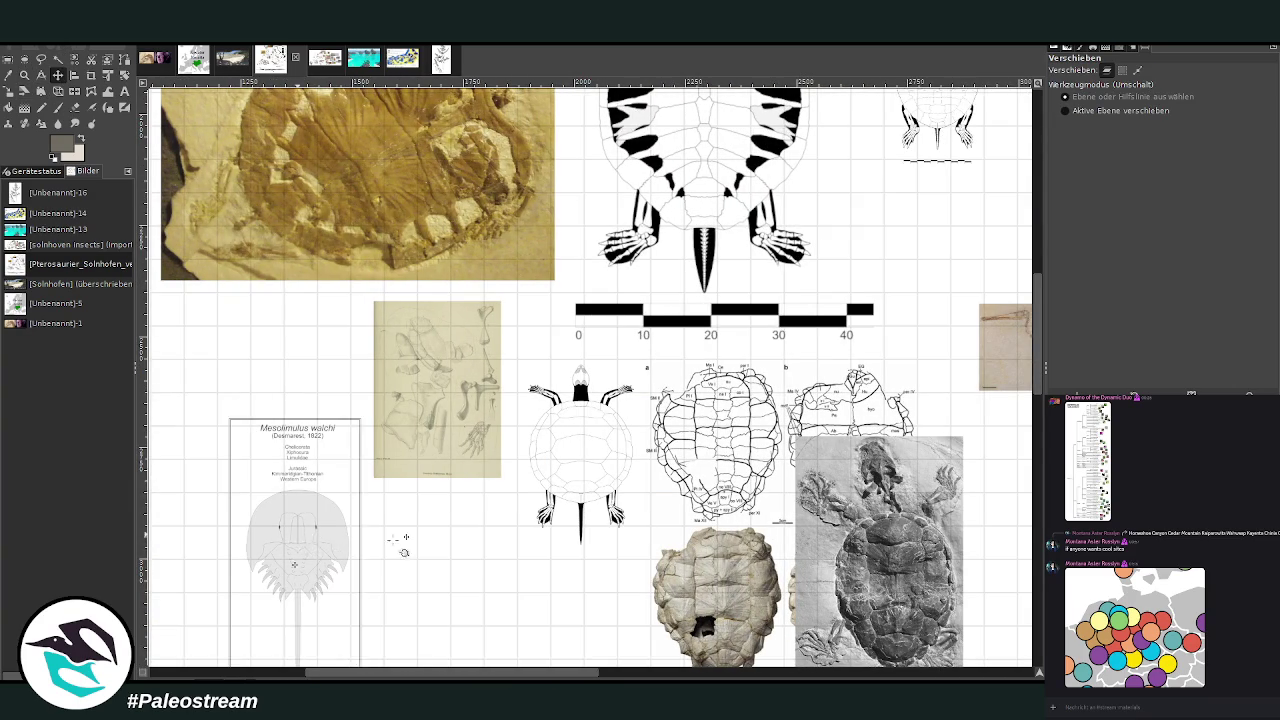
scroll(297, 538, "right", 1)
scroll(297, 538, "right", 2)
scroll(297, 538, "right", 4)
scroll(297, 538, "right", 4)
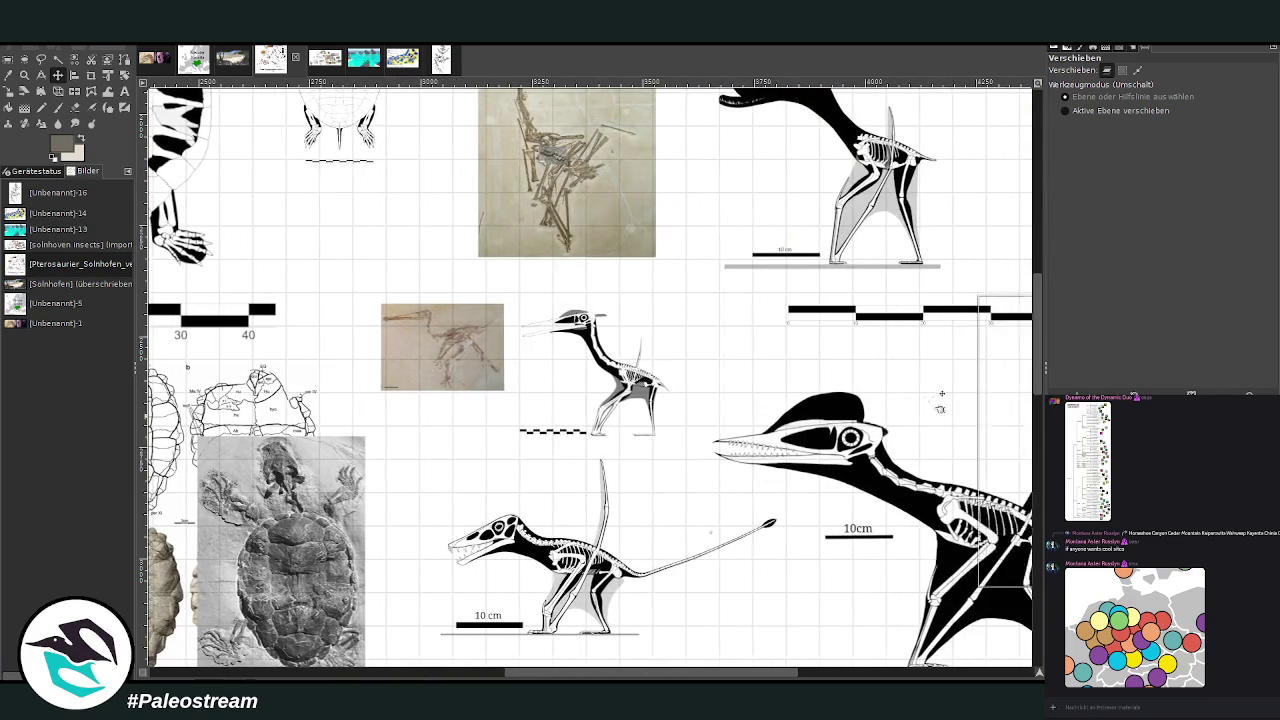
left_click_drag(520, 345, 462, 337)
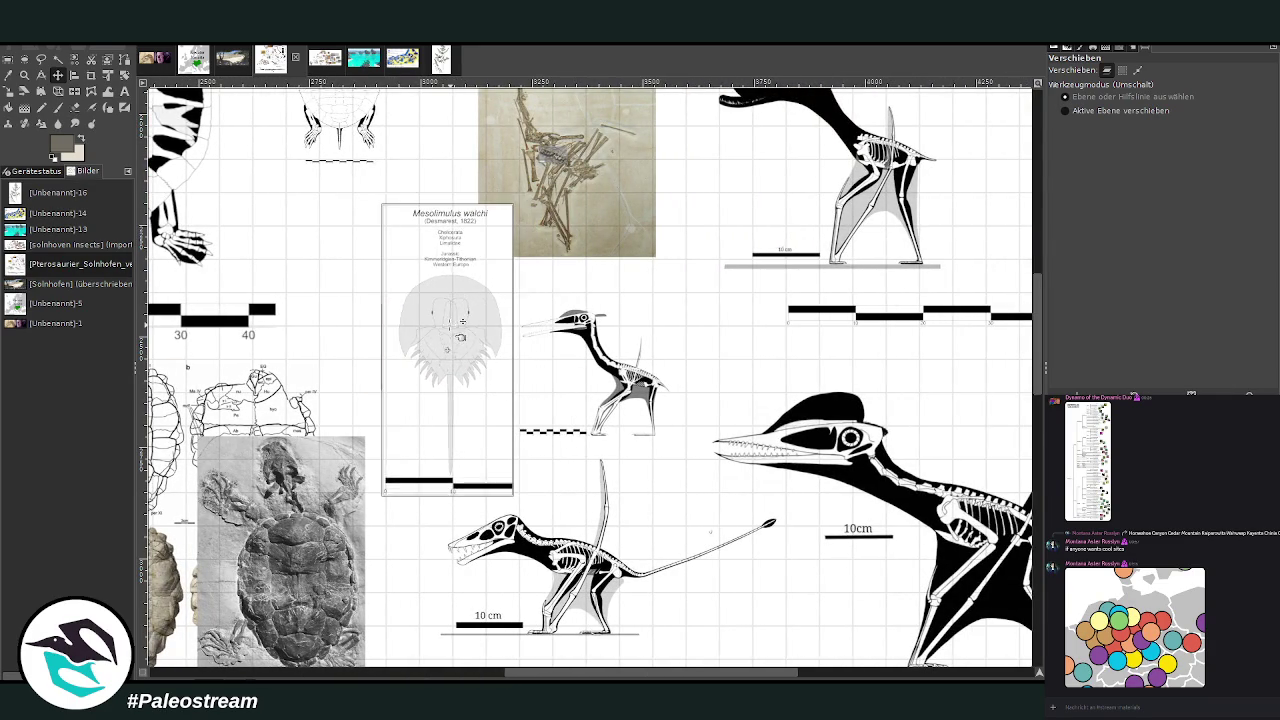
left_click_drag(463, 321, 462, 327)
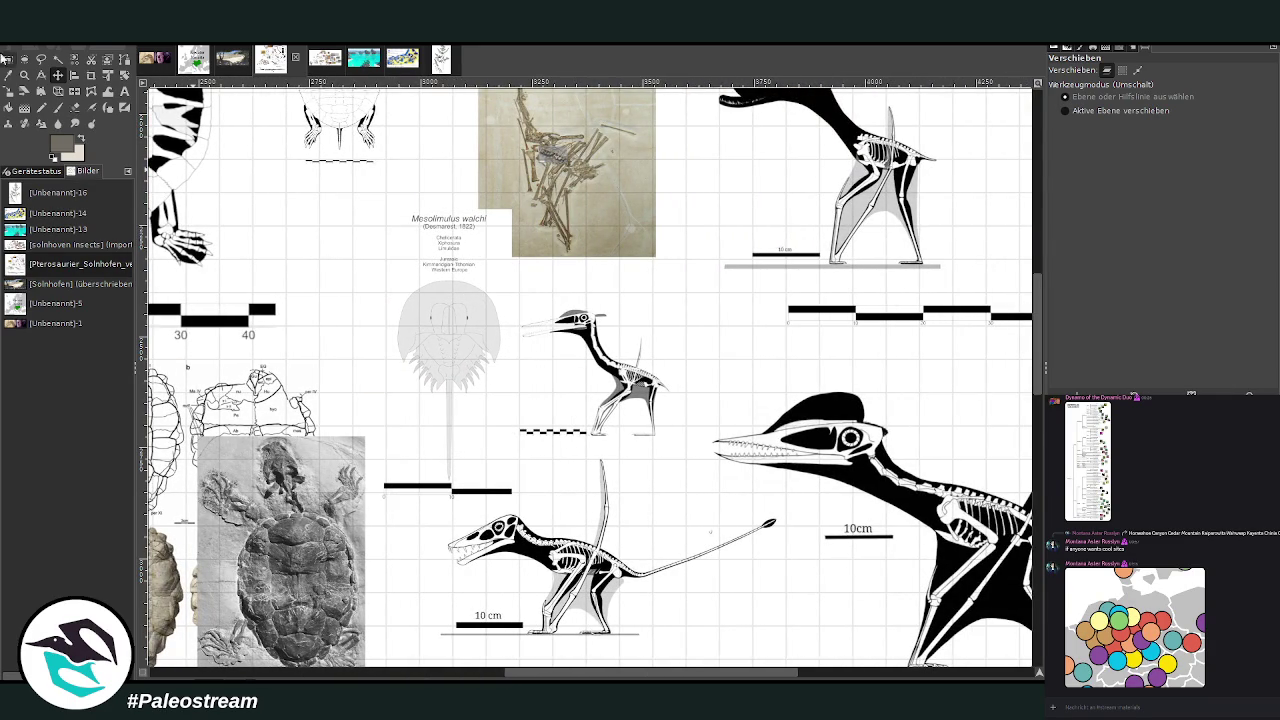
- Zoom in on the horseshoe crab and pterosaur skeletons
left_click(24, 75)
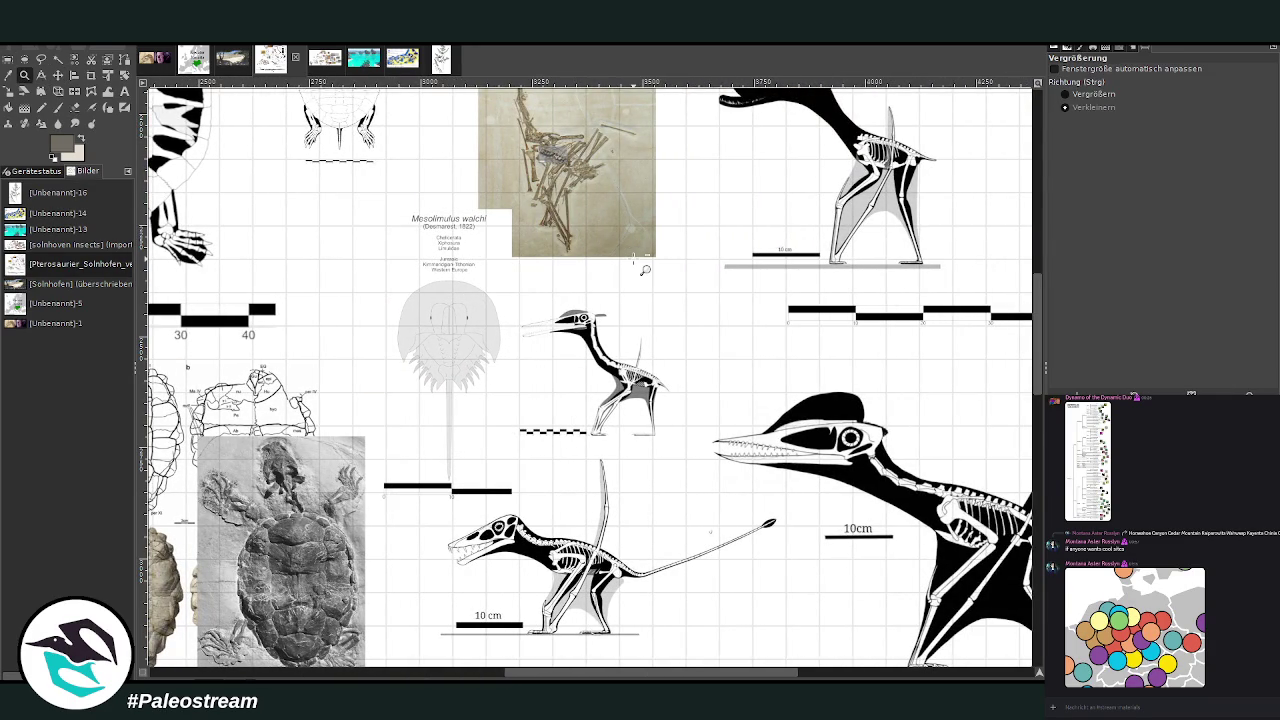
left_click(1090, 94)
left_click_drag(376, 226, 862, 654)
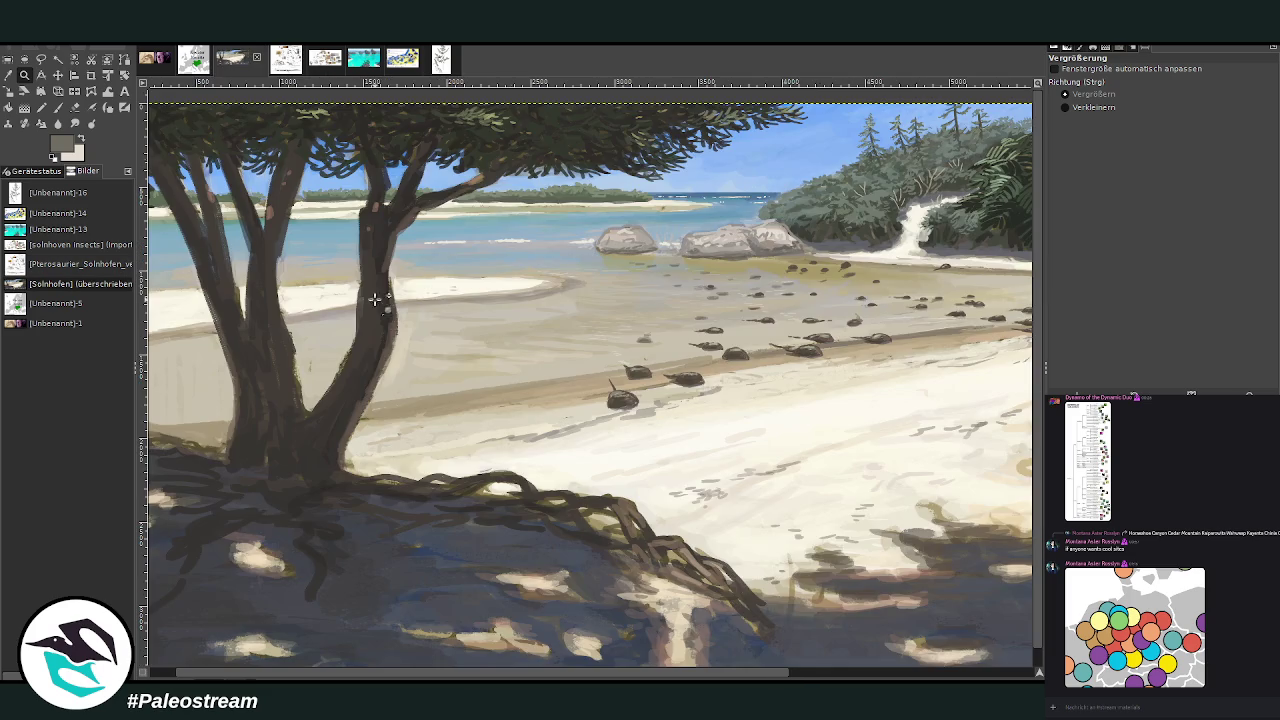
- In the Solnhofen painting, crop the pasted screenshot down to its sketch region
left_click(231, 58)
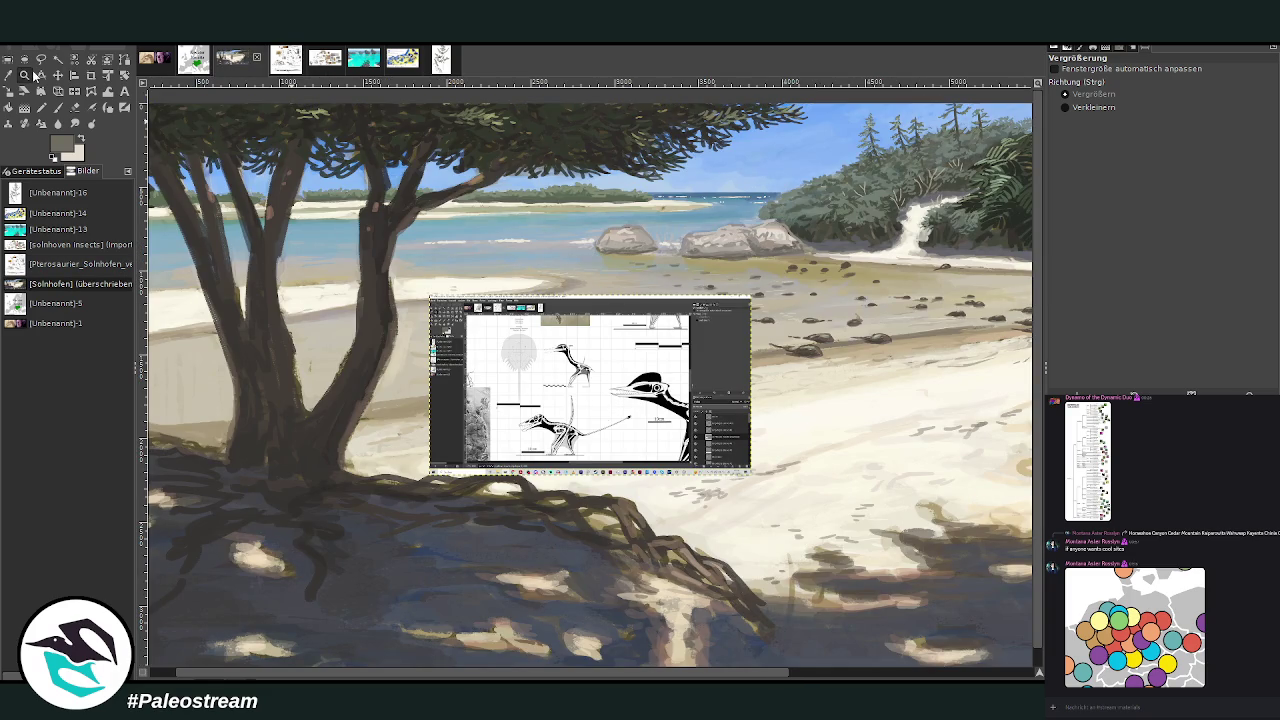
left_click(91, 75)
left_click_drag(497, 325, 606, 458)
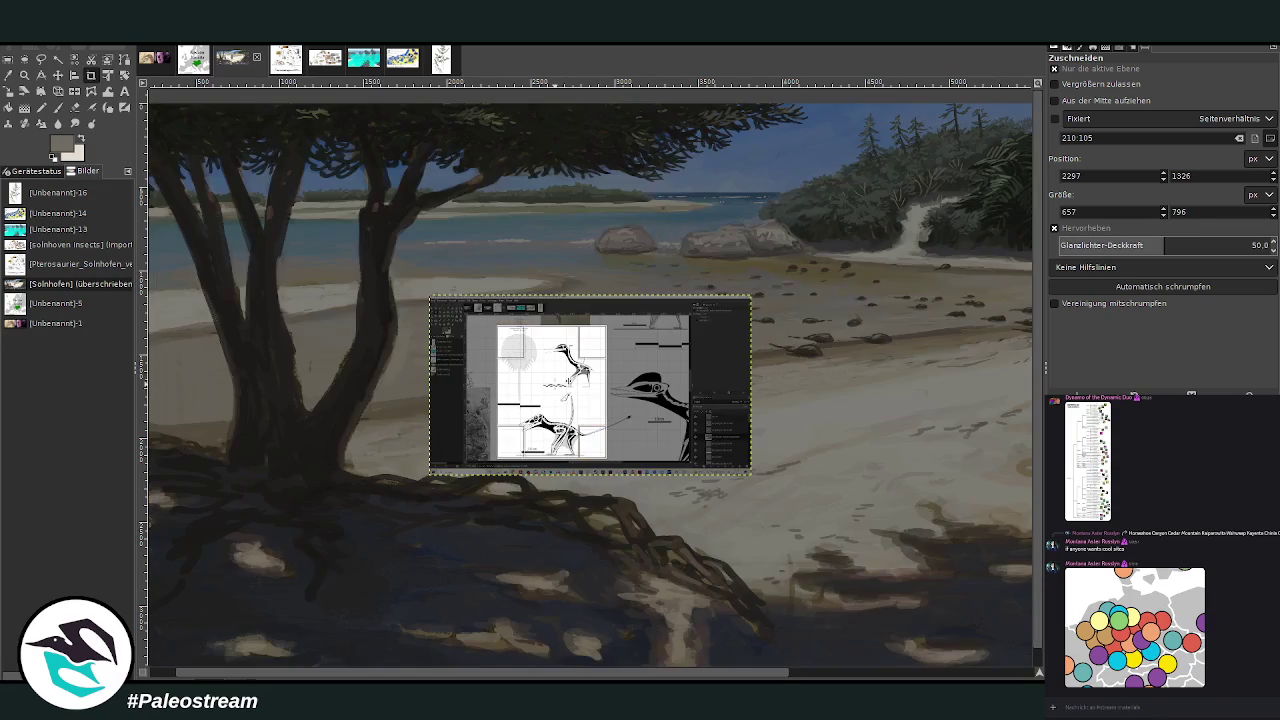
left_click(555, 385)
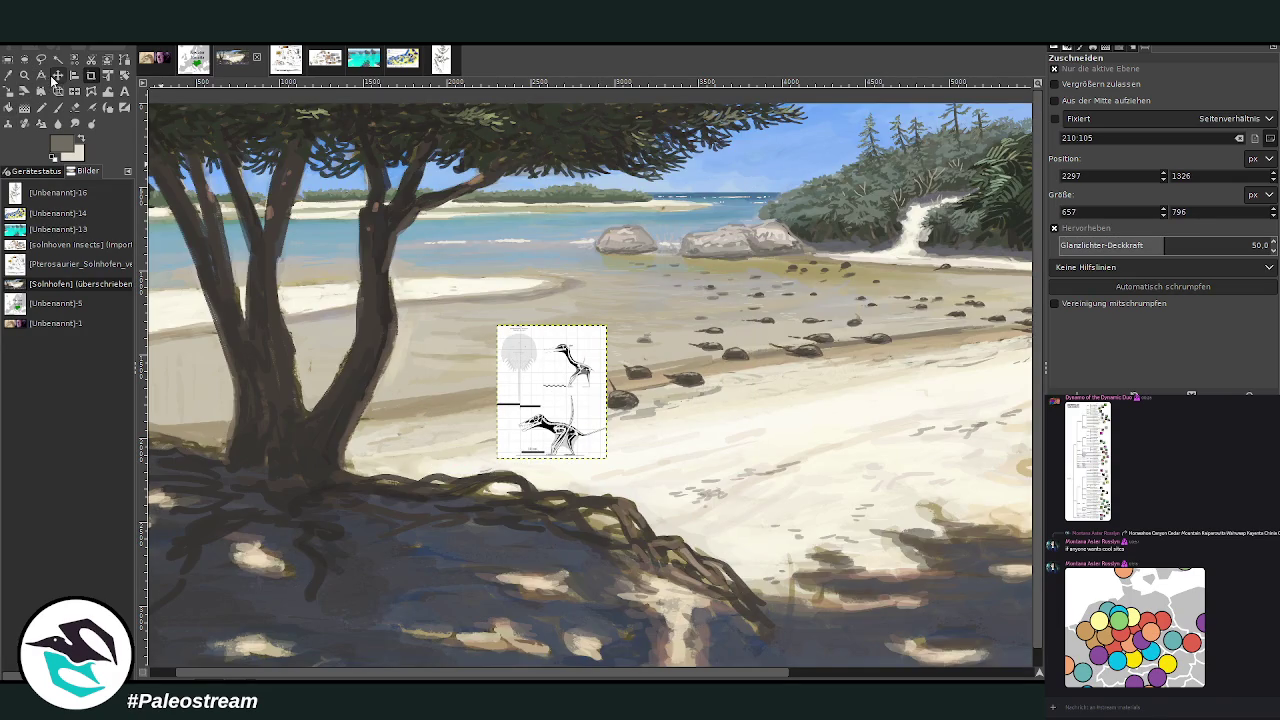
- Move the cropped skeletal reference inset right and up beside the large tree
left_click(57, 75)
mouse_move(576, 372)
left_mouse_down()
mouse_move(795, 407)
mouse_move(685, 393)
left_mouse_up()
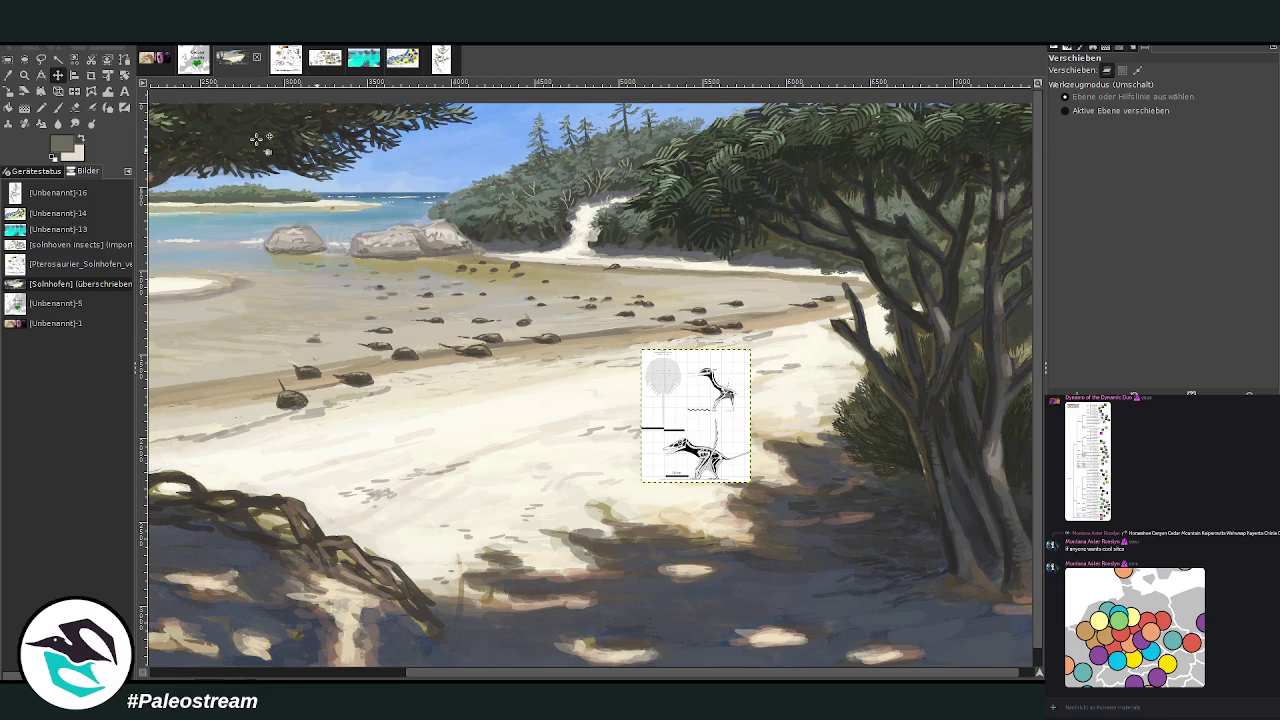
left_click_drag(712, 448, 873, 349)
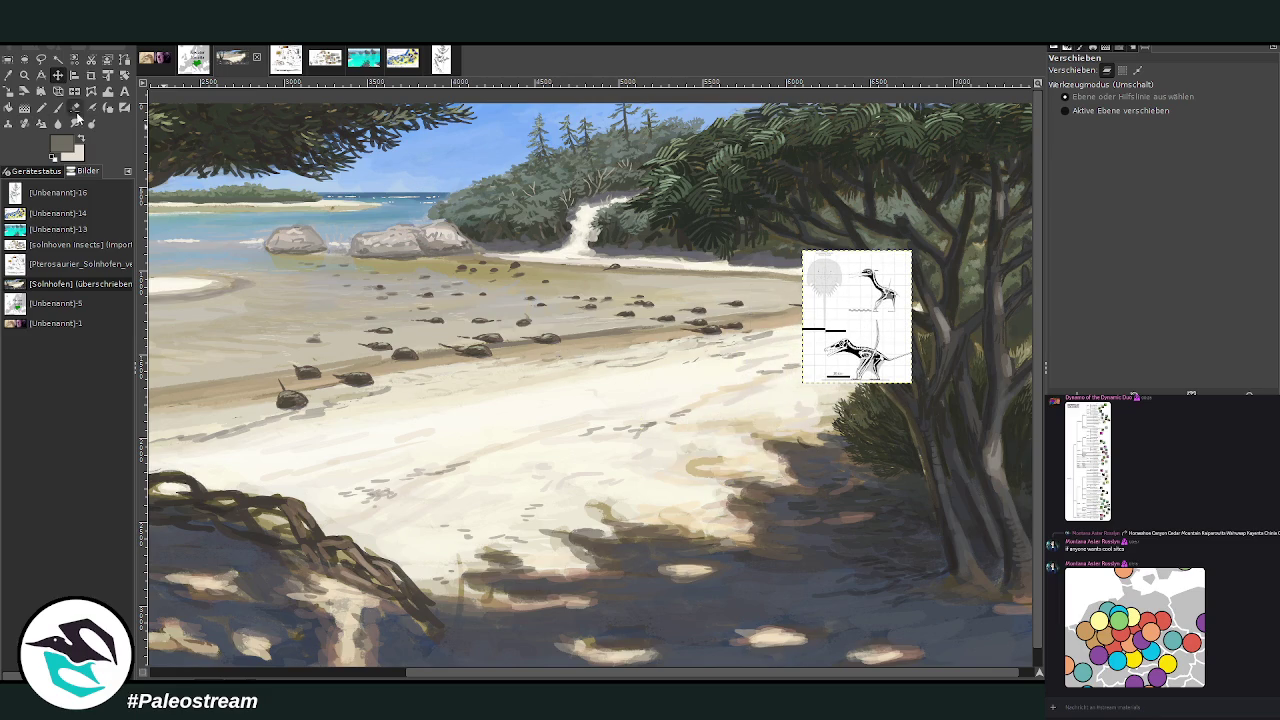
- Zoom in on the reference inset and horseshoe crabs, then paste the bird photo as a new image
left_click(26, 75)
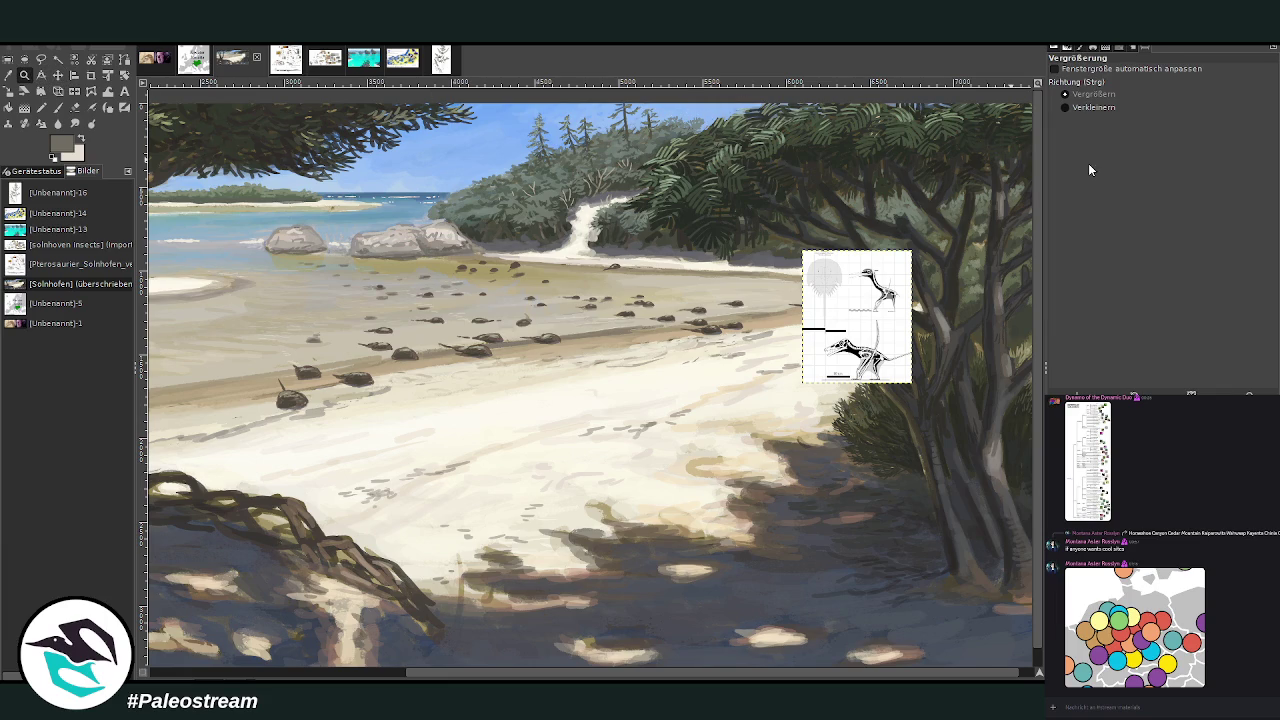
left_click_drag(533, 226, 849, 425)
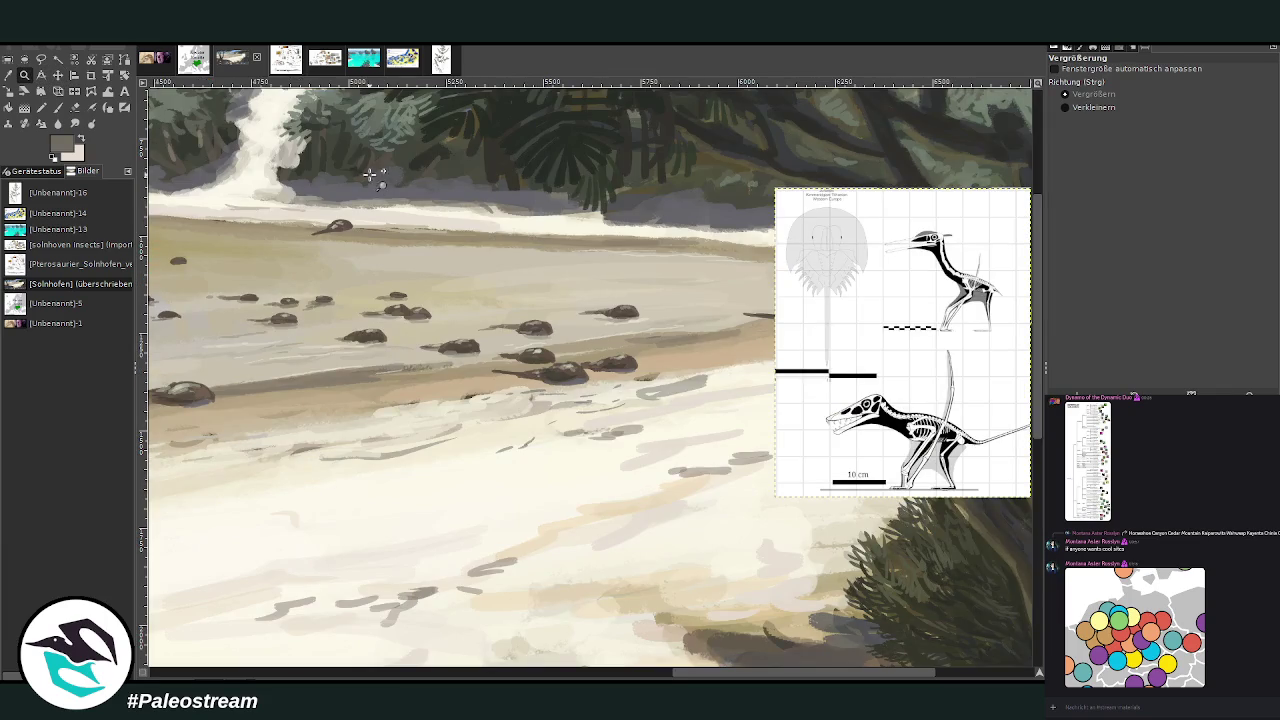
left_click_drag(358, 166, 969, 542)
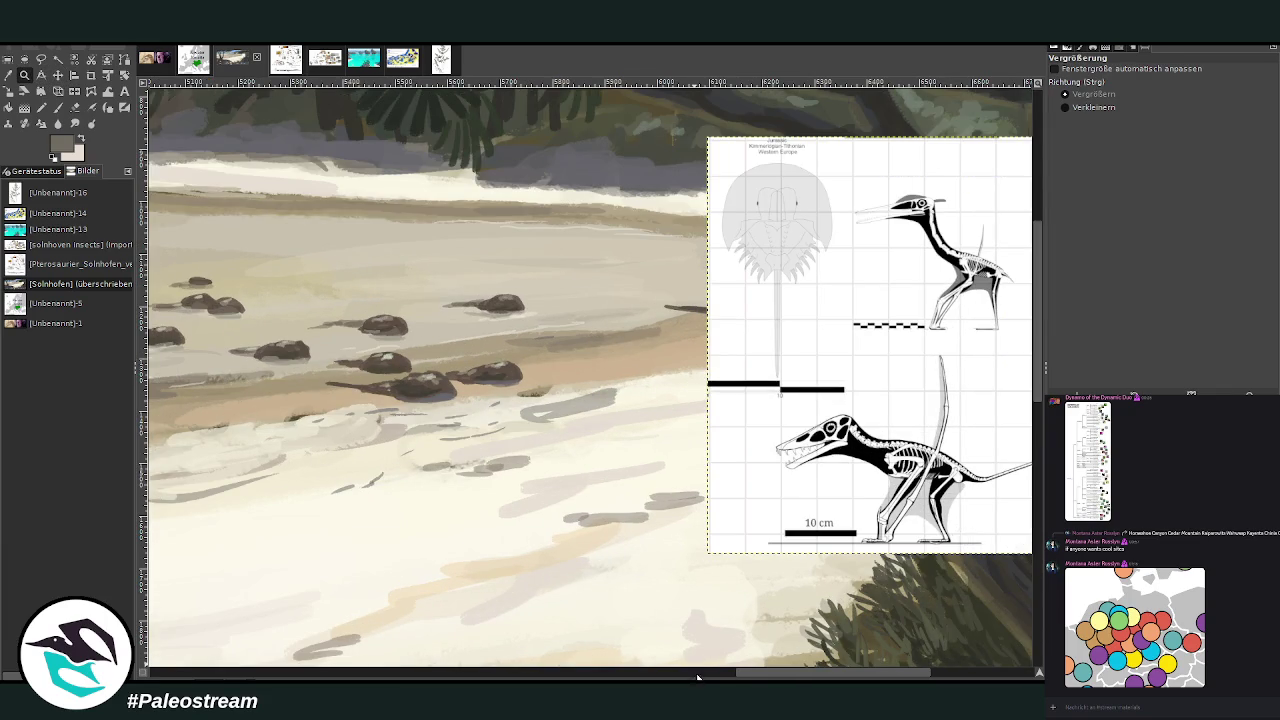
left_click_drag(738, 676, 752, 676)
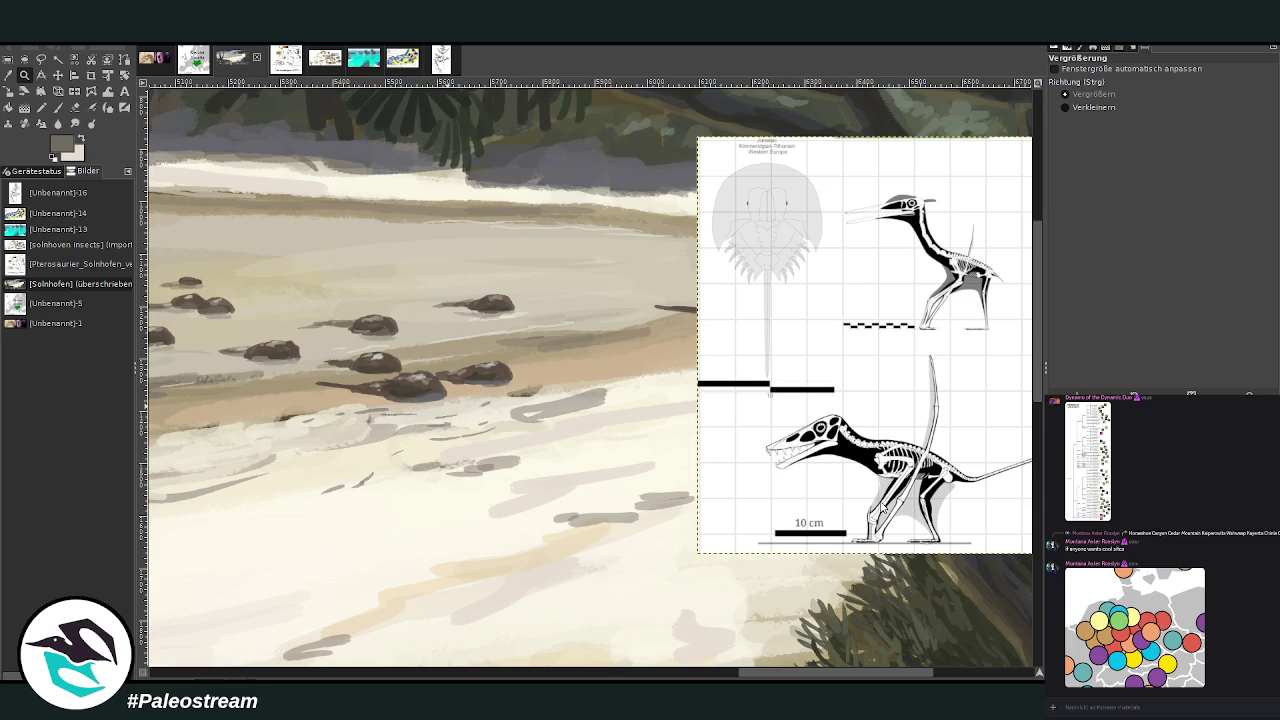
key("ctrl+shift+v")
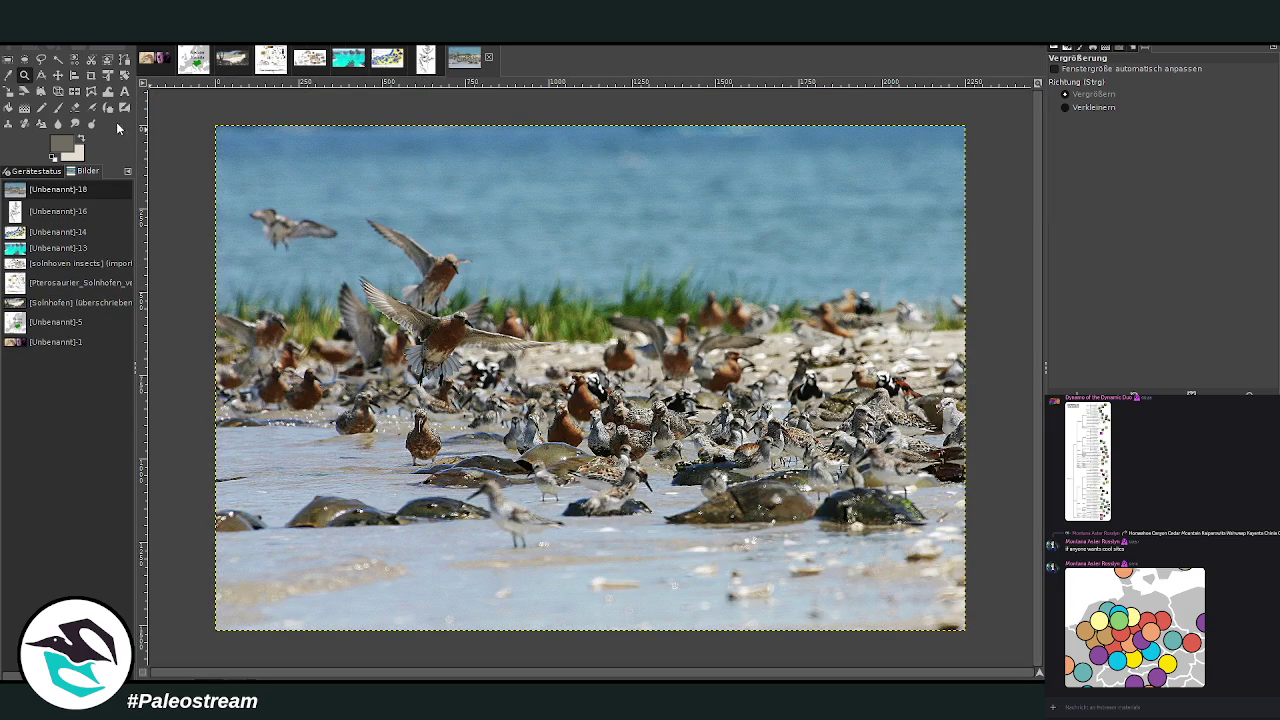
- Fit the shorebird photo in view, then return to the Solnhofen painting with the Paintbrush
left_click_drag(210, 130, 988, 650)
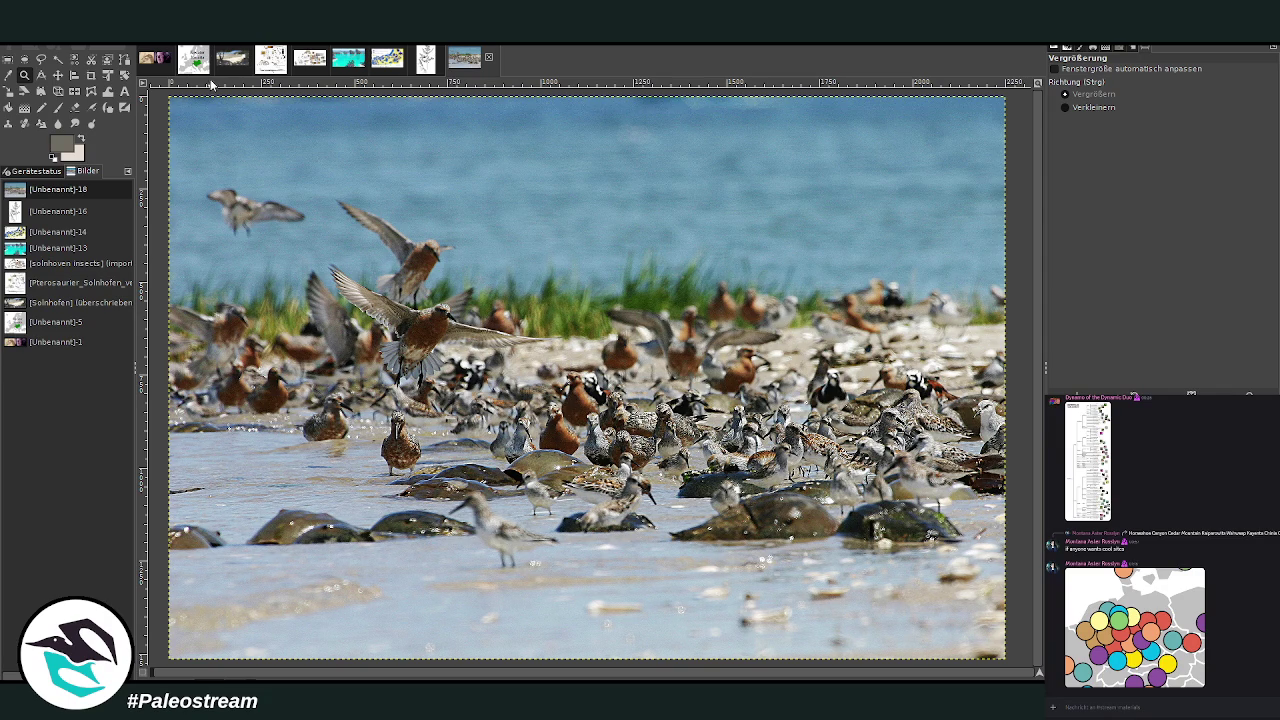
left_click(233, 62)
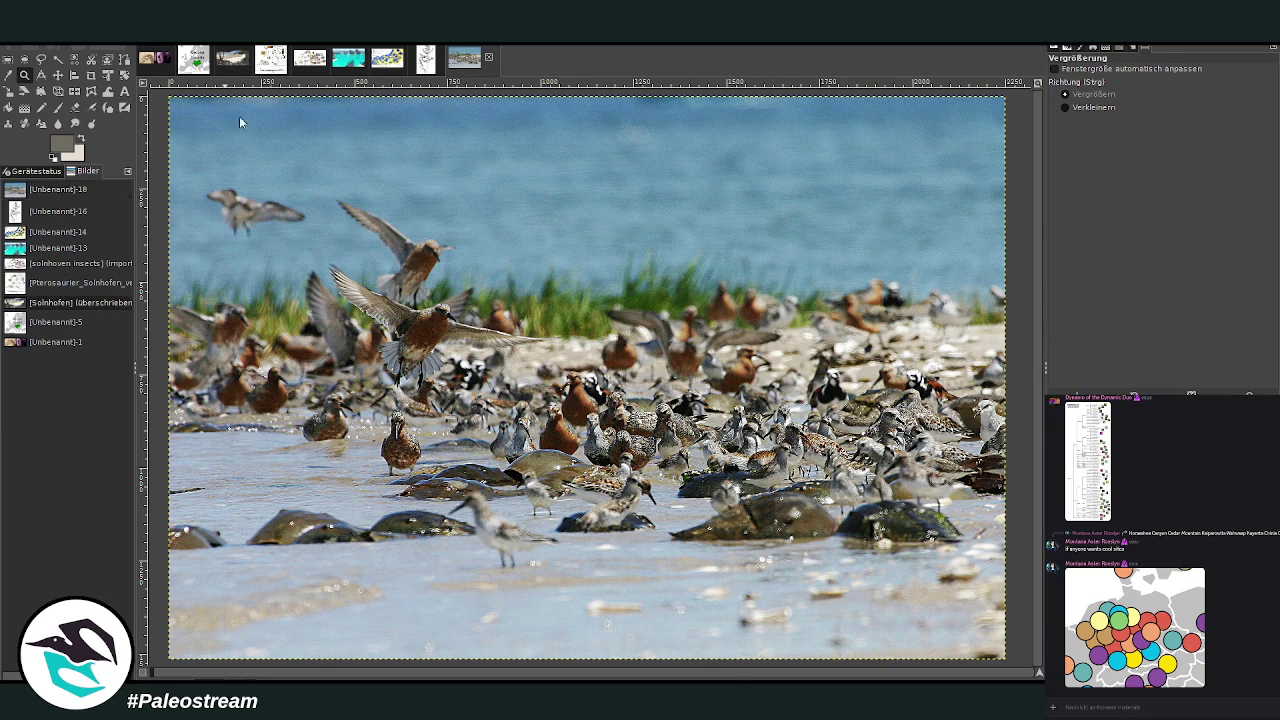
key("p")
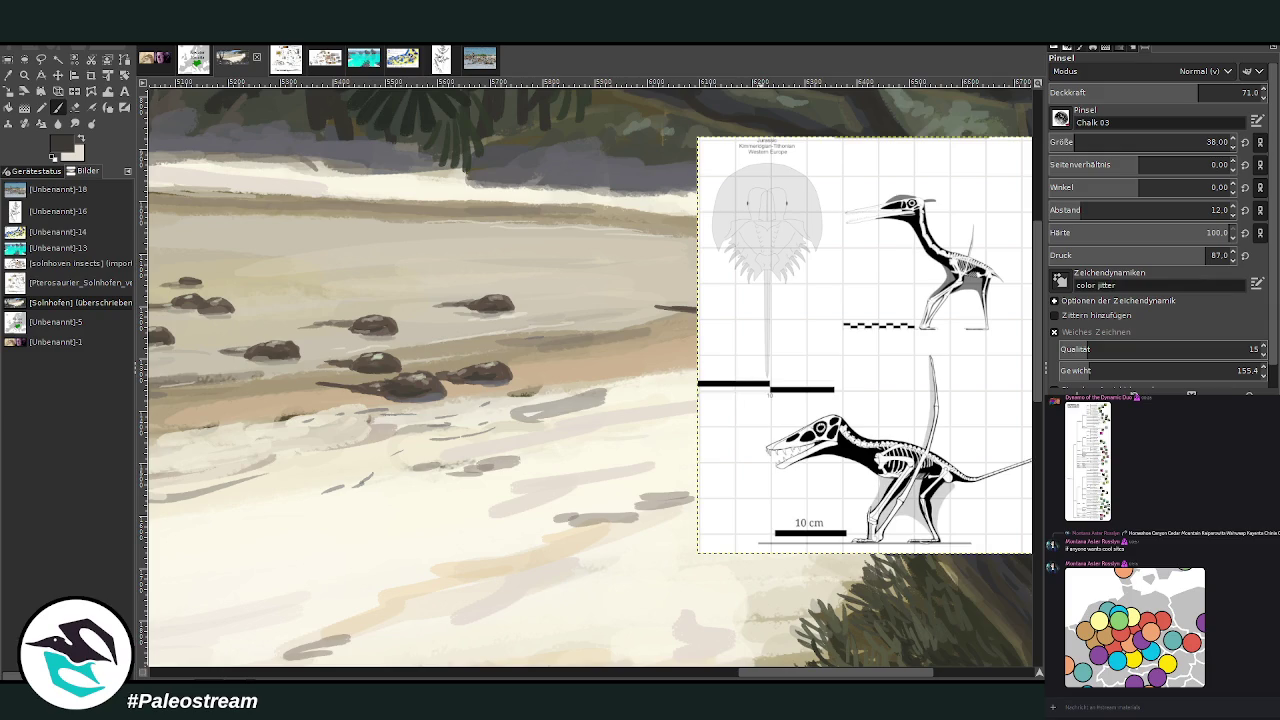
- View the whole pterosaur reference sheet, then zoom in on the turtle and pterosaur area
left_click(285, 66)
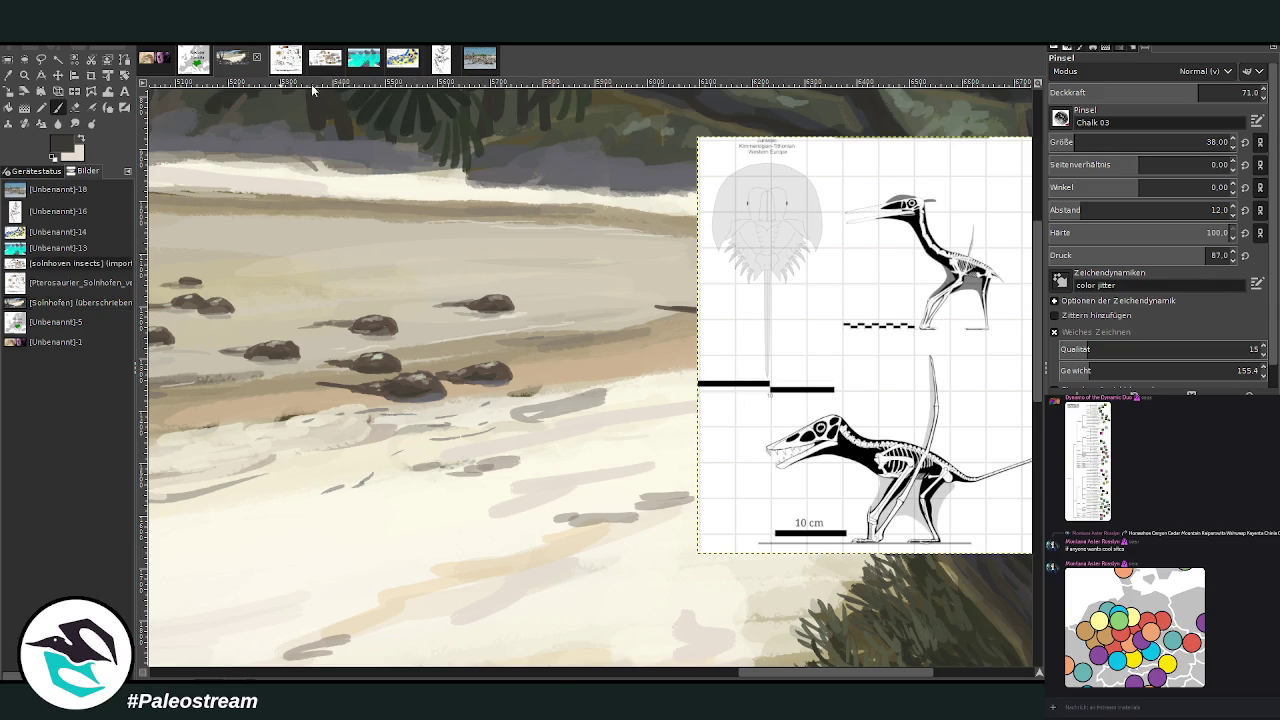
left_click(270, 70)
key("minus")
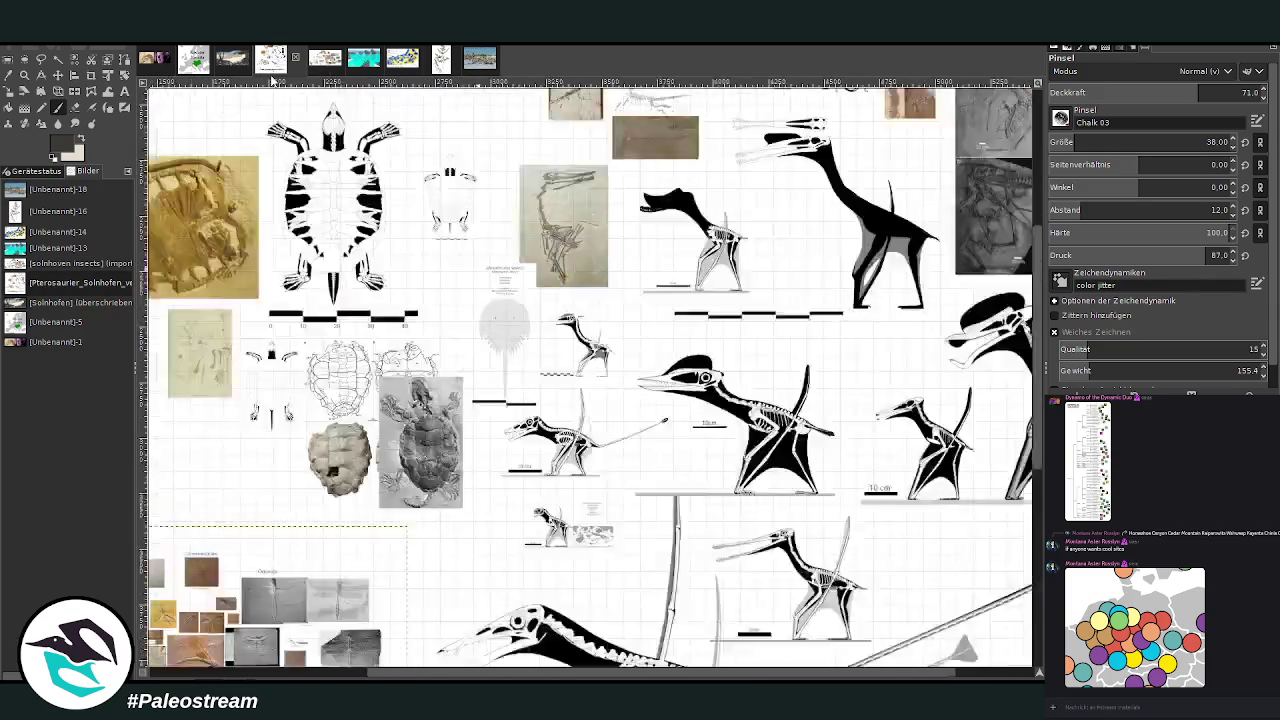
key("minus")
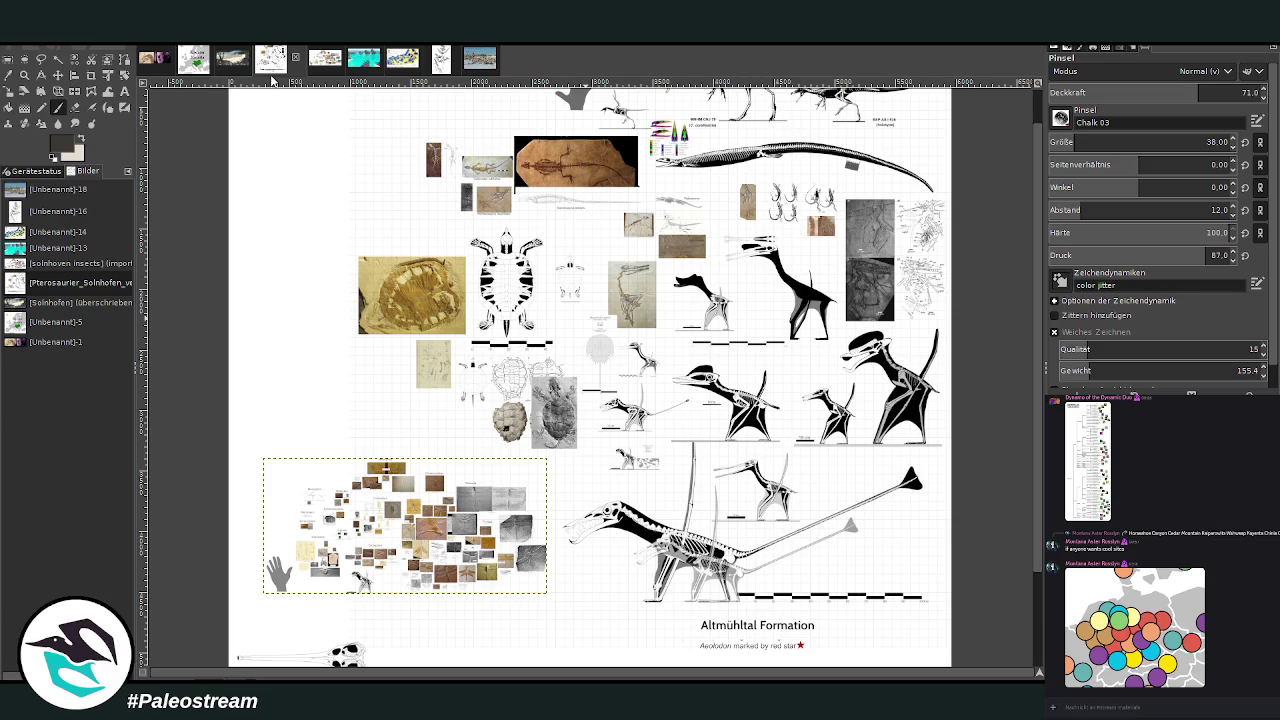
key("z")
left_click_drag(470, 245, 930, 625)
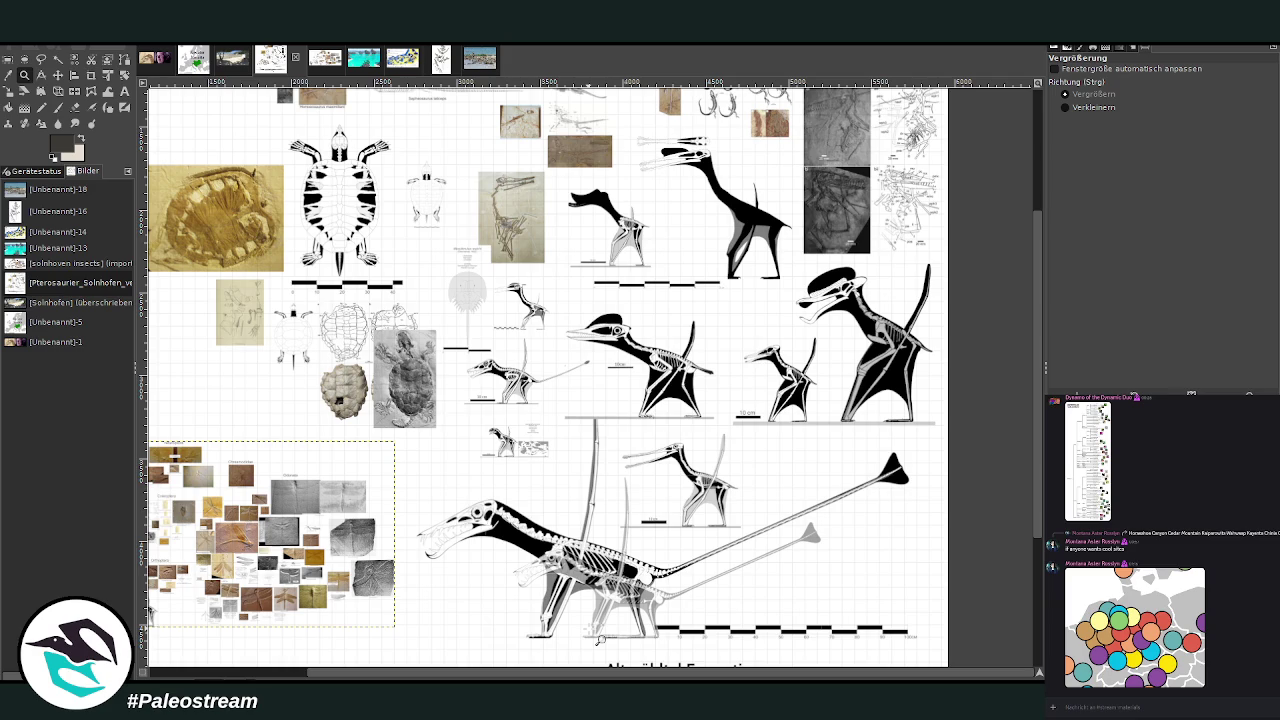
- Back in the beach painting, set the Chalk 03 brush to size 30 and opacity 81.1
left_click(231, 58)
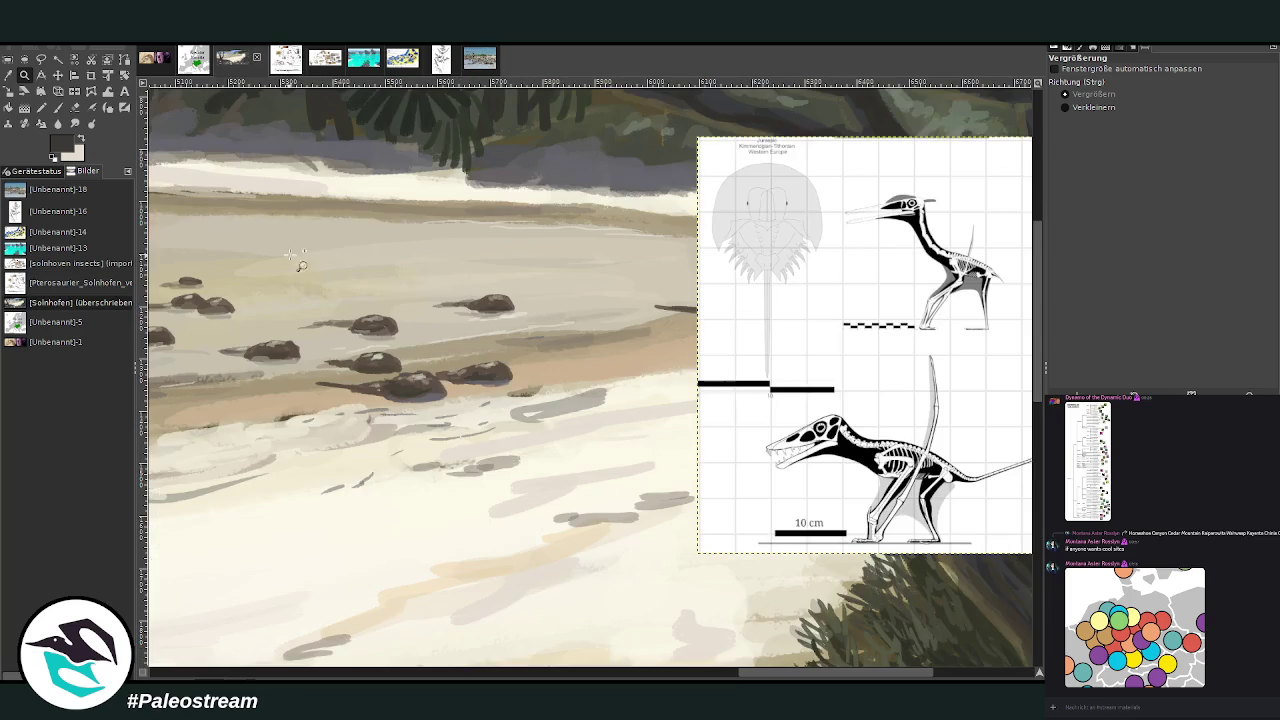
left_click(57, 117)
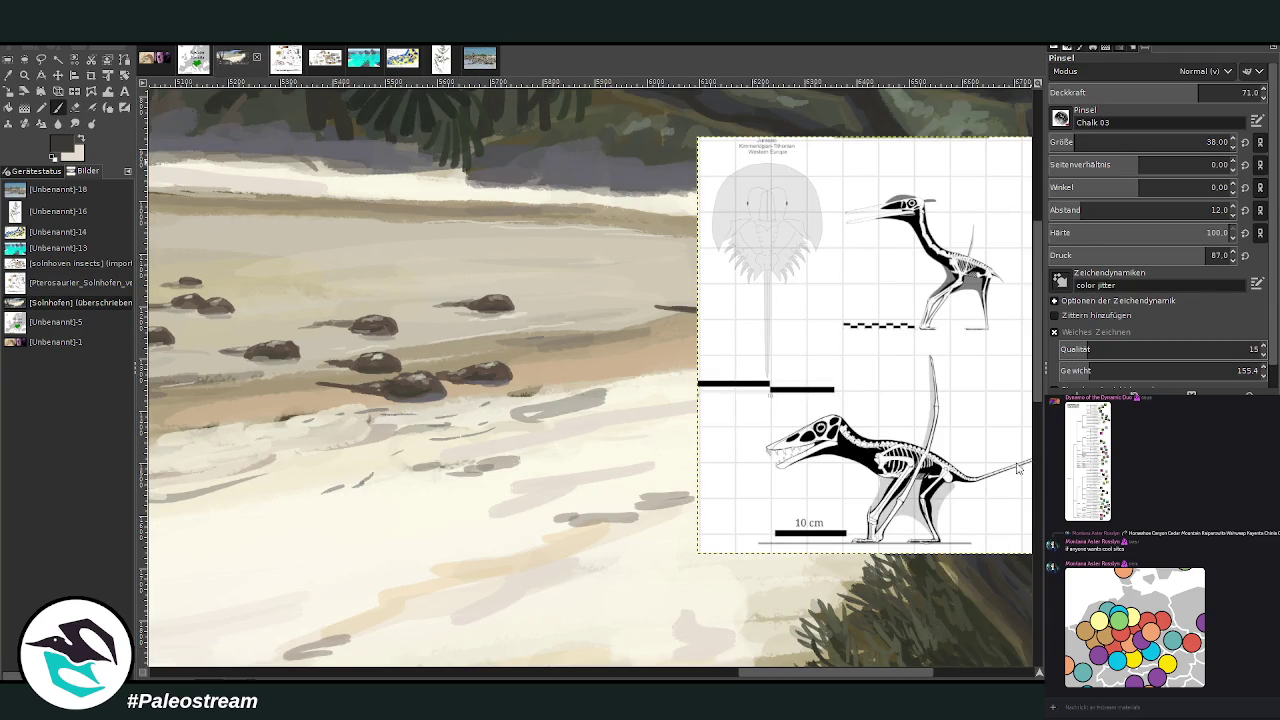
key("bracketright")
key("bracketright")
key("bracketright")
key("bracketright")
key("bracketright")
key("bracketright")
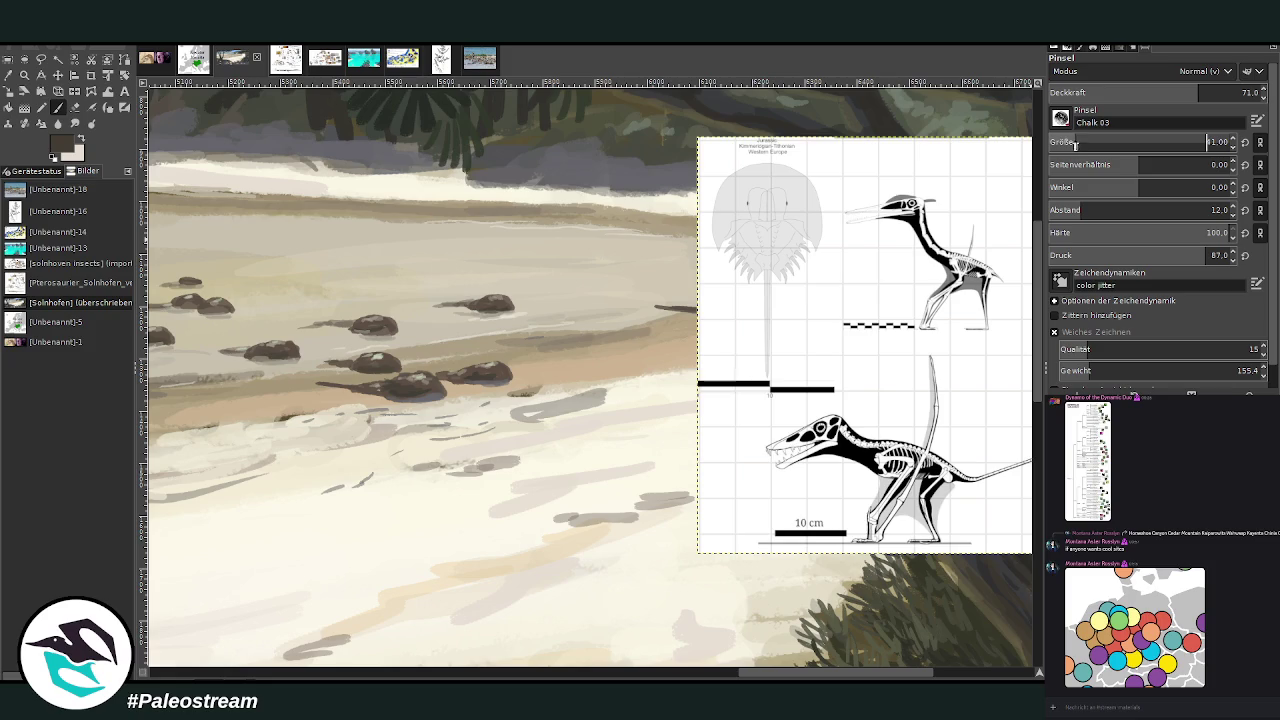
left_click_drag(1100, 97, 1130, 97)
left_click_drag(1140, 142, 1110, 142)
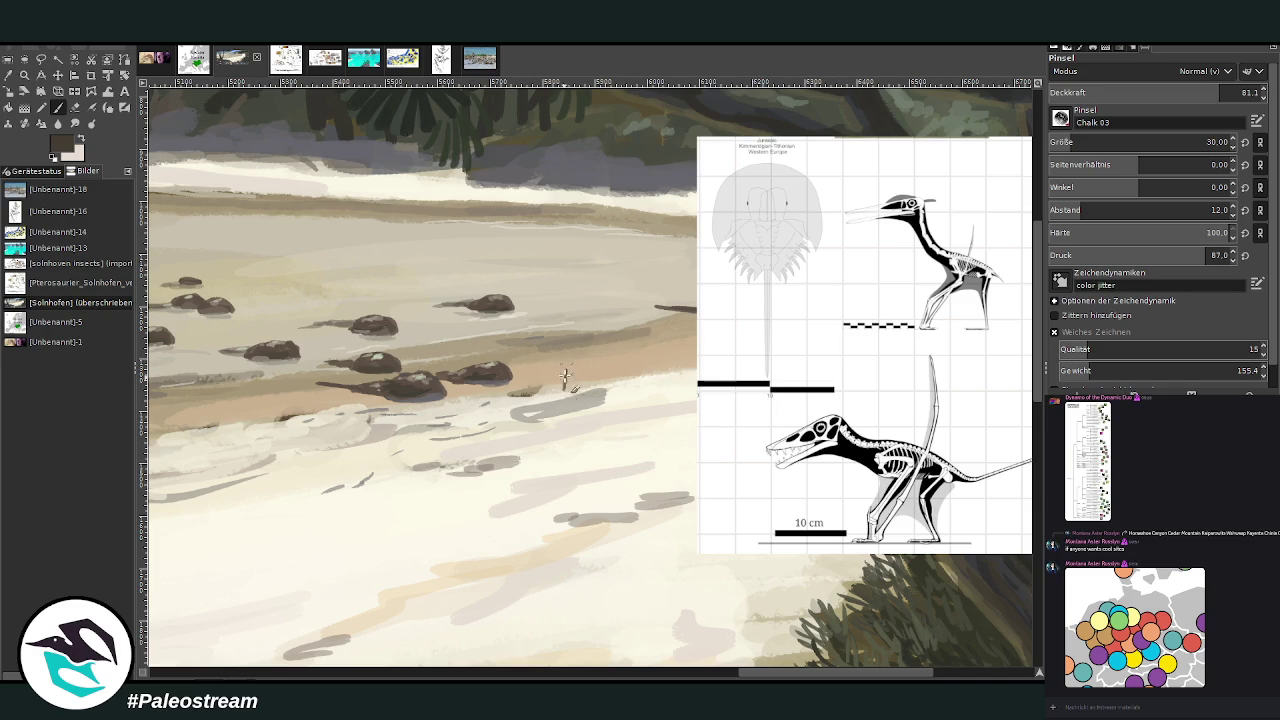
left_click_drag(567, 390, 566, 362)
key("ctrl+z")
scroll(557, 373, "left", 2)
left_click(57, 75)
- Shift the skeletal reference inset left and slightly down
mouse_move(891, 463)
left_mouse_down()
mouse_move(752, 478)
mouse_move(645, 460)
left_mouse_up()
scroll(752, 478, "left", 3)
scroll(706, 626, "left", 3)
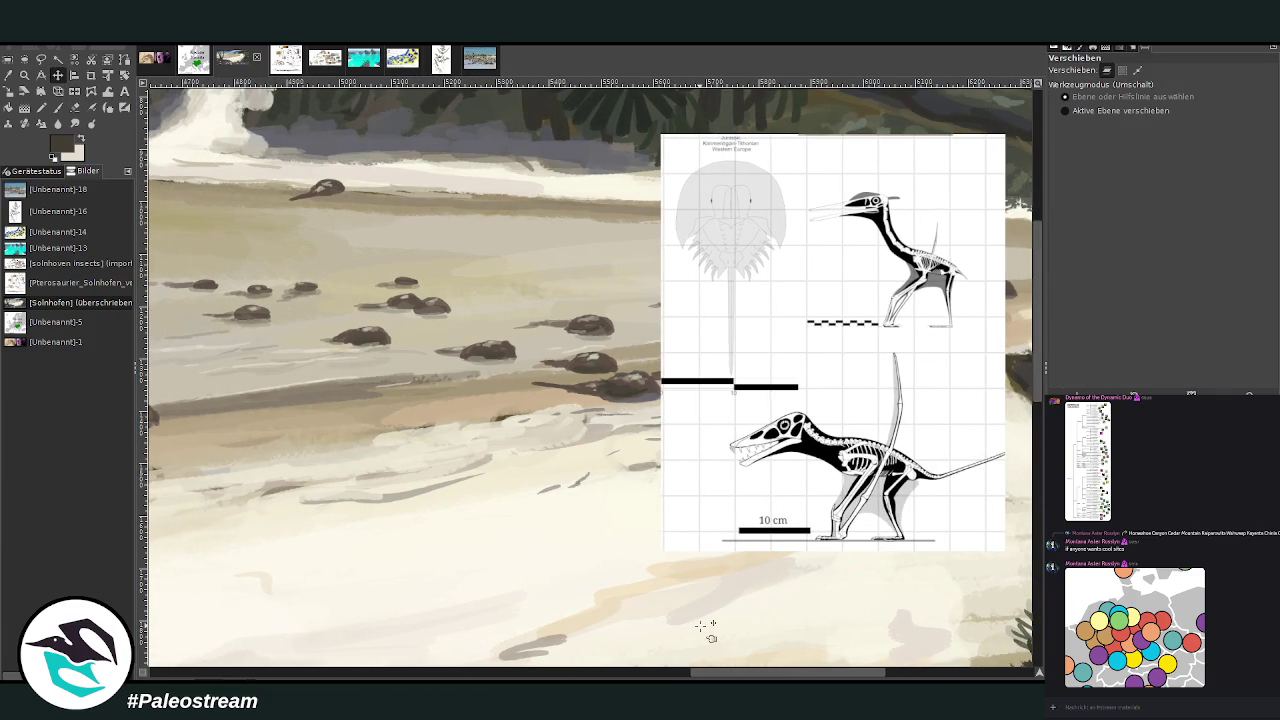
- Paint a dark standing pterosaur with body, legs, neck and long-beaked head on the sand
left_click(57, 107)
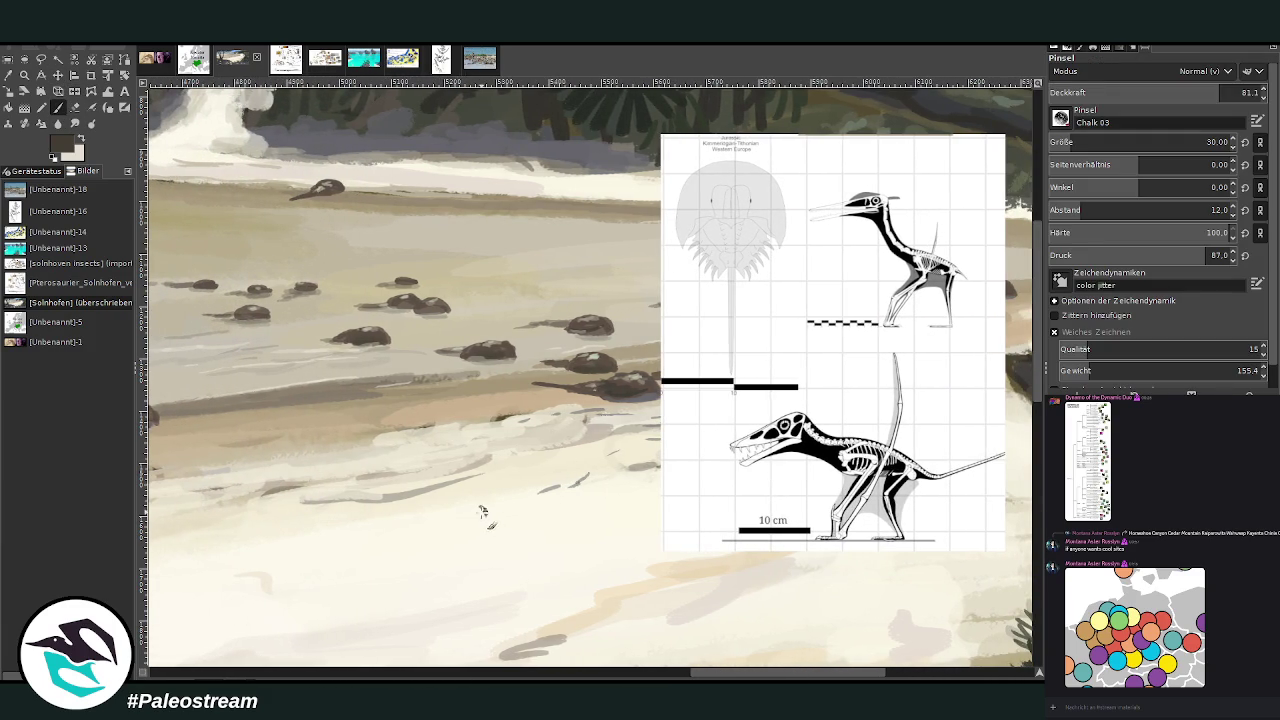
key("bracketright")
key("bracketright")
key("bracketright")
key("bracketleft")
key("bracketleft")
key("bracketleft")
left_click_drag(483, 508, 466, 530)
left_click(1073, 143)
mouse_move(481, 516)
left_mouse_down()
mouse_move(452, 561)
mouse_move(500, 491)
mouse_move(460, 556)
mouse_move(477, 508)
left_mouse_up()
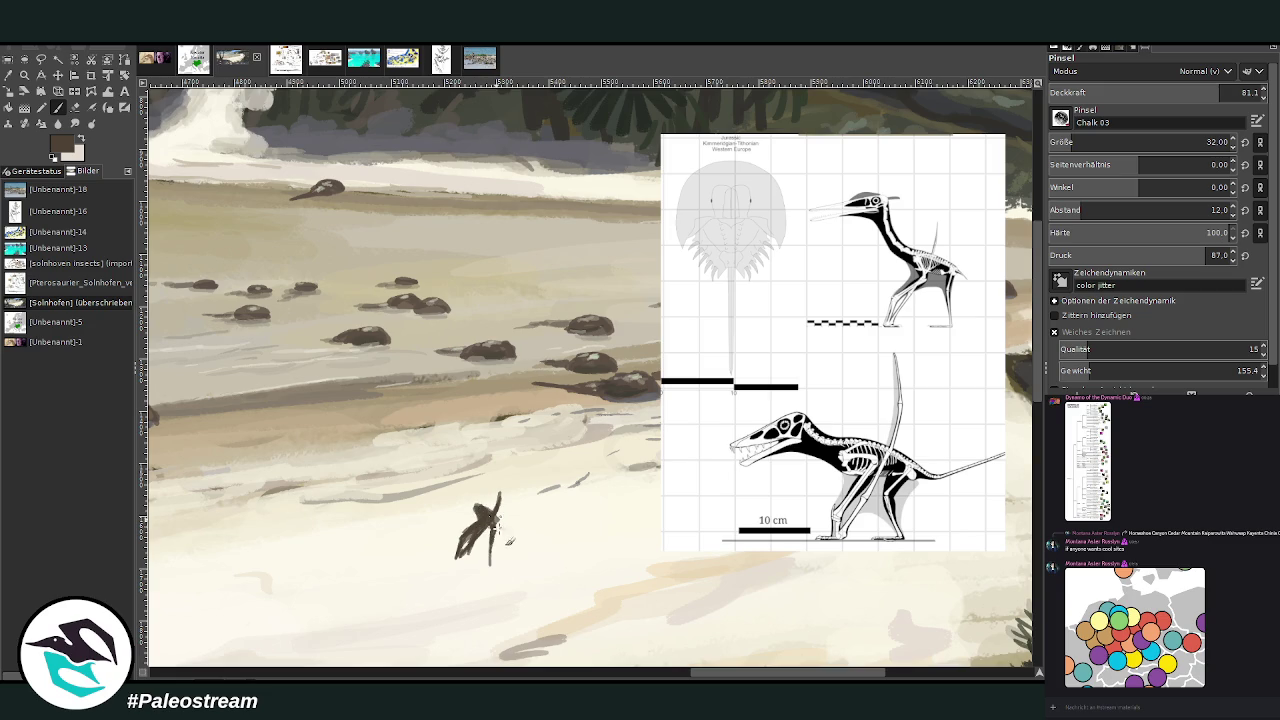
left_click_drag(505, 524, 507, 562)
left_click_drag(492, 520, 468, 548)
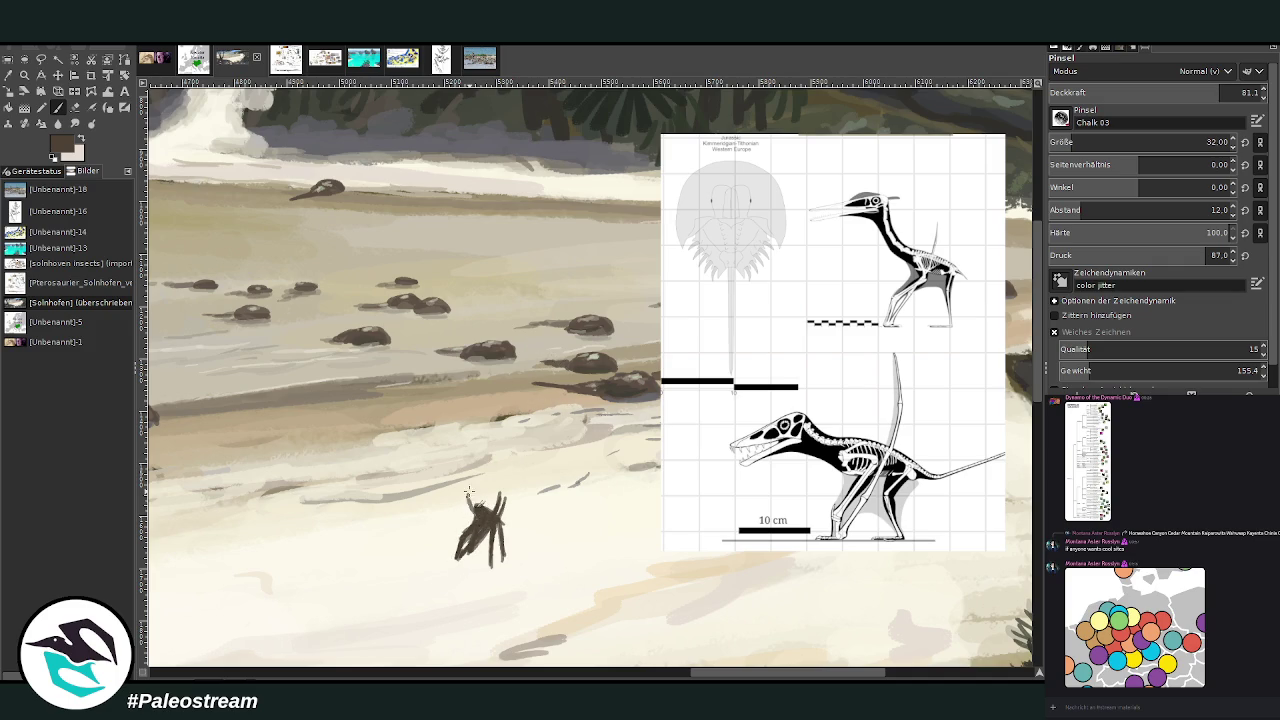
mouse_move(480, 505)
left_mouse_down()
mouse_move(464, 469)
mouse_move(440, 478)
mouse_move(468, 470)
left_mouse_up()
left_click(1028, 458, "ctrl")
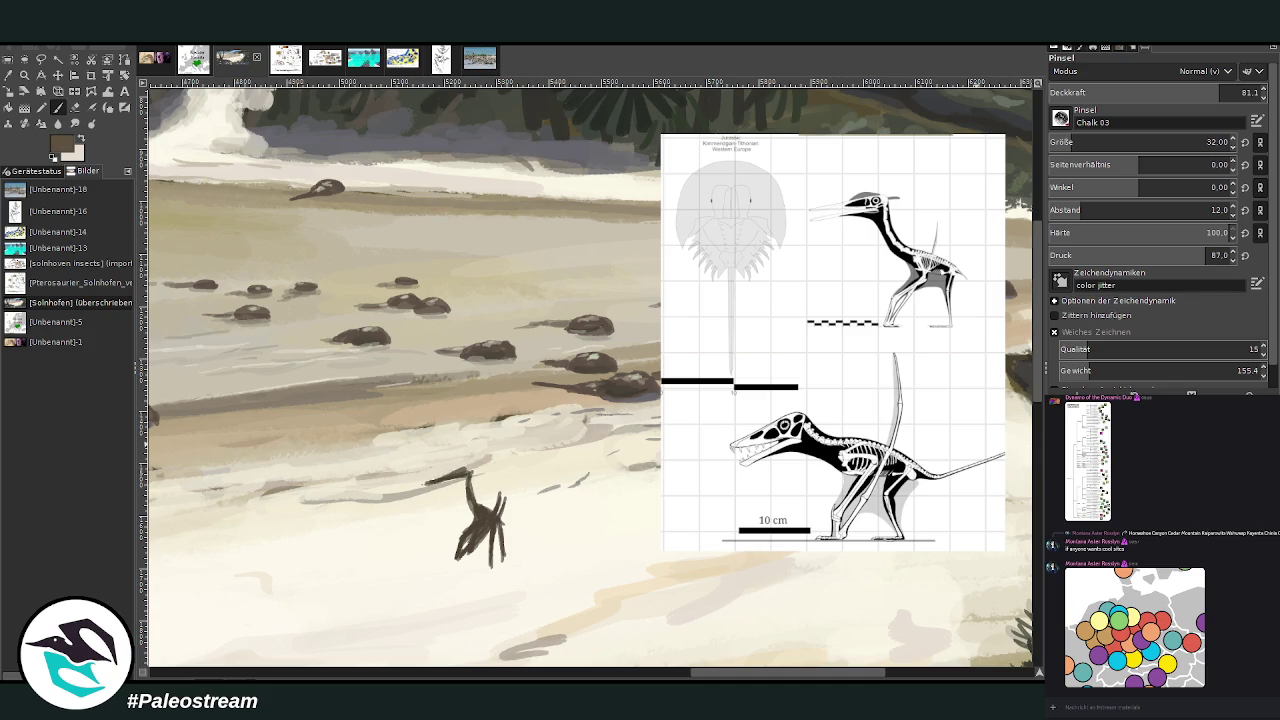
- Sample grey-brown and reddish-brown tones from the canvas and paint them over the pterosaur's neck and head
left_click(1030, 442, "ctrl")
left_click_drag(472, 505, 466, 478)
left_click(1021, 430, "ctrl")
left_click(1022, 402, "ctrl")
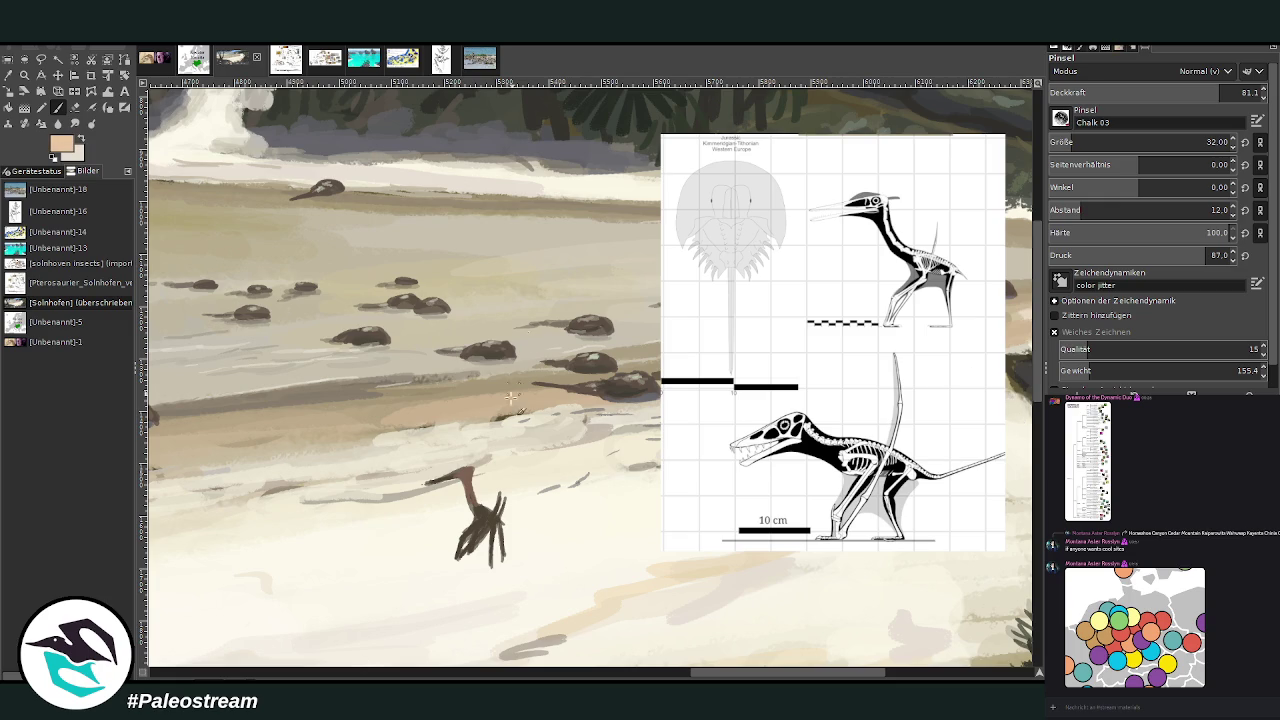
left_click(1012, 414, "ctrl")
mouse_move(463, 470)
left_mouse_down()
mouse_move(490, 478)
mouse_move(468, 474)
left_mouse_up()
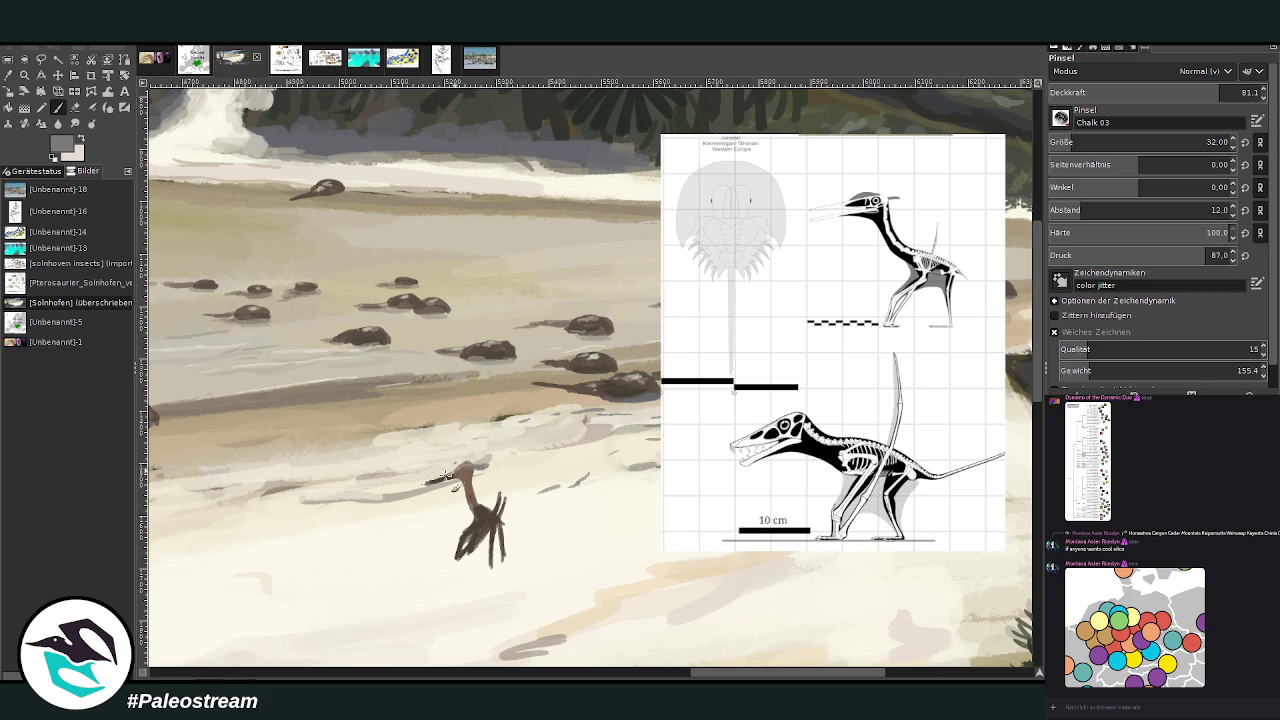
left_click(1018, 415, "ctrl")
left_click(1013, 424, "ctrl")
left_click(1027, 400, "ctrl")
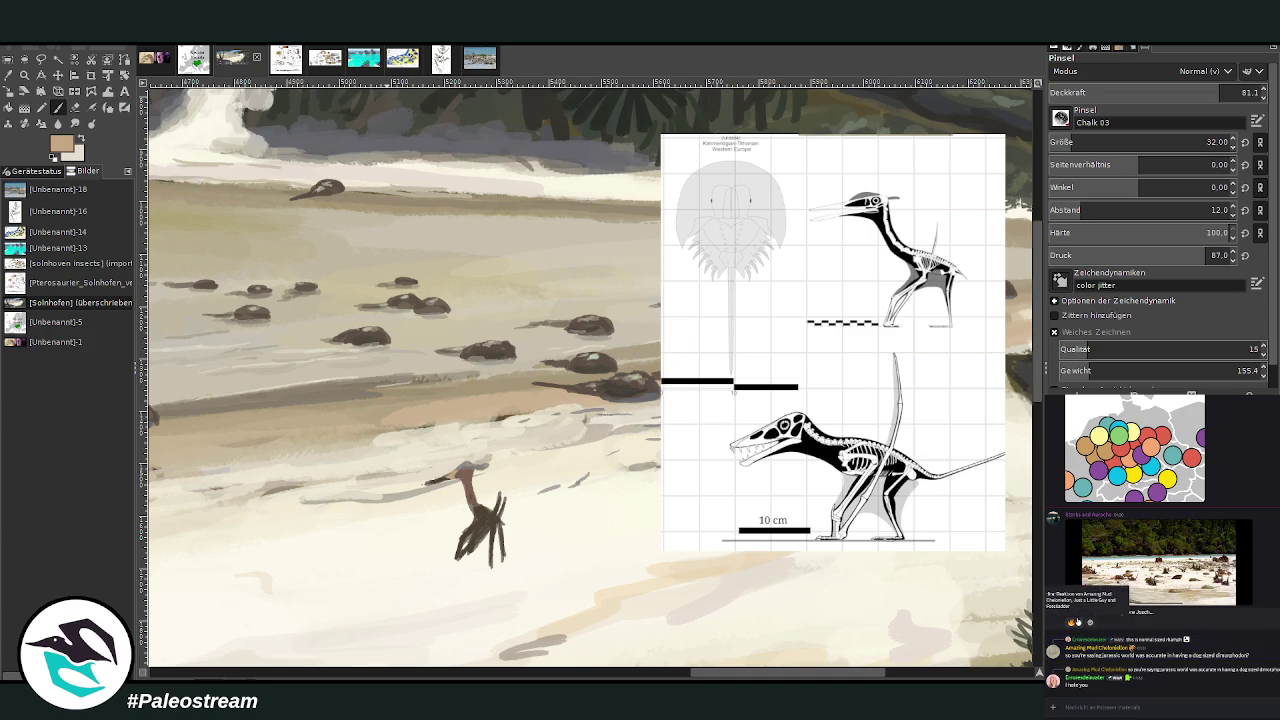
- Zoom in on the pterosaur figure and set a black brush of size 10
scroll(1110, 605, "down", 5)
scroll(1110, 605, "down", 5)
scroll(1110, 605, "down", 5)
scroll(1115, 608, "down", 5)
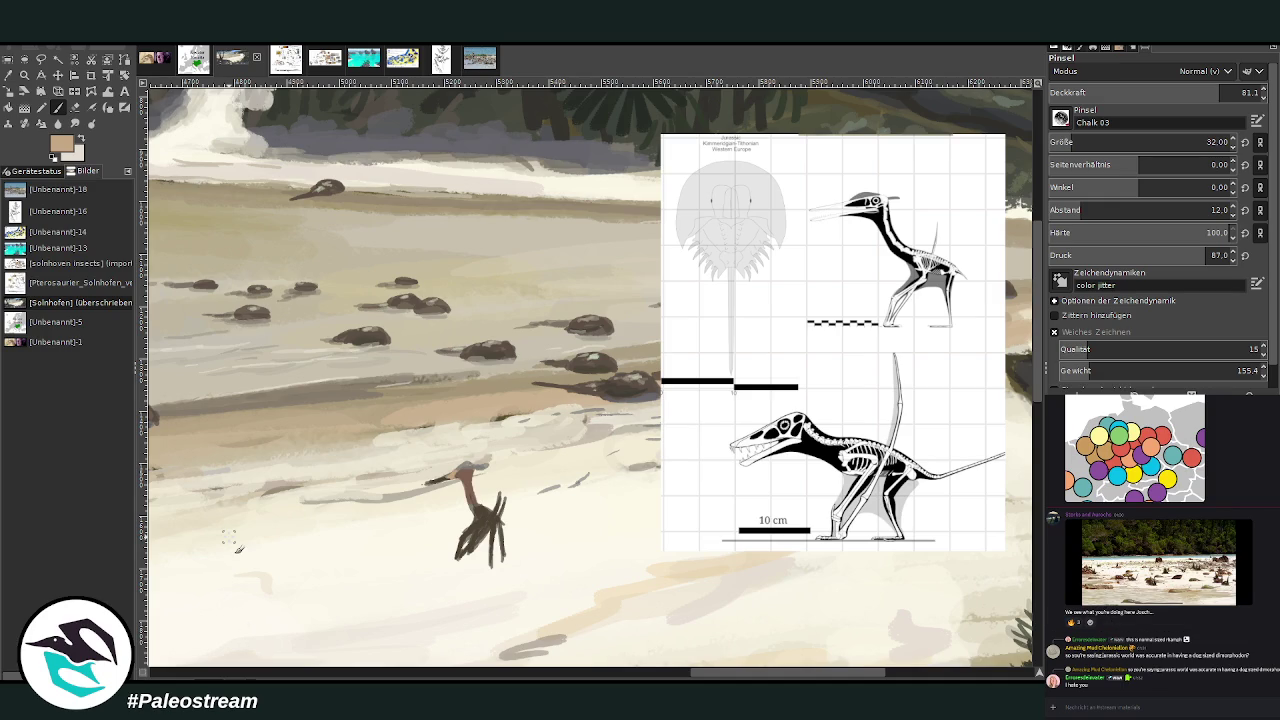
left_click(24, 74)
left_click_drag(350, 268, 762, 660)
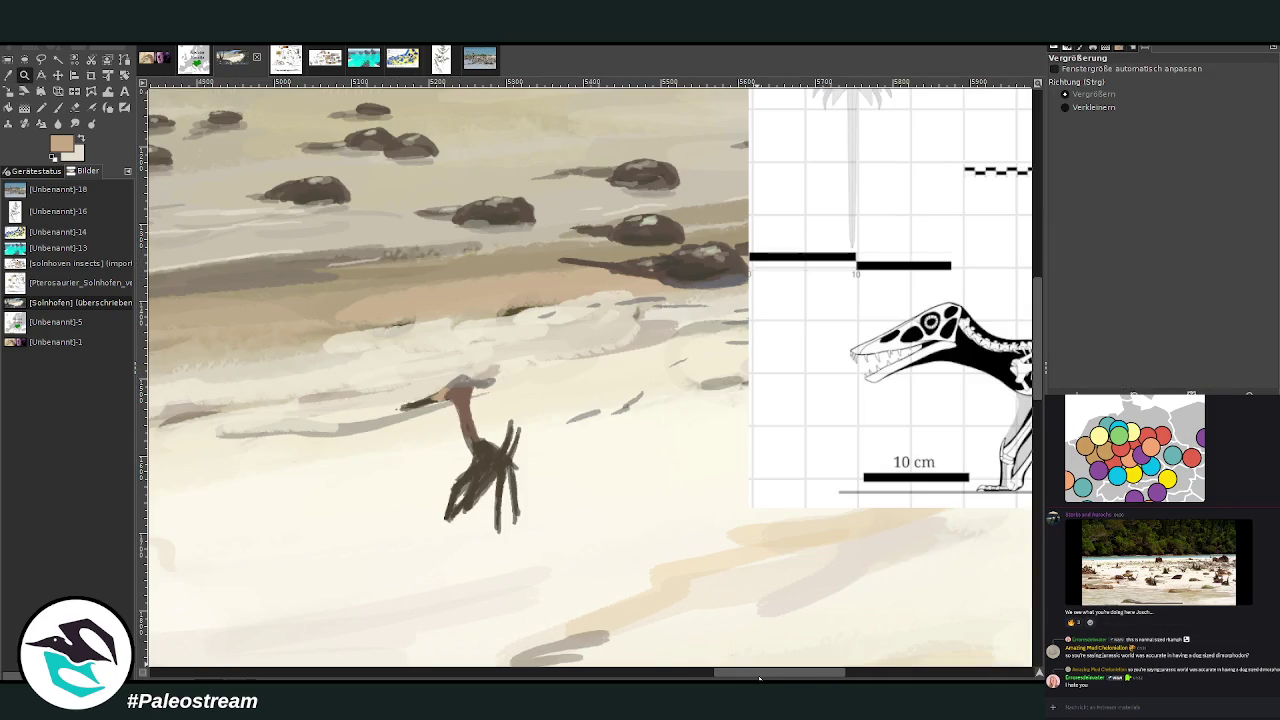
key("p")
key("d")
left_click(1058, 142)
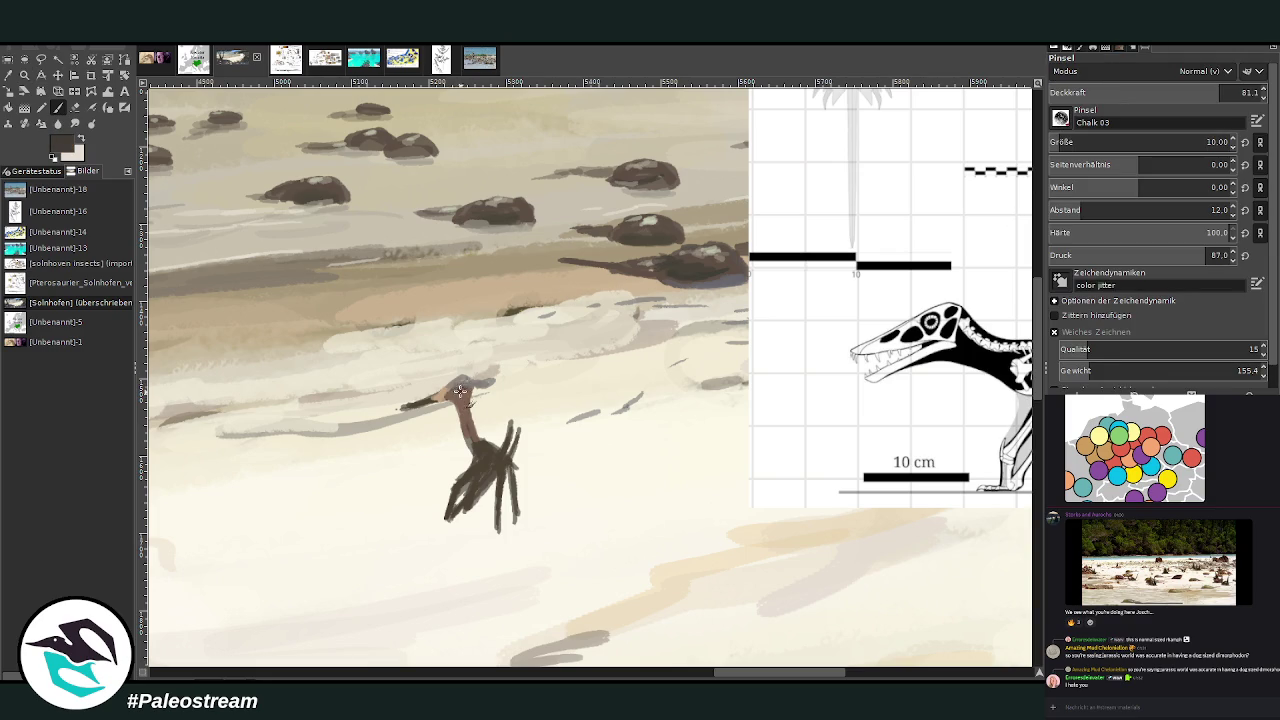
- Select the pterosaur layer and scale it up from its lower-left corner
key("o")
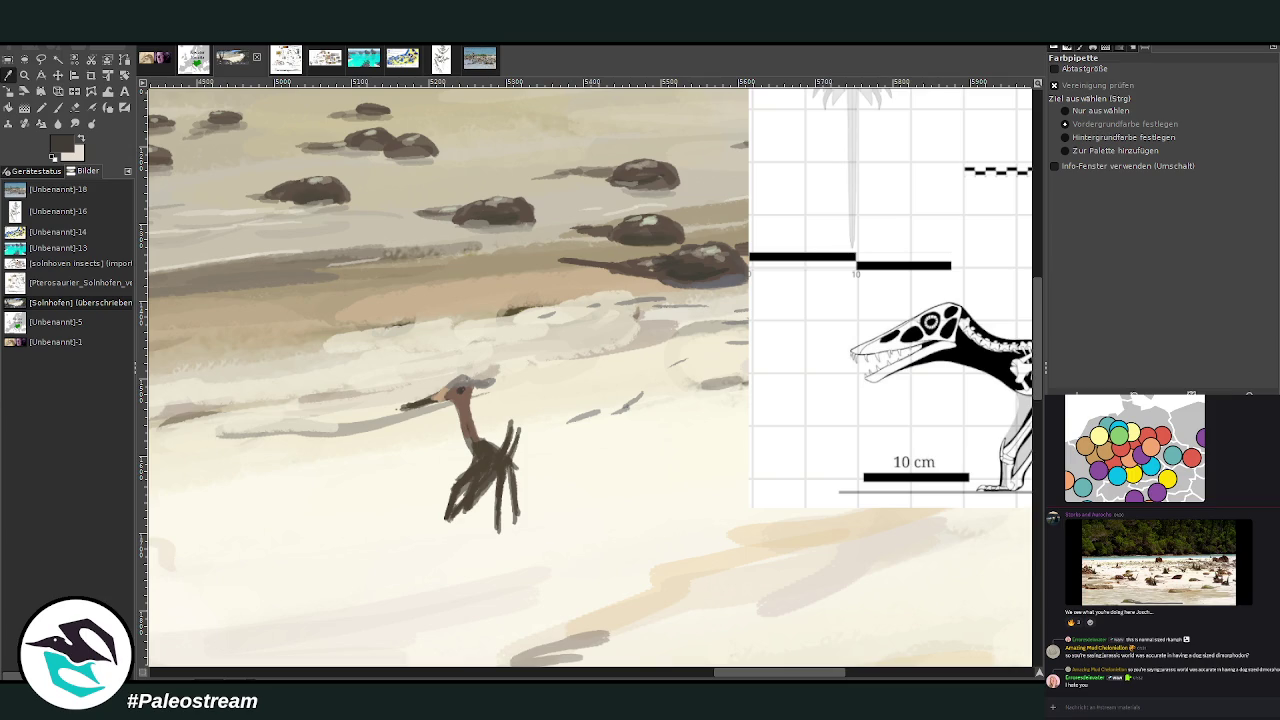
key("Page_Up")
left_click(8, 90)
left_click(504, 432)
left_click_drag(395, 534, 374, 580)
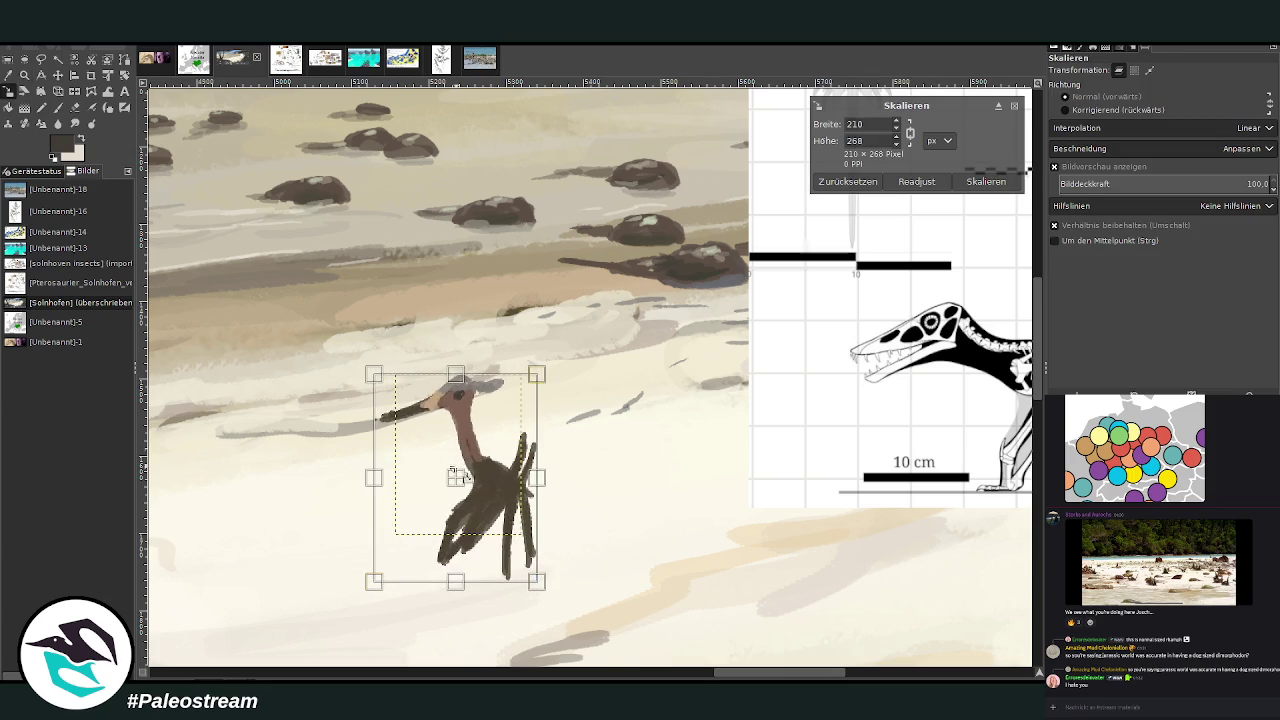
left_click(984, 183)
- Sample the pterosaur's brownish-pink colour as the paint colour
key("o")
left_click(480, 430)
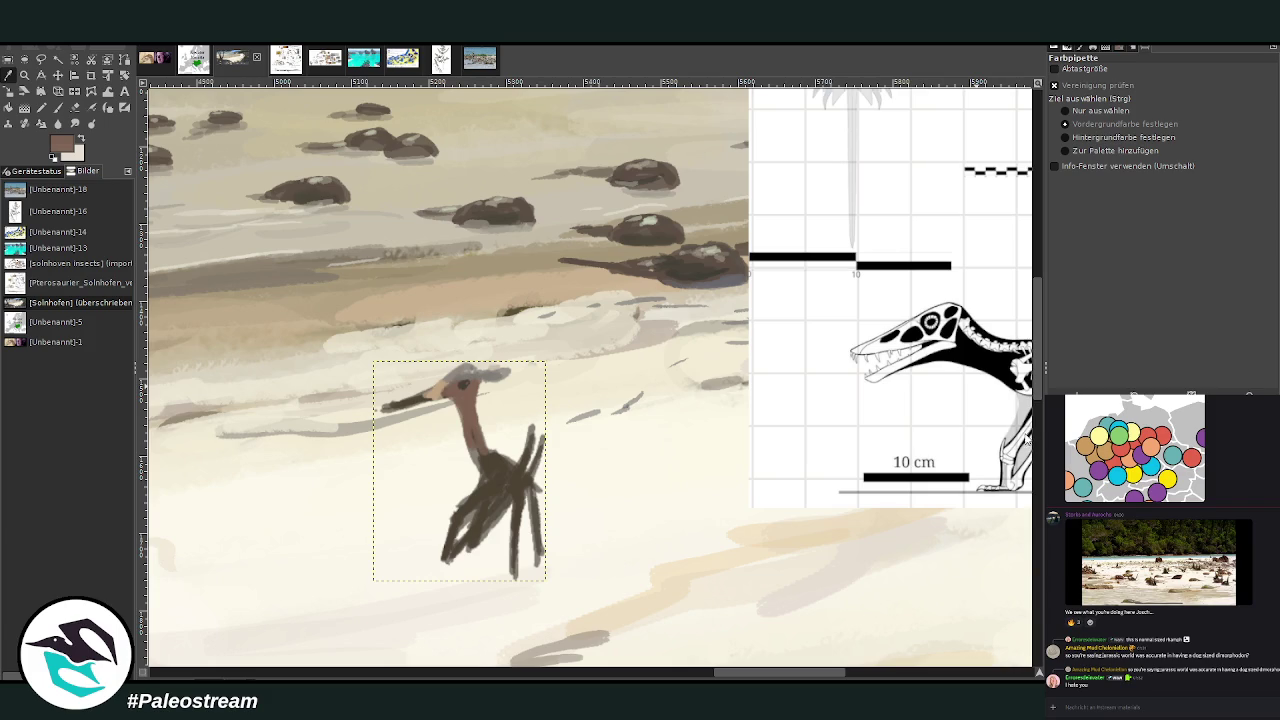
key("p")
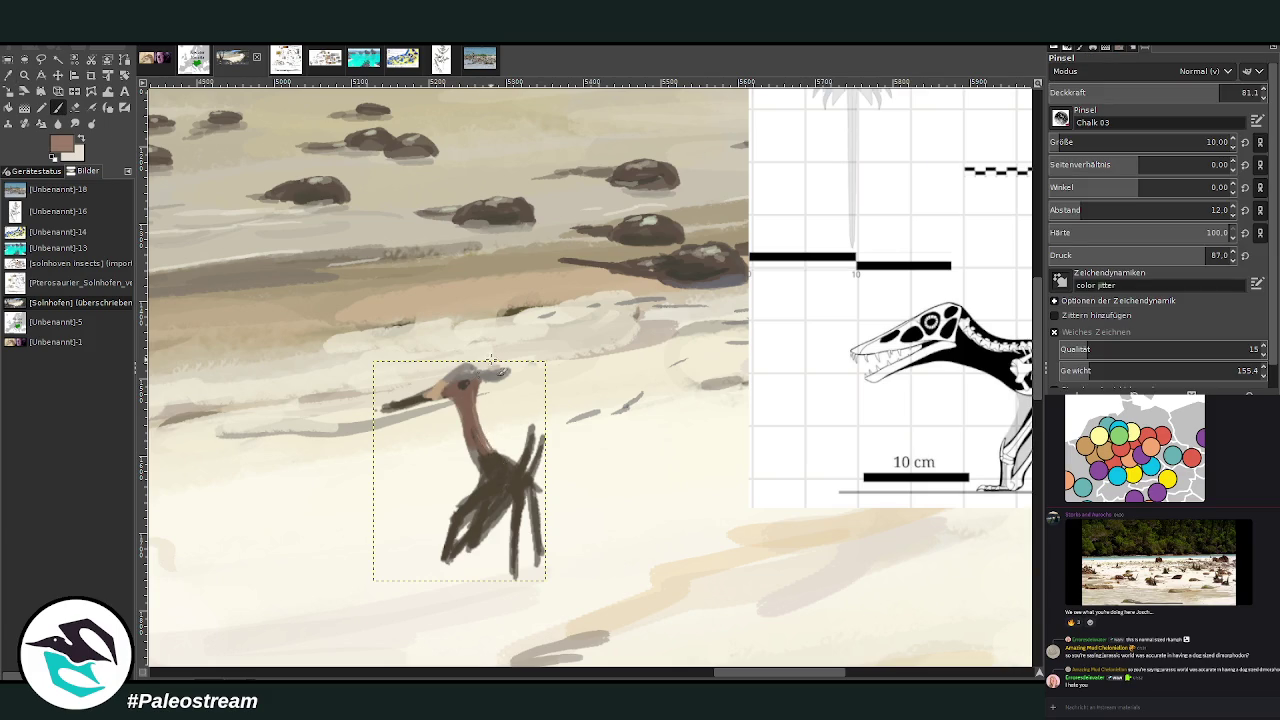
- At brush size 22, paint the pterosaur's neck and head crest in lighter and greyish browns
left_click(1073, 142)
left_click_drag(489, 450, 467, 370)
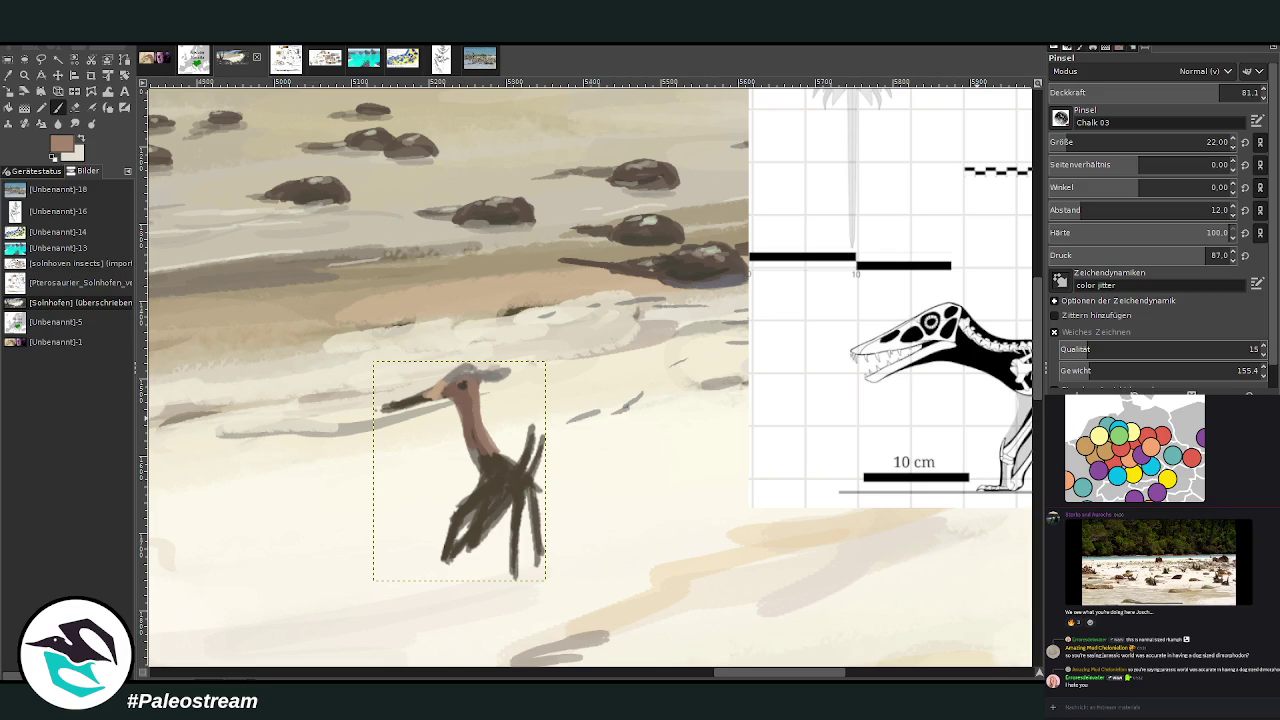
left_click(487, 302, "ctrl")
left_click_drag(457, 381, 465, 378)
left_click(1028, 440, "ctrl")
mouse_move(477, 444)
left_mouse_down()
mouse_move(484, 458)
mouse_move(454, 388)
mouse_move(380, 406)
mouse_move(434, 388)
left_mouse_up()
- Repaint the beak tip in a lighter greyish brown, extend the head crest and mark the eye
left_click(1028, 458, "ctrl")
left_click(1022, 448, "ctrl")
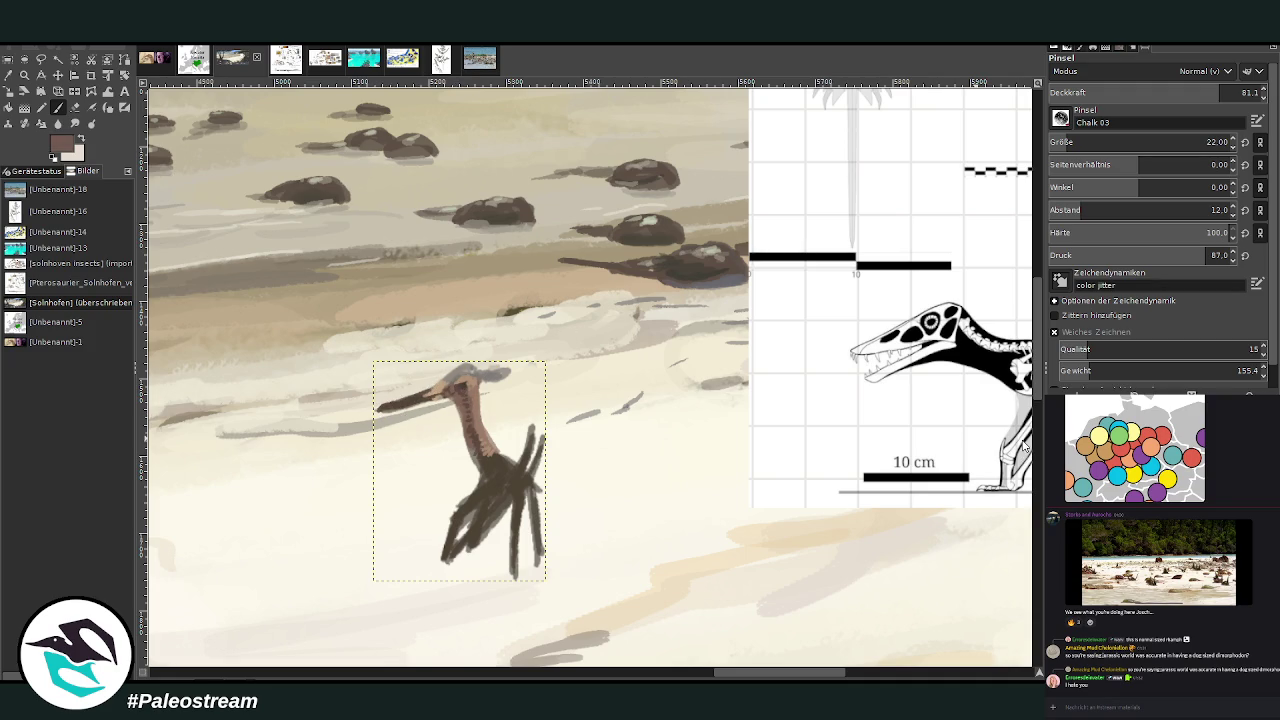
left_click_drag(432, 398, 383, 407)
left_click_drag(467, 369, 486, 370)
- Sample dark brown from the pterosaur's body and fill in the body and right leg
left_click(1002, 438, "ctrl")
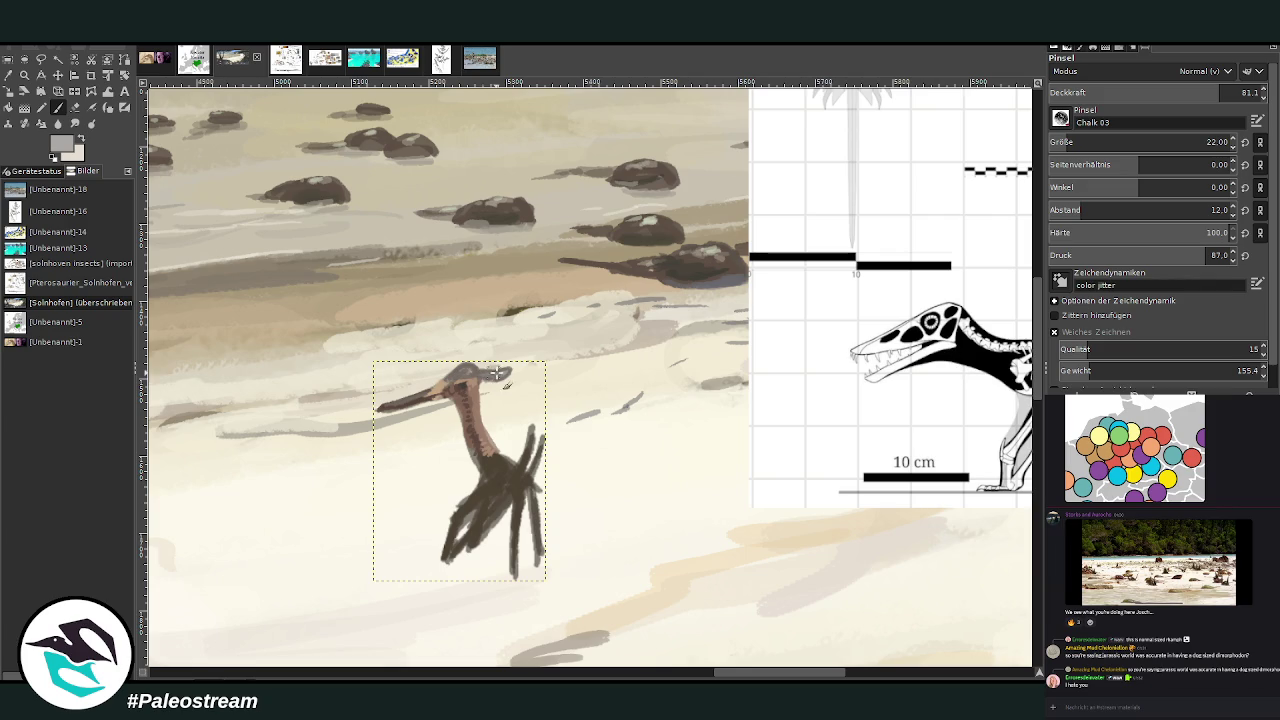
left_click(74, 107)
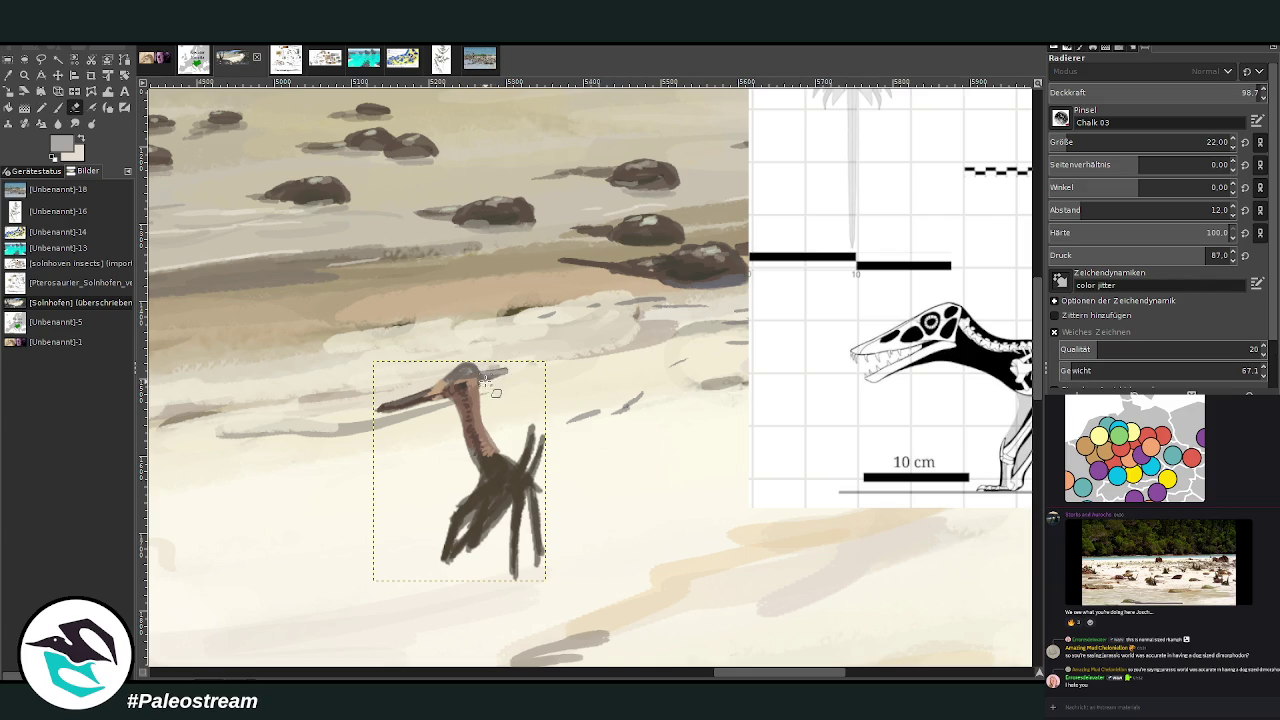
left_click(9, 76)
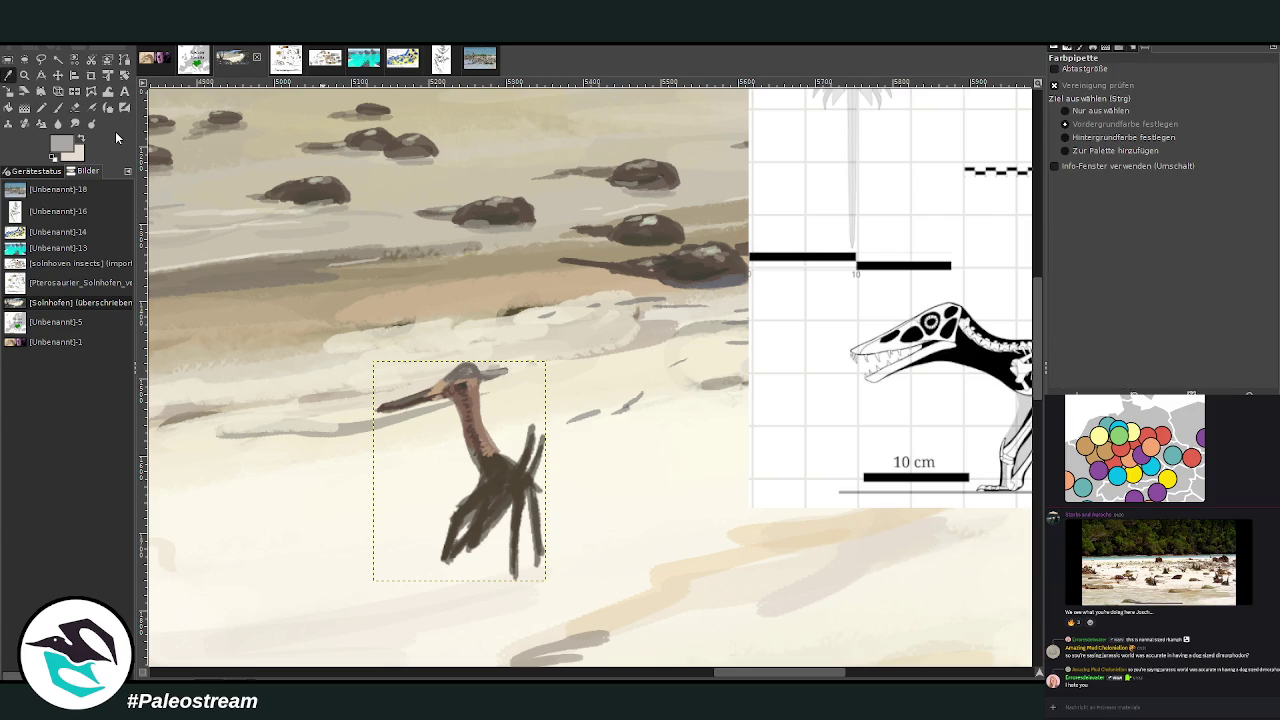
left_click(505, 465)
key("p")
mouse_move(495, 466)
left_mouse_down()
mouse_move(505, 490)
mouse_move(455, 518)
left_mouse_up()
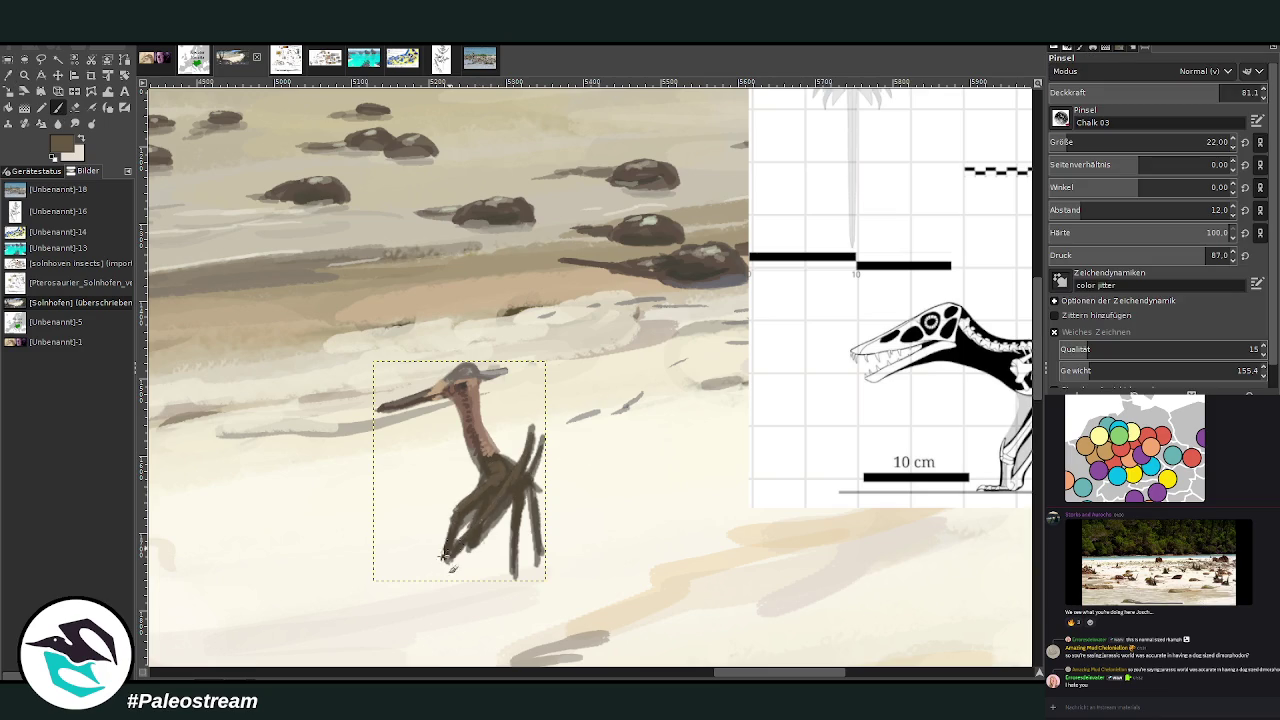
left_click_drag(528, 482, 524, 545)
- At 86.8 brush opacity, darken the lower body and legs down to the feet
left_click(75, 107)
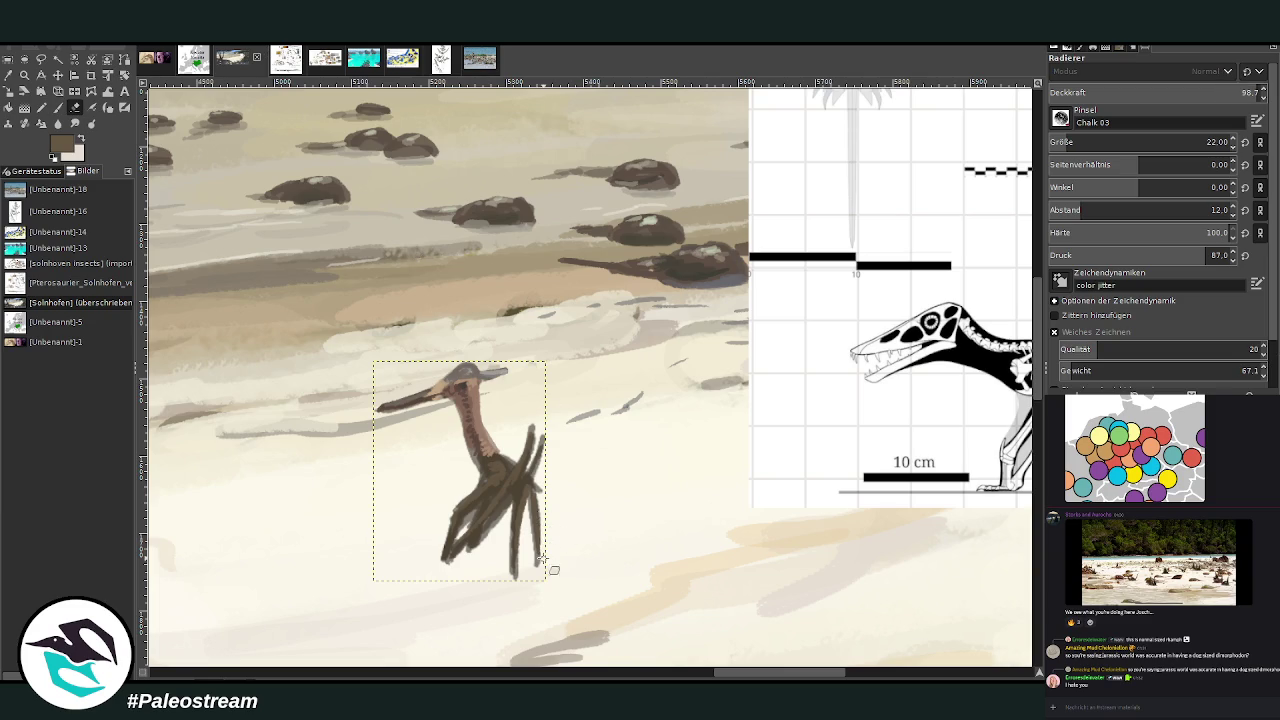
left_click(58, 107)
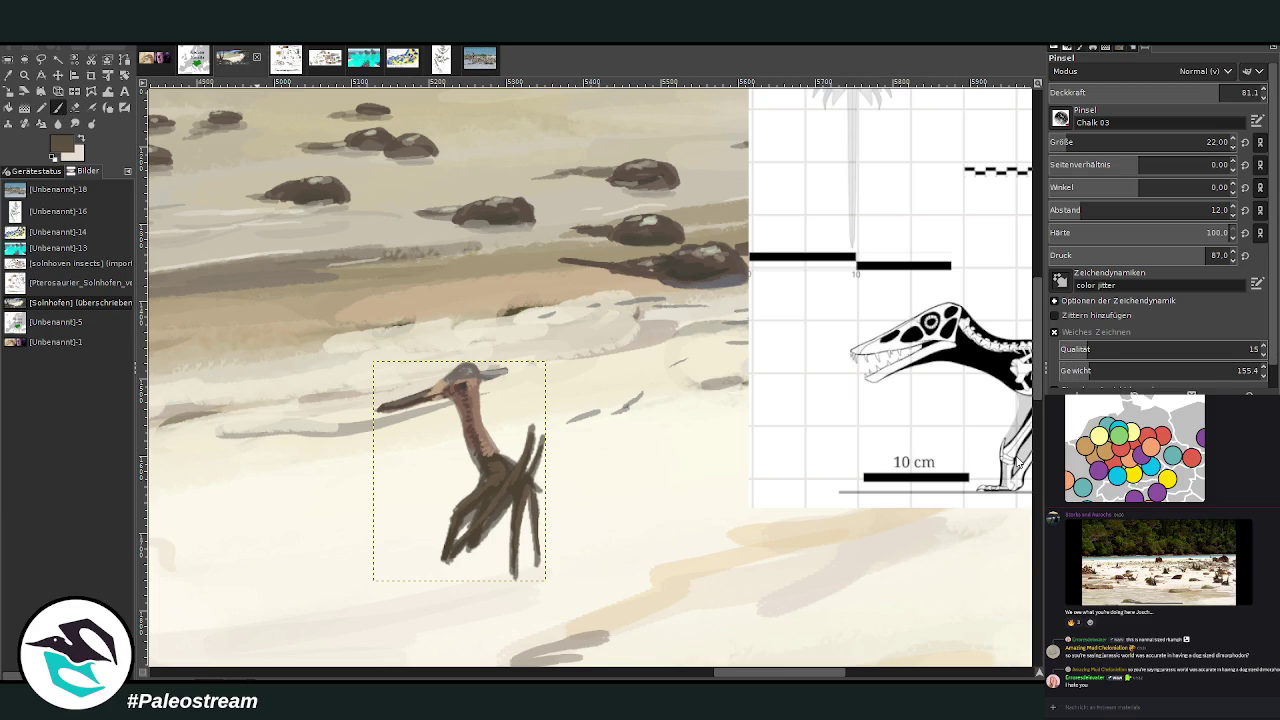
left_click(1242, 92)
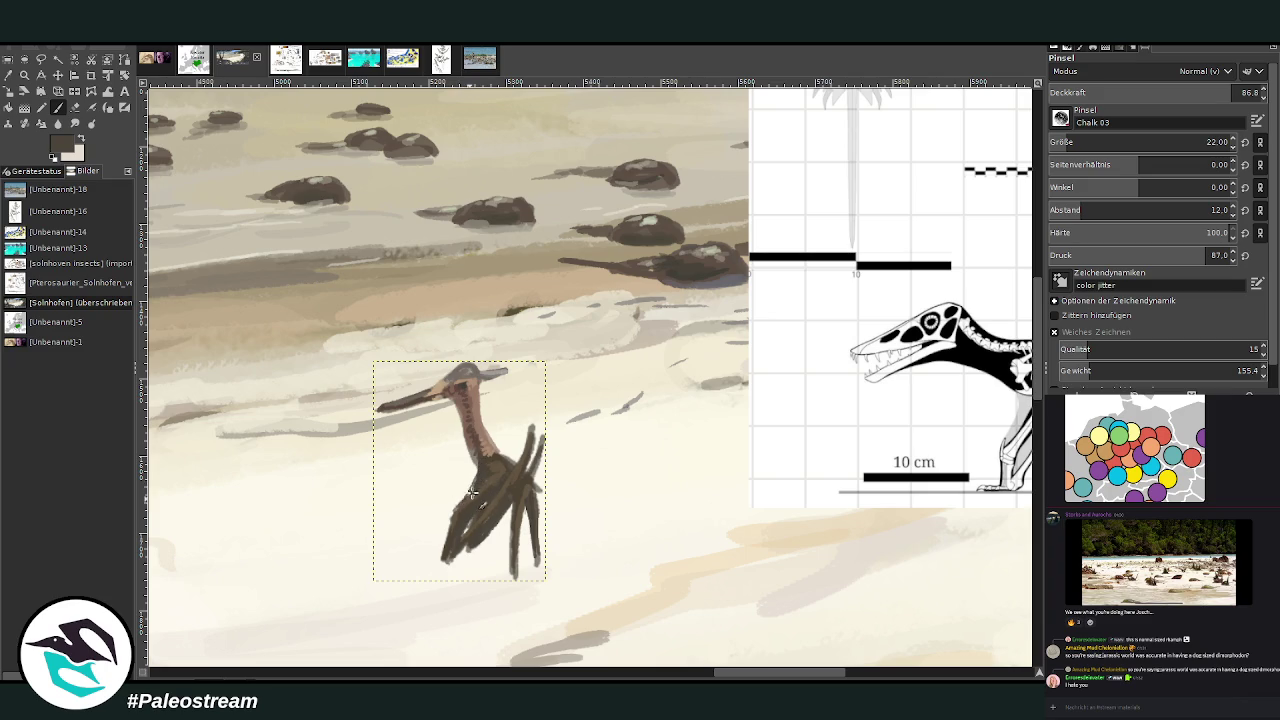
mouse_move(455, 517)
left_mouse_down()
mouse_move(450, 576)
mouse_move(446, 560)
mouse_move(462, 576)
mouse_move(452, 562)
mouse_move(508, 568)
left_mouse_up()
left_click_drag(760, 672, 709, 672)
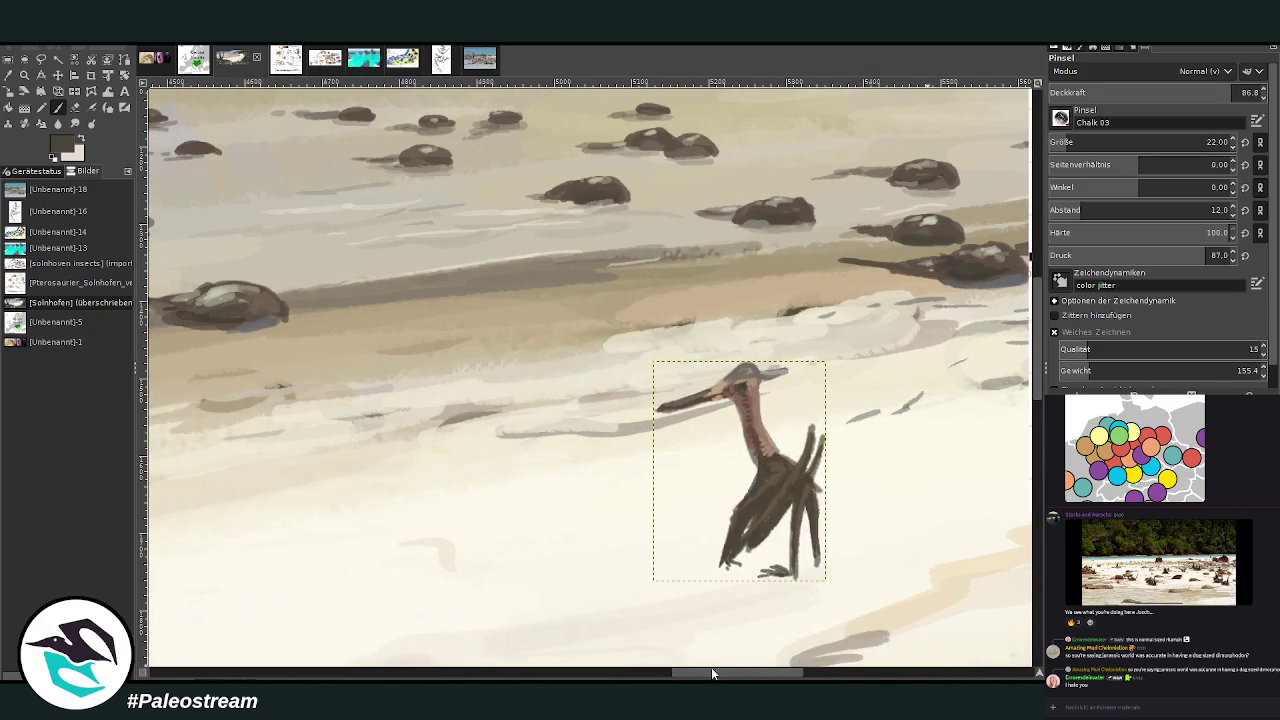
- Paint toes on both feet in light pinkish brown with dark strokes
mouse_move(784, 562)
left_mouse_down()
mouse_move(790, 586)
mouse_move(820, 570)
mouse_move(780, 556)
left_mouse_up()
left_click_drag(687, 672, 708, 672)
left_click(1020, 456, "ctrl")
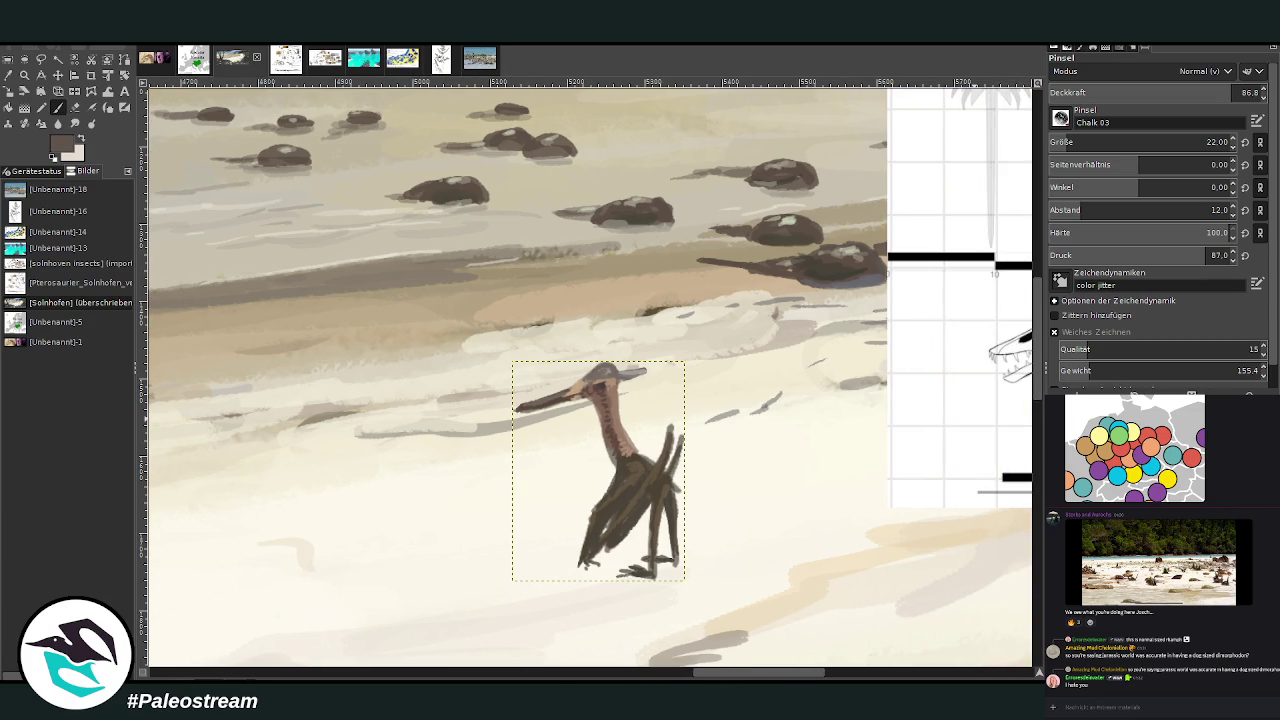
left_click(1020, 455, "ctrl")
left_click(1027, 432, "ctrl")
mouse_move(625, 568)
left_mouse_down()
mouse_move(643, 580)
mouse_move(679, 553)
left_mouse_up()
left_click_drag(580, 553, 590, 578)
- Dot in a near-black eye and a dark head crest cap edged with light strokes
left_click(1000, 423, "ctrl")
left_click(999, 479, "ctrl")
left_click(594, 382)
mouse_move(607, 368)
left_mouse_down()
mouse_move(640, 382)
mouse_move(646, 370)
left_mouse_up()
key("x")
left_click_drag(610, 371, 620, 373)
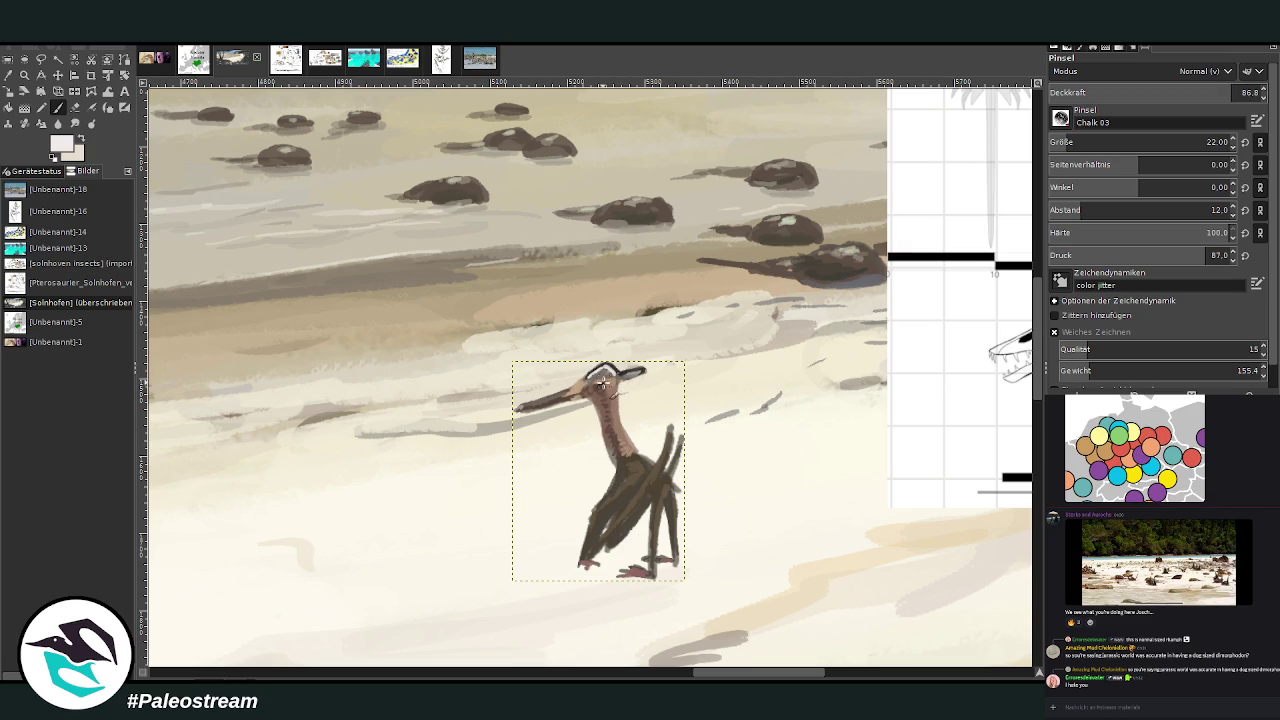
key("x")
- At brush size 14, add fine dark head detail and light tan strokes on the neck
key("bracketleft")
key("bracketleft")
key("bracketleft")
left_click_drag(598, 385, 614, 380)
left_click(630, 480, "ctrl")
left_click_drag(608, 436, 606, 440)
- At 90.2 opacity, paint beige over the neck and beak and a dark throat stroke
left_click_drag(603, 430, 582, 404)
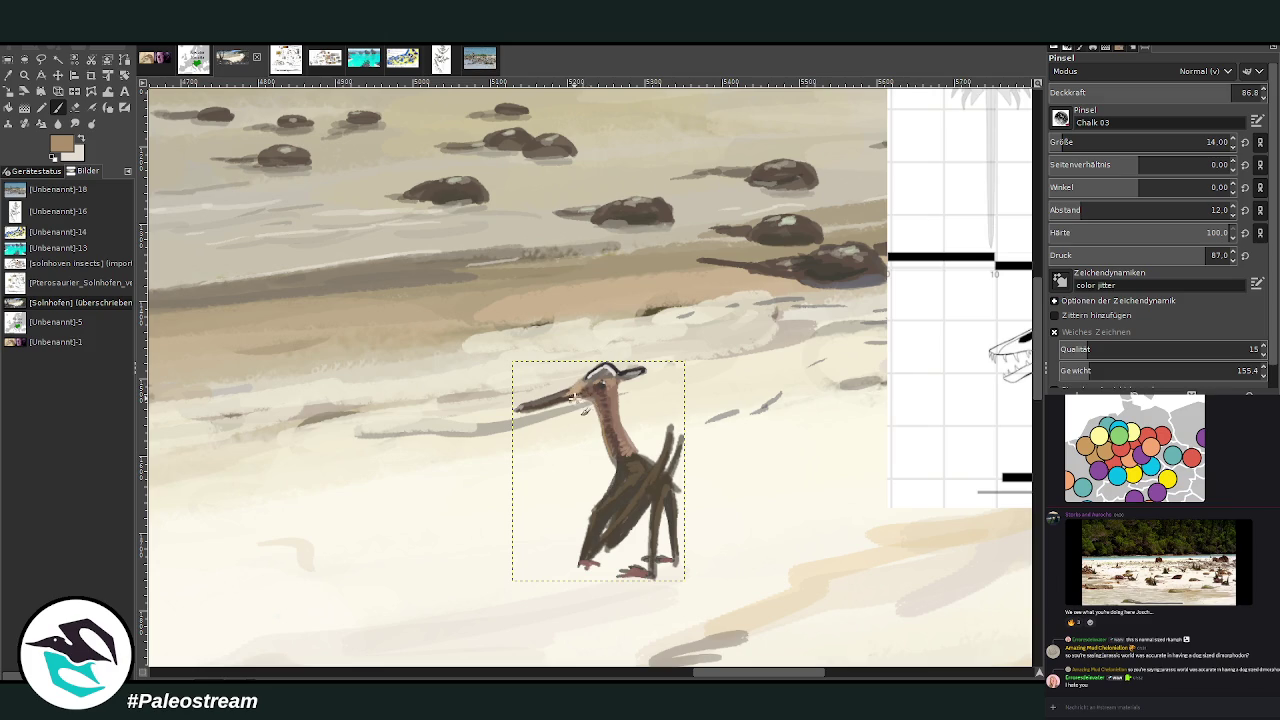
left_click(1237, 92)
left_click(1030, 408, "ctrl")
left_click_drag(587, 399, 556, 404)
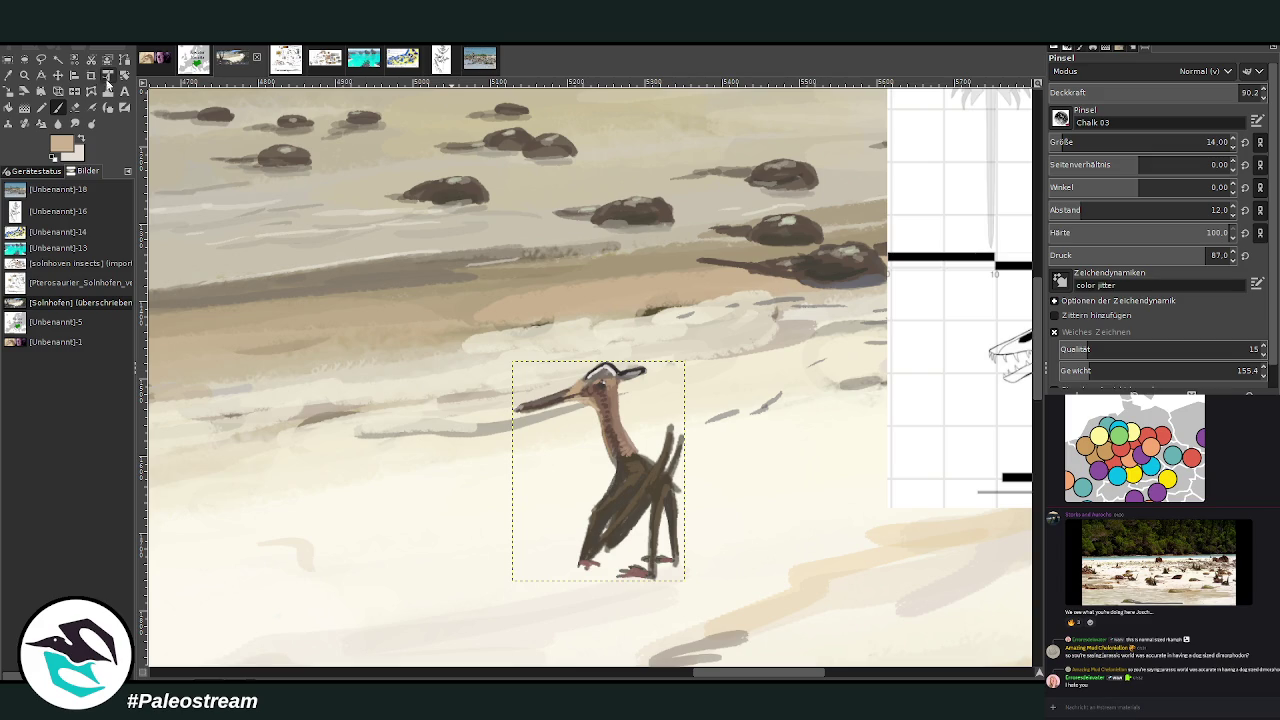
left_click(75, 107)
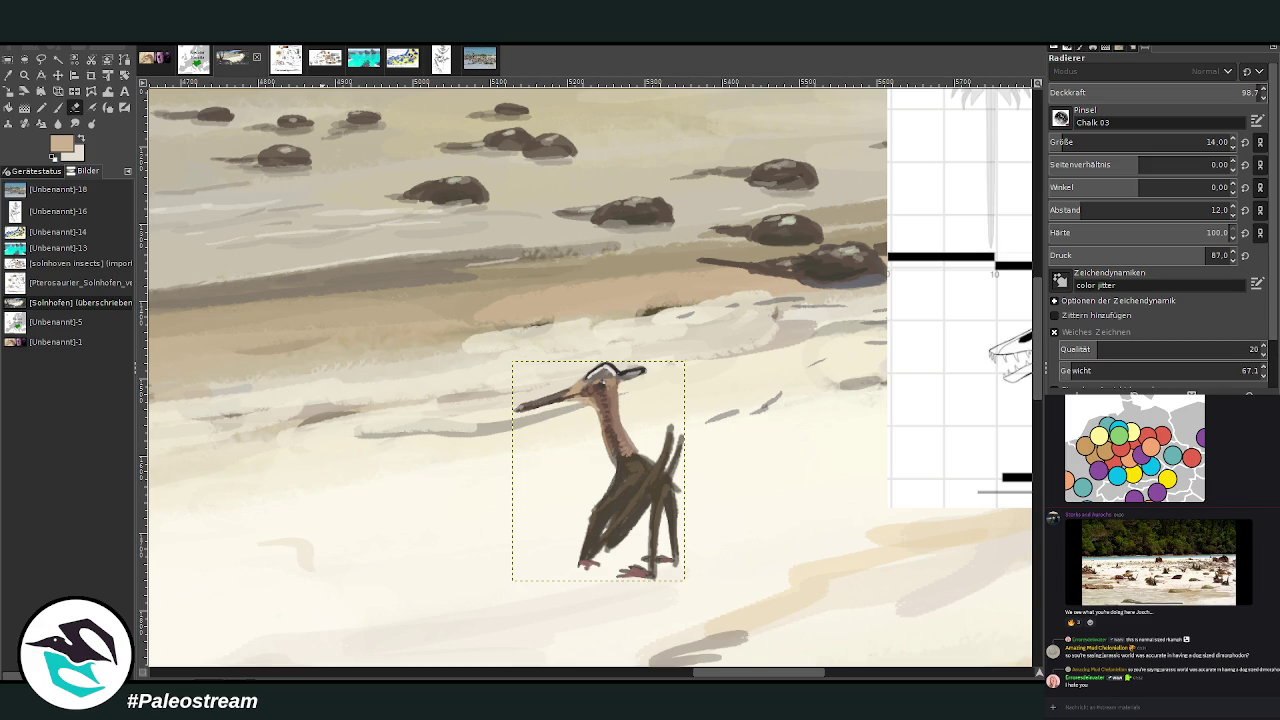
left_click(58, 107)
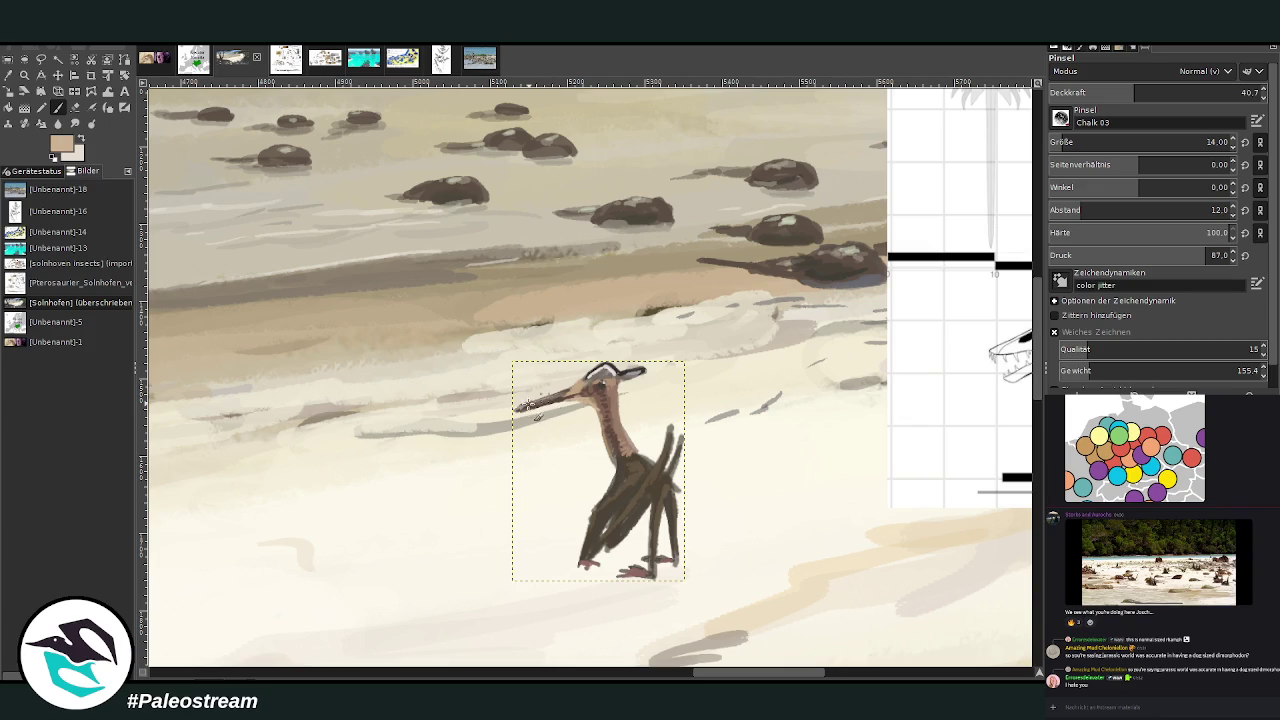
left_click(997, 444, "ctrl")
left_click_drag(572, 405, 578, 406)
- Set the brush opacity to 80.1 and load a light grey colour
left_click(986, 439, "ctrl")
left_click(1005, 450, "ctrl")
left_click(1186, 92)
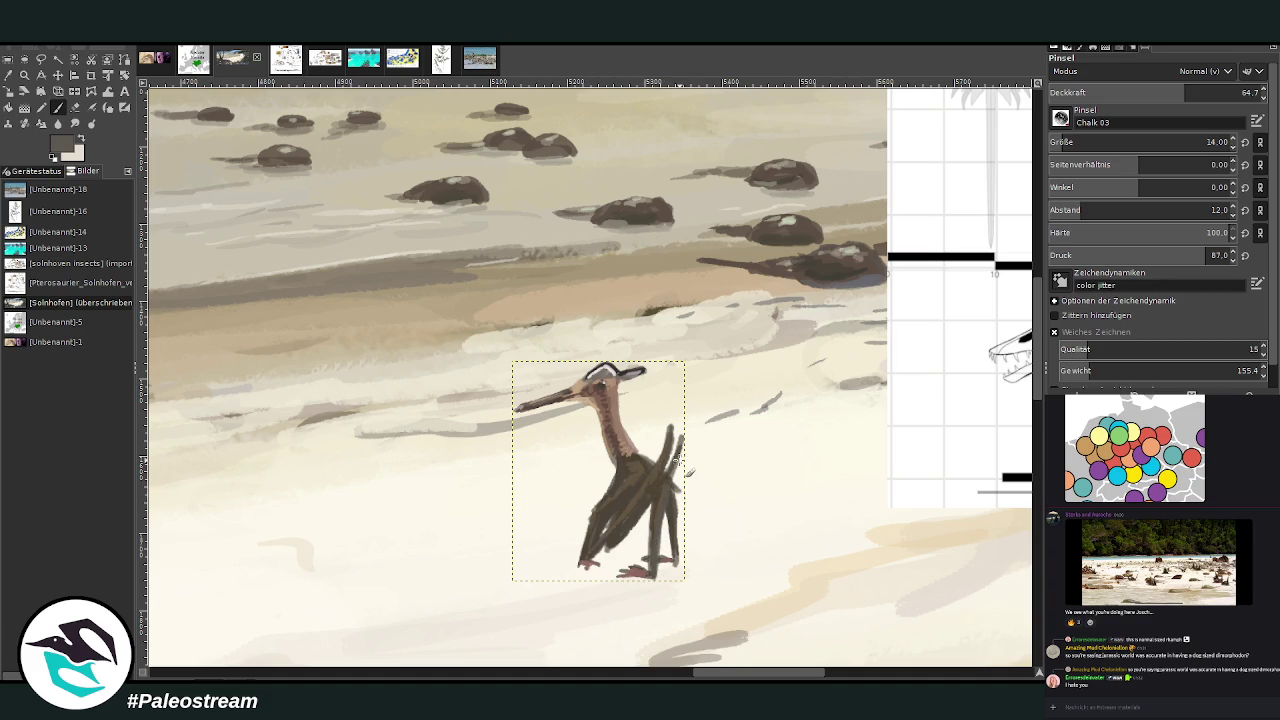
left_click_drag(1185, 95, 1171, 91)
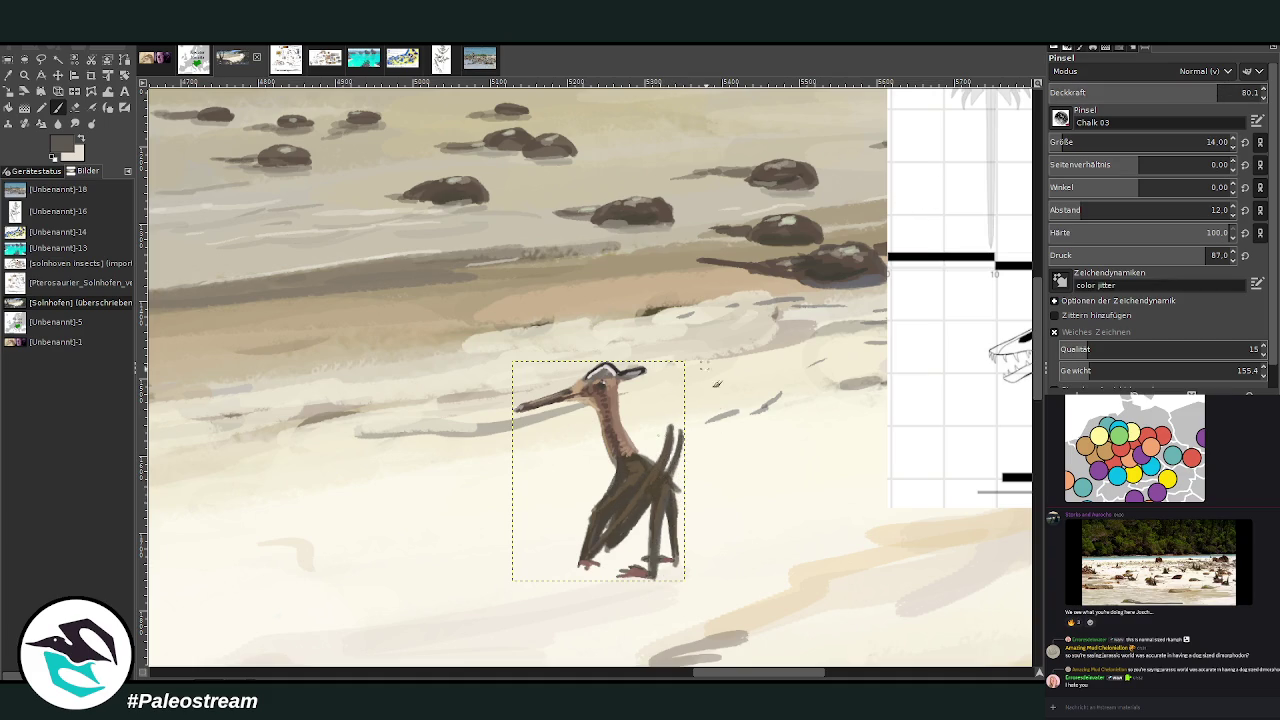
left_click(1005, 450, "ctrl")
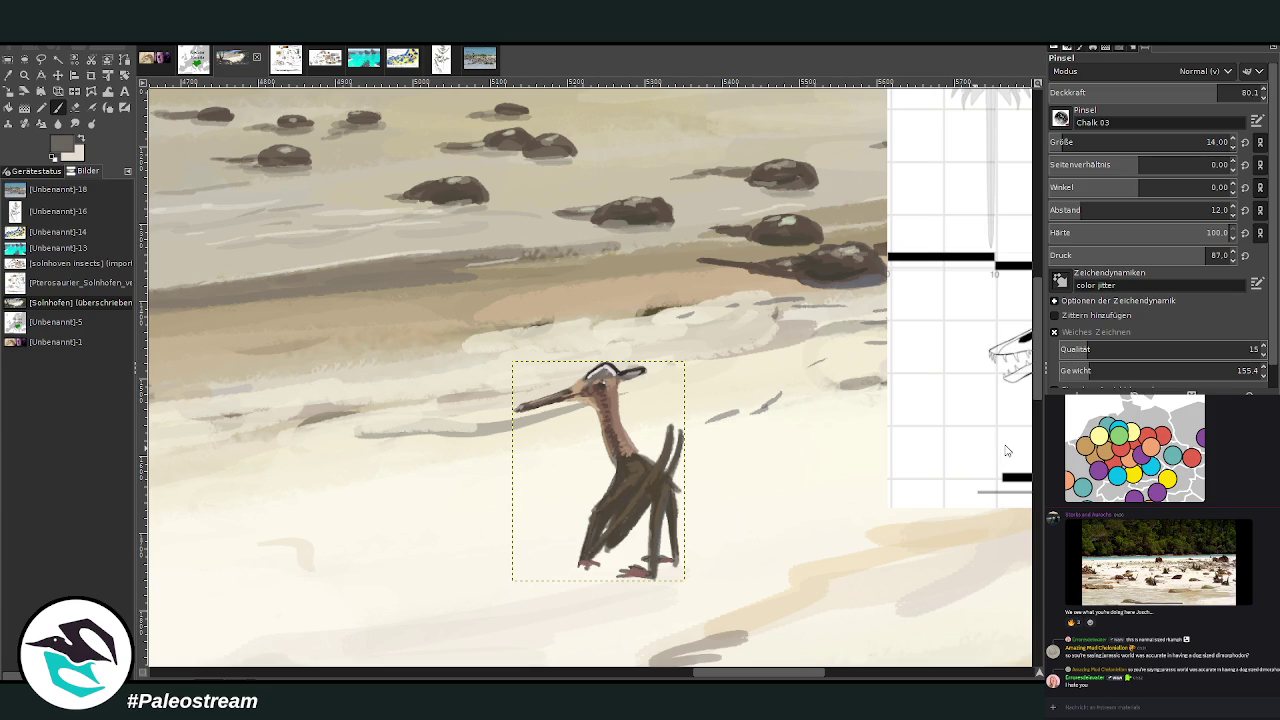